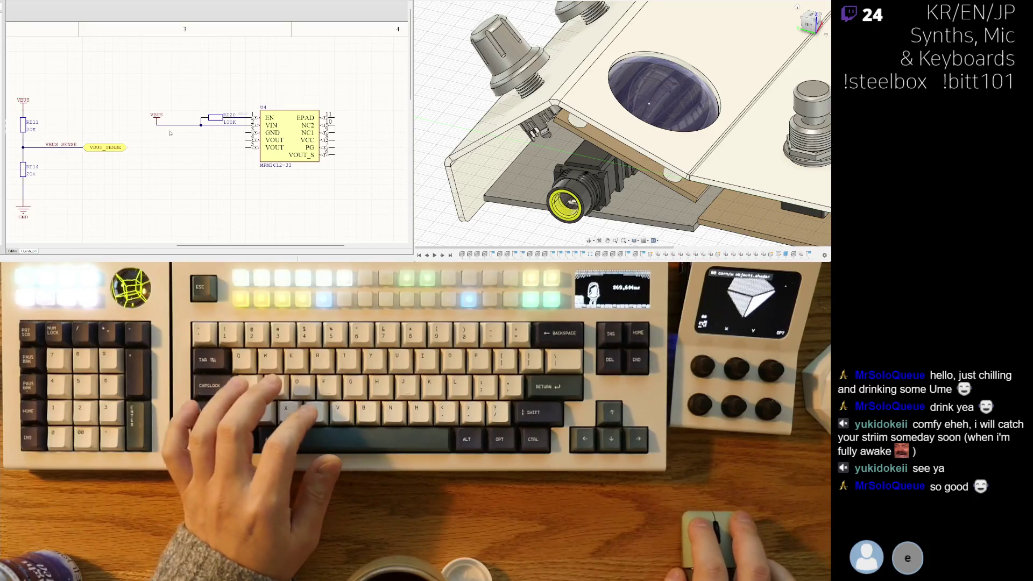
Step: Paste a capacitor copy, rotate it, and drop the 22uF capacitor left of the 1.0uF one at U4's input
mouse_move(185, 146)
right_mouse_down()
mouse_move(227, 111)
mouse_move(255, 109)
right_mouse_up()
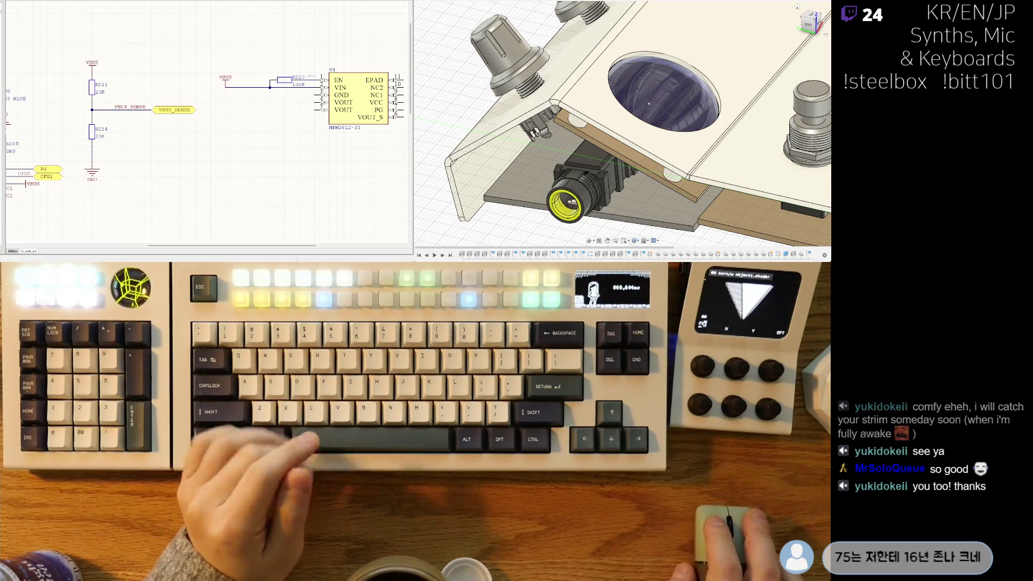
mouse_move(103, 119)
right_mouse_down()
mouse_move(167, 116)
mouse_move(145, 105)
mouse_move(154, 101)
right_mouse_up()
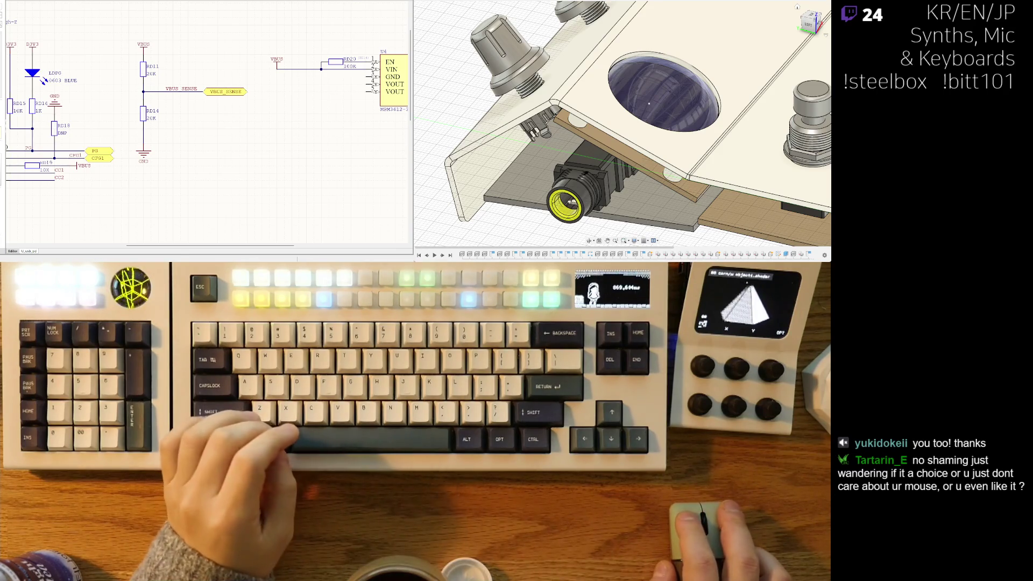
key("ctrl+v")
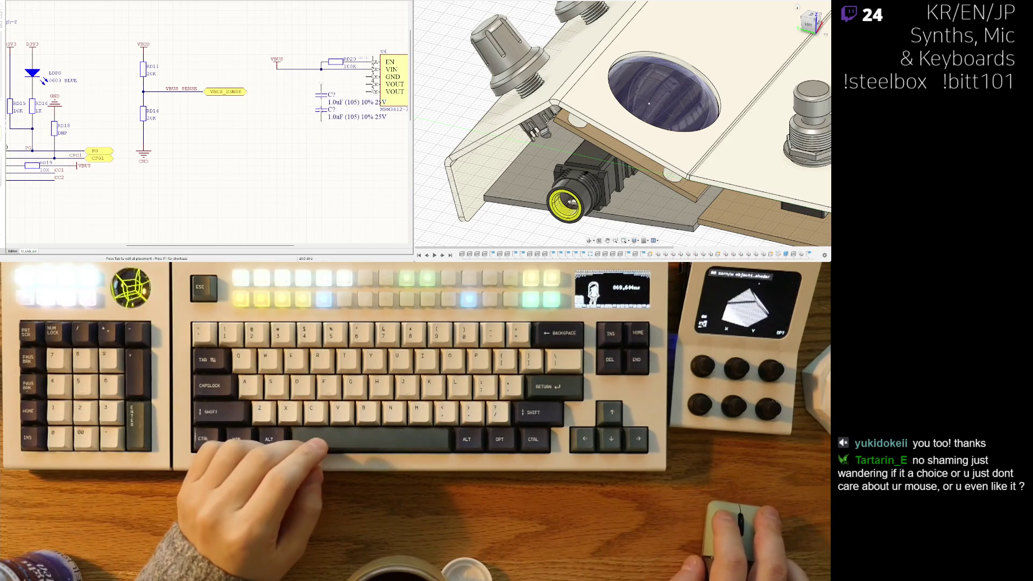
right_click_drag(288, 114, 305, 115)
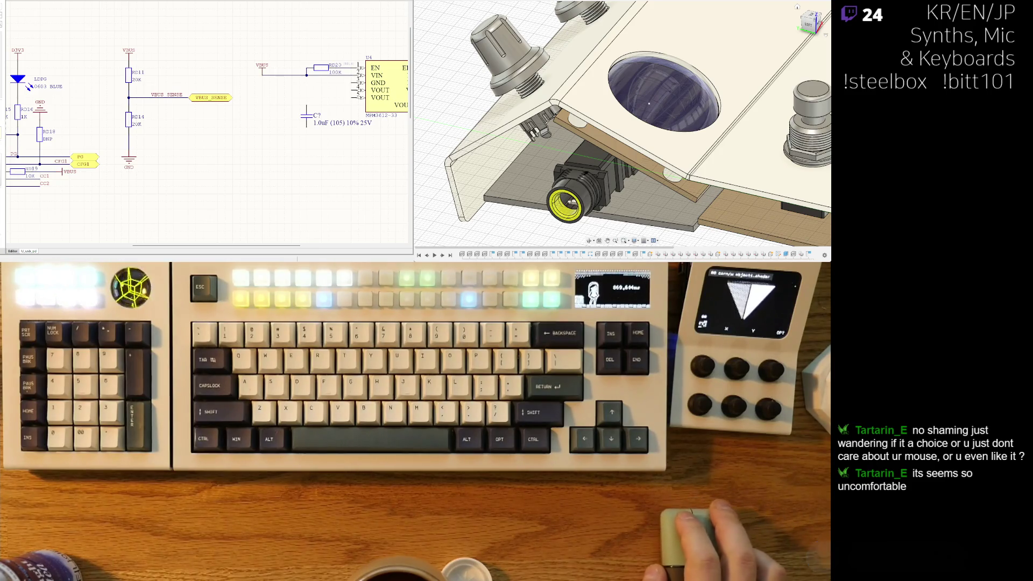
right_click_drag(204, 123, 211, 119)
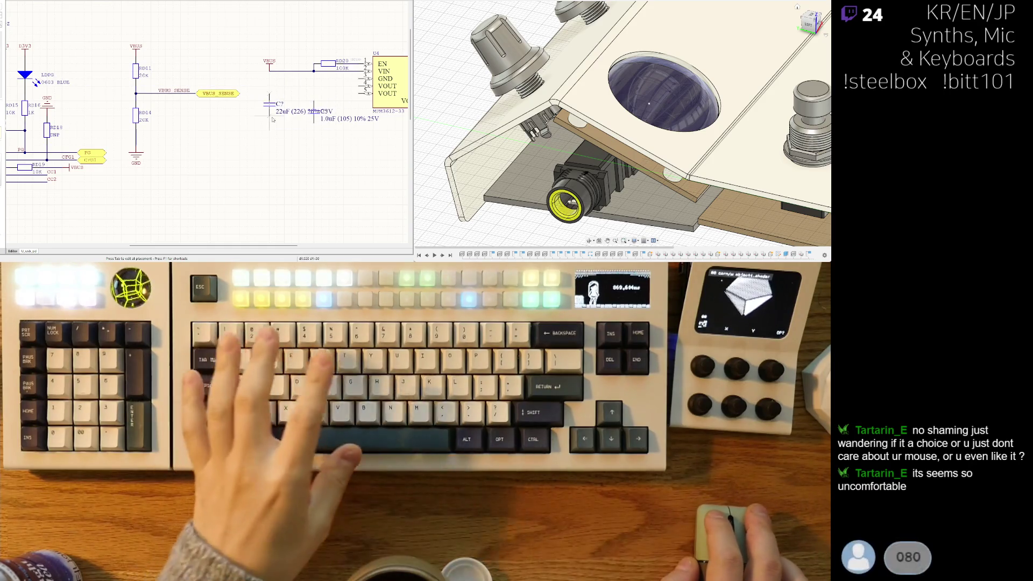
key("space")
right_click_drag(282, 102, 251, 115)
left_click(250, 116)
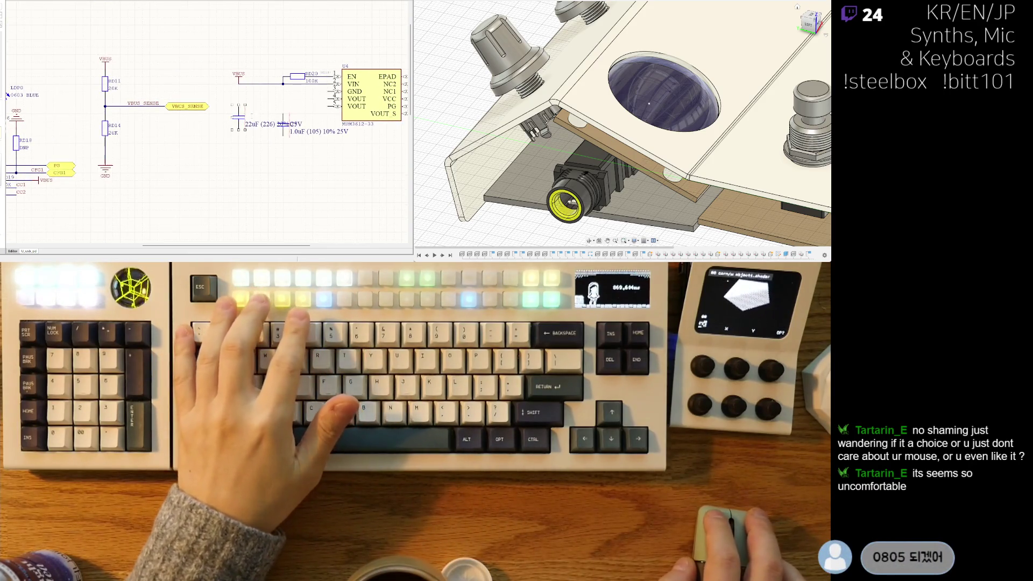
Step: Exit placement mode, leaving CD16 (22uF 25V) beside the 1.0uF capacitor
key("Escape")
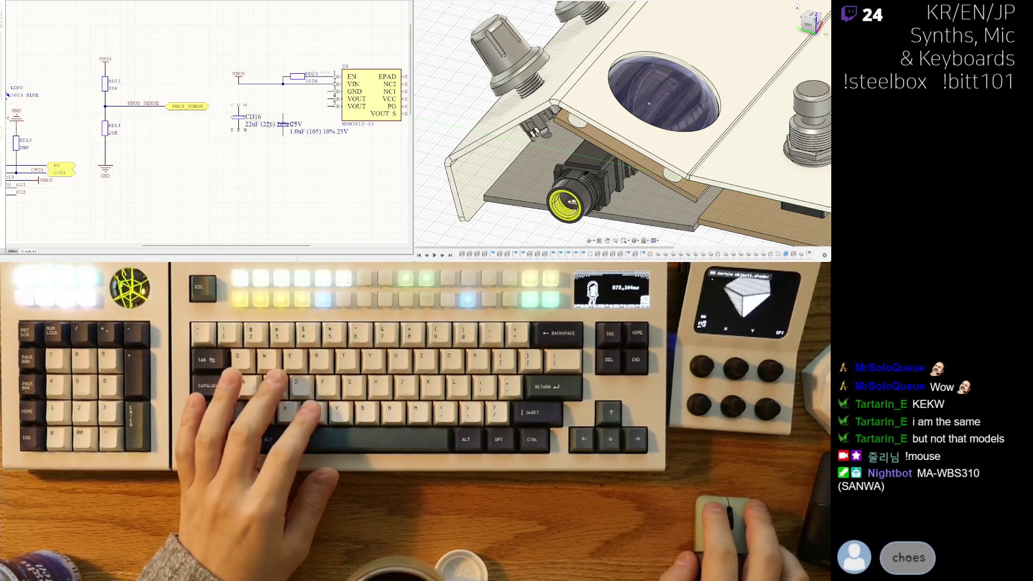
Step: Edit the value texts in place: CD16 to 22uF 25V and the other capacitor to 100nF 35V
double_click(269, 124)
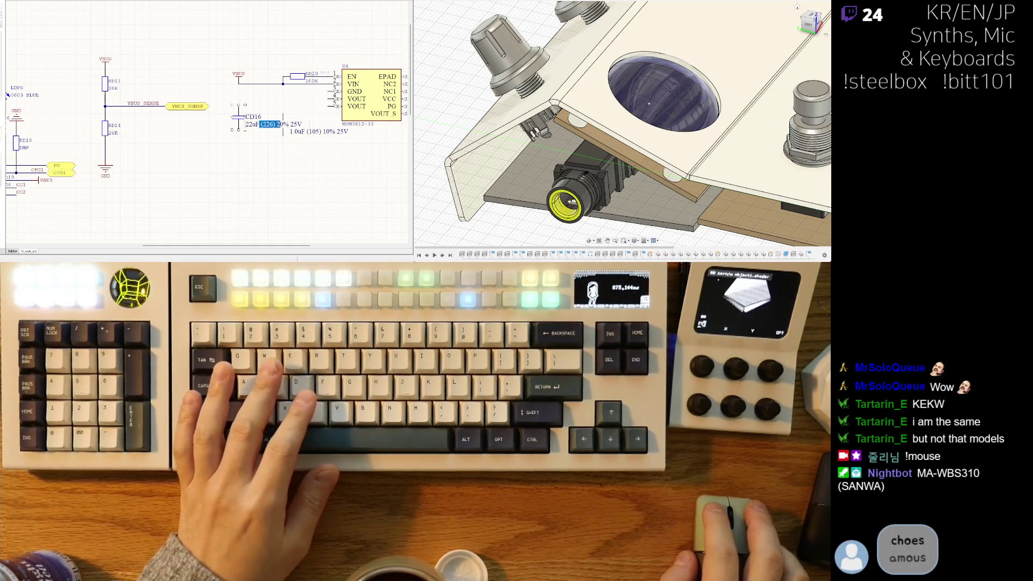
type("3")
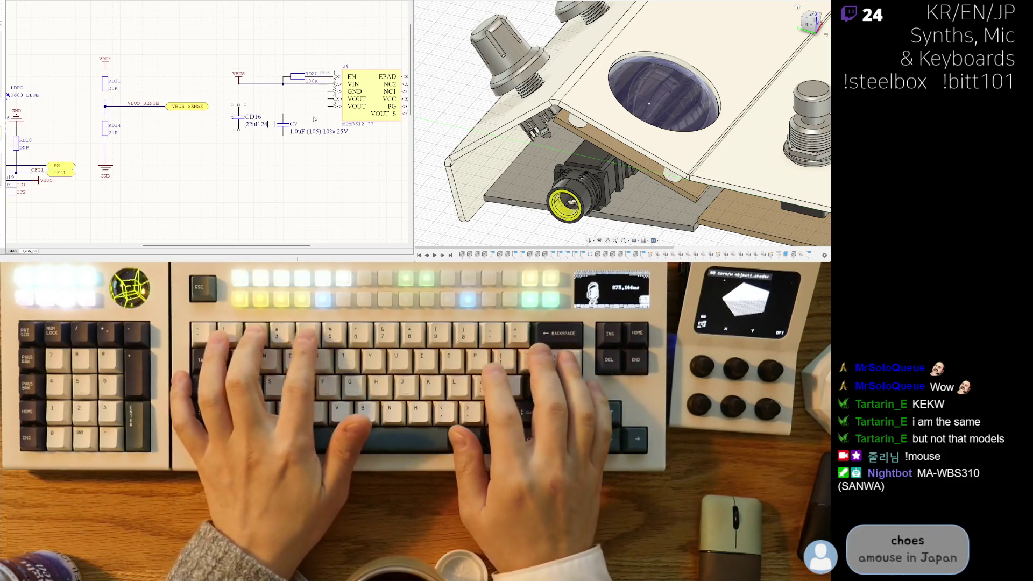
type("5V")
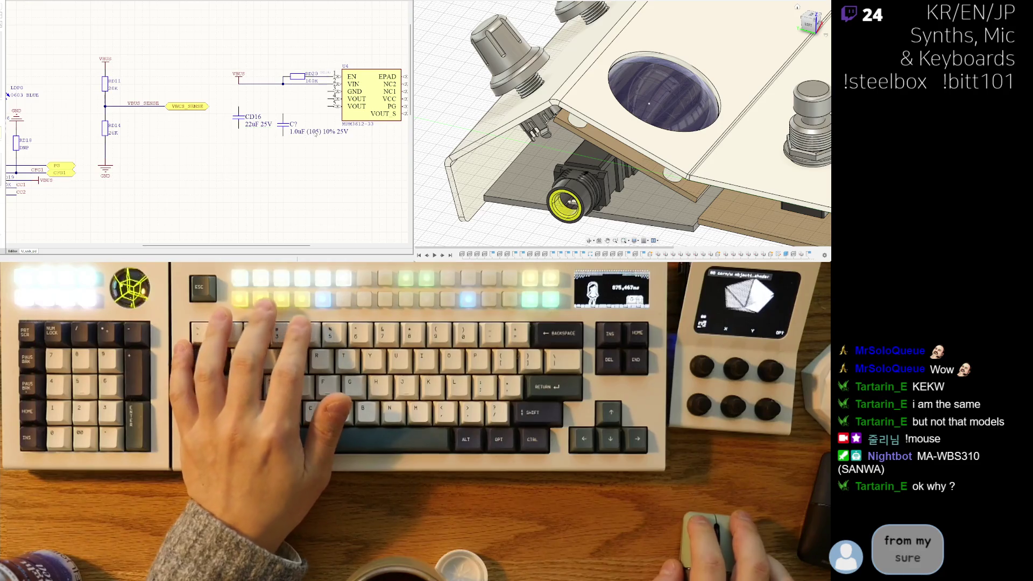
left_click(283, 125)
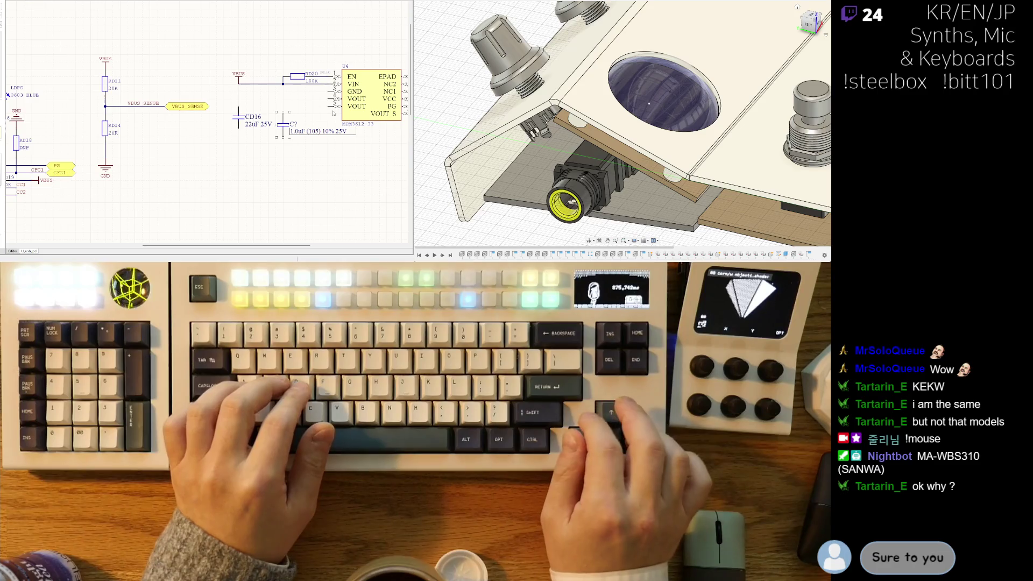
key("Right")
key("BackSpace")
key("BackSpace")
key("BackSpace")
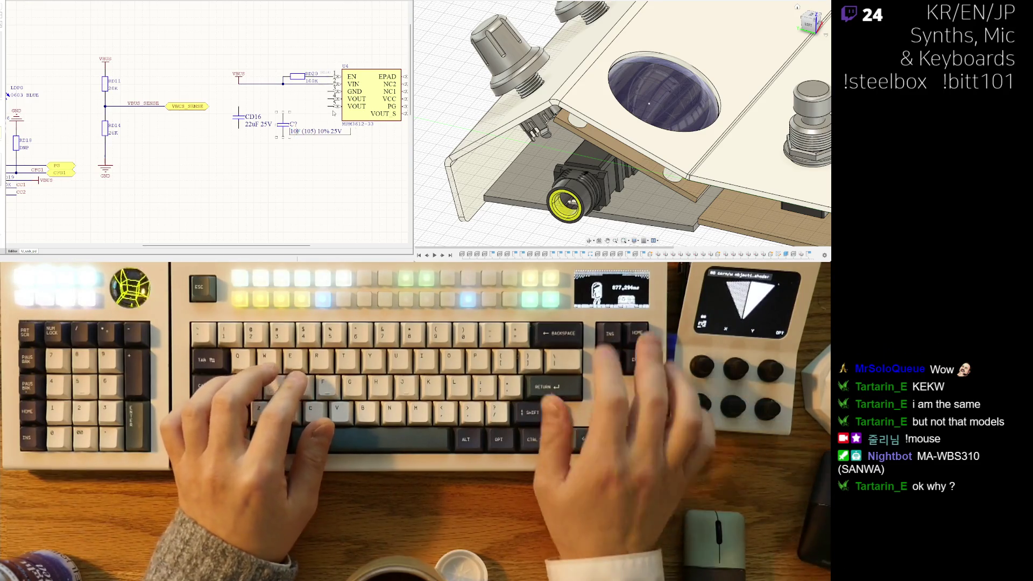
type("100n")
key("ctrl+Right")
key("shift+End")
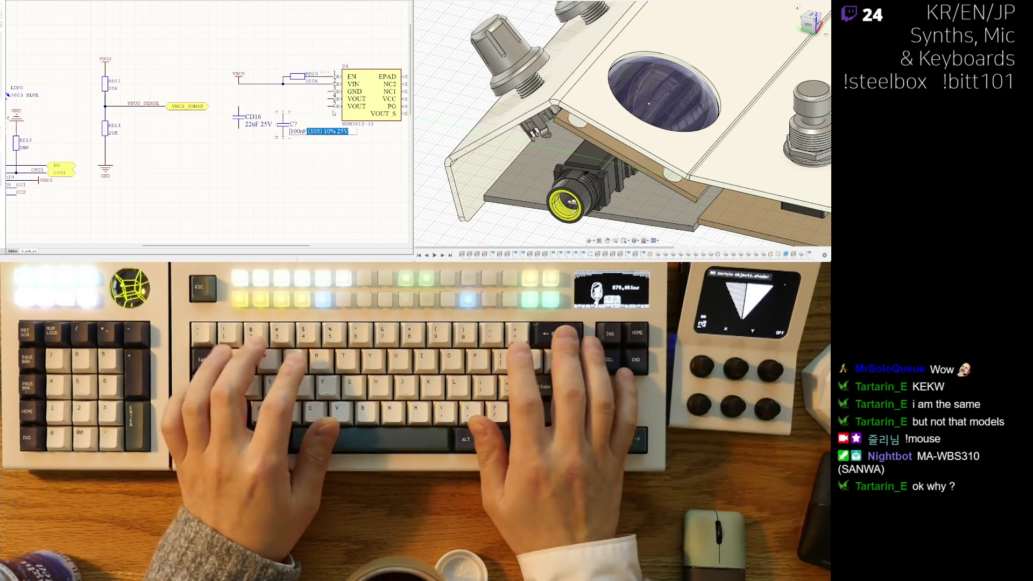
type("35V")
key("Return")
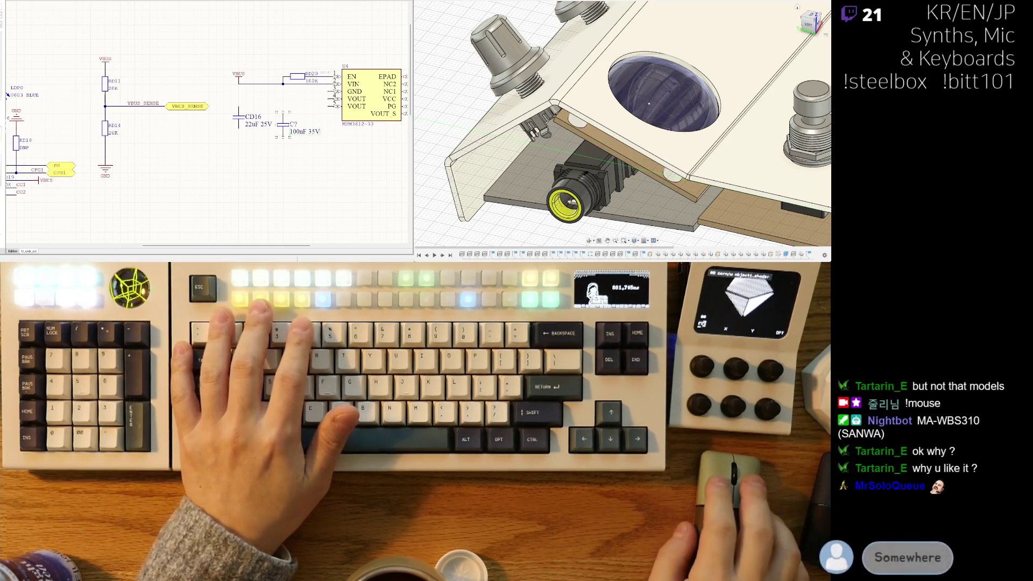
Step: Rename the unnumbered 100nF capacitor's designator to CD15
scroll(208, 123, "right", 1)
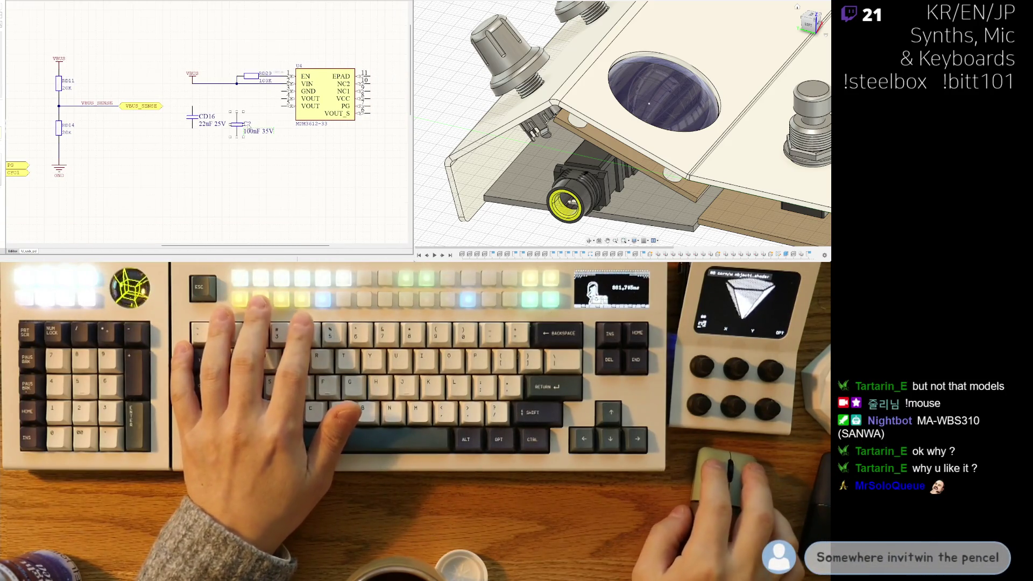
left_click(248, 125)
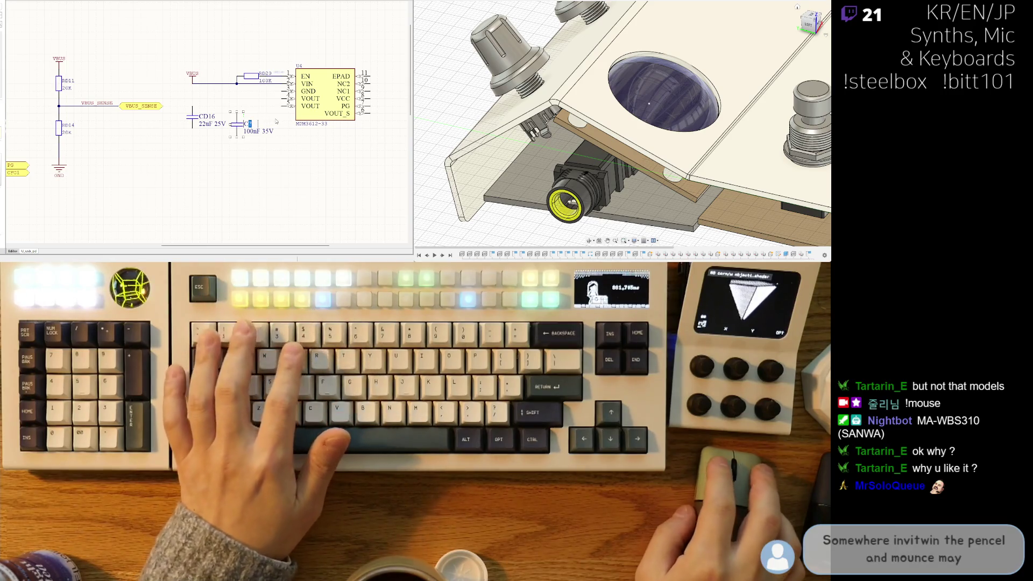
type("D15")
key("Return")
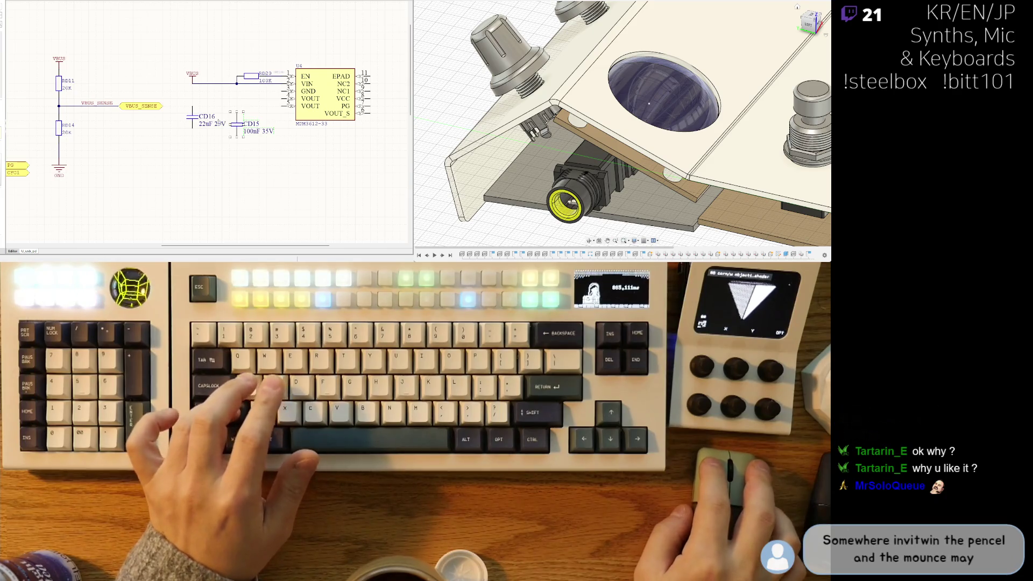
Step: Wire CD16's top pin up to the VBUS line
left_click(215, 125, "shift")
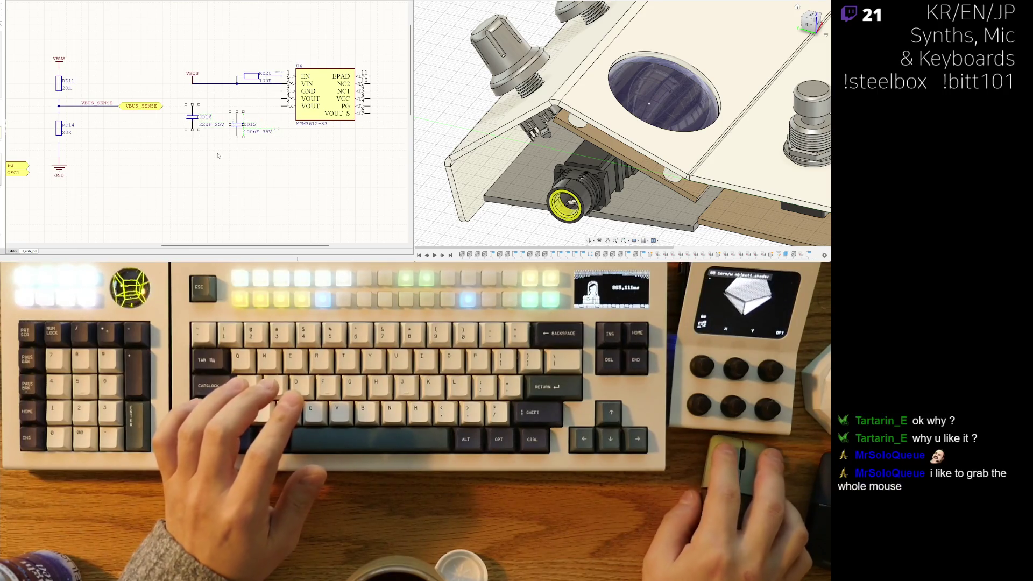
right_click_drag(223, 145, 210, 150)
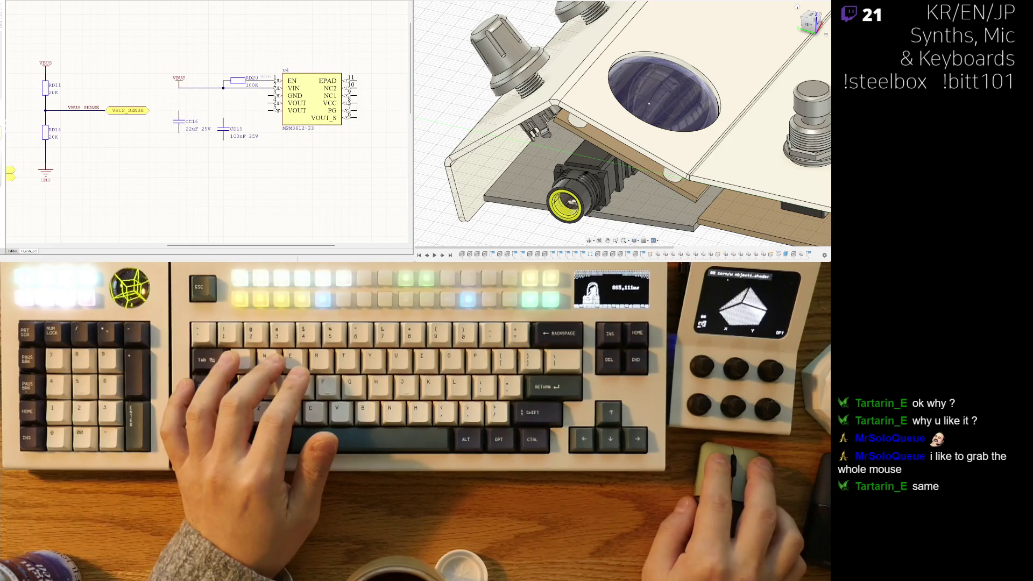
key("ctrl+w")
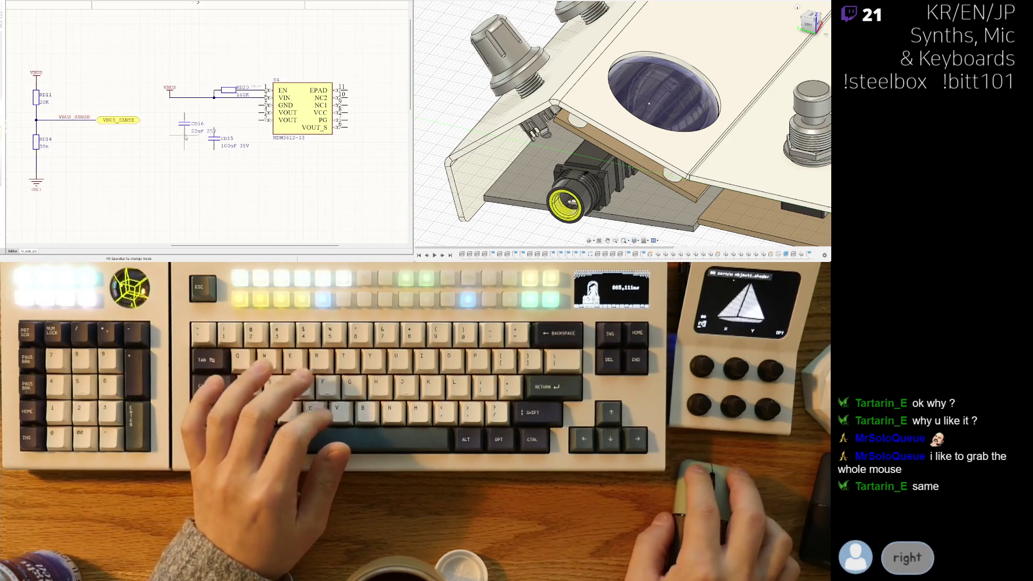
left_click(184, 119)
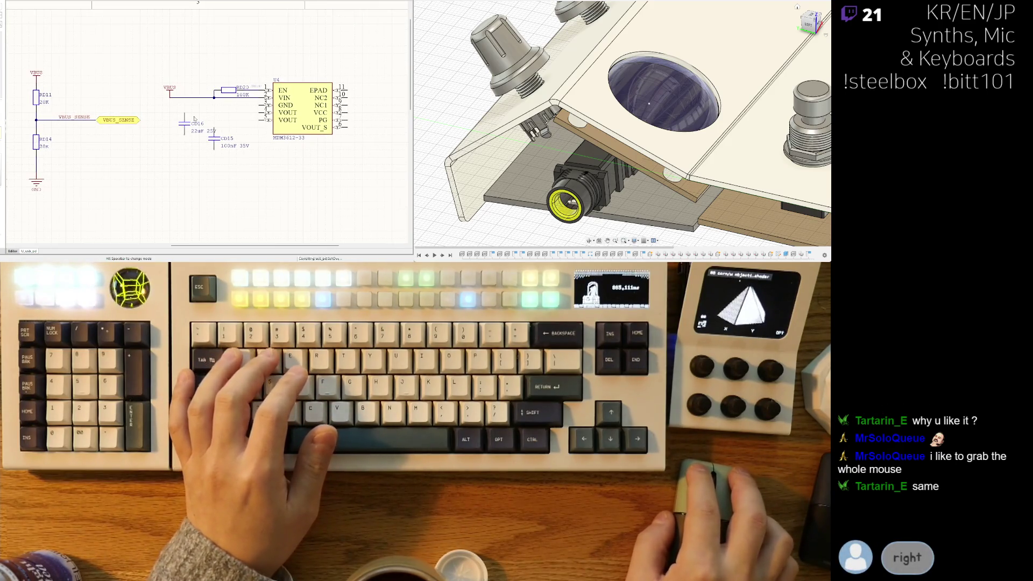
left_click(184, 98)
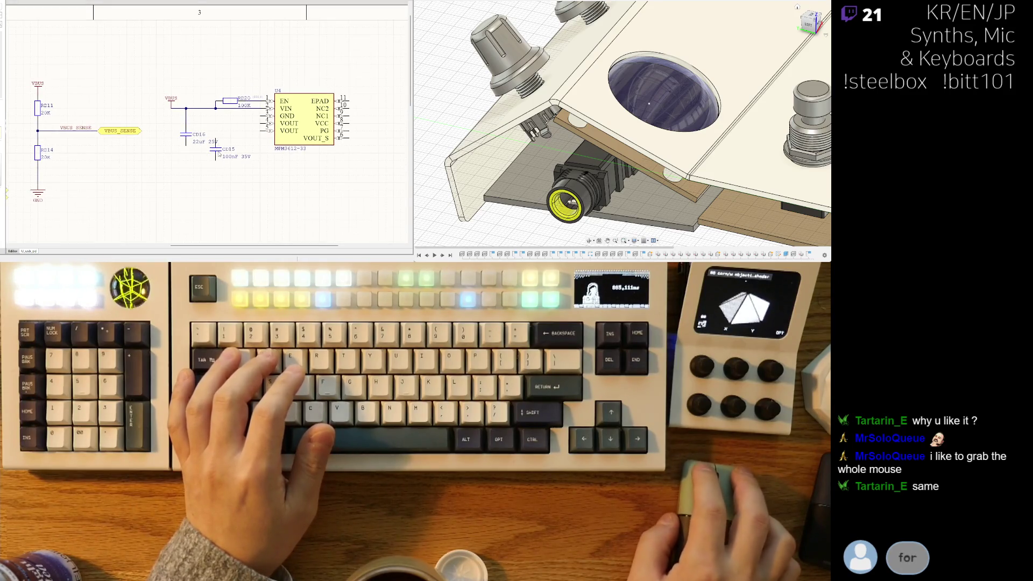
Step: Move CD15 up and ground CD16's lower pin with a wire and GND symbol
mouse_move(219, 154)
left_mouse_down()
mouse_move(242, 156)
mouse_move(208, 141)
left_mouse_up()
left_click(187, 153)
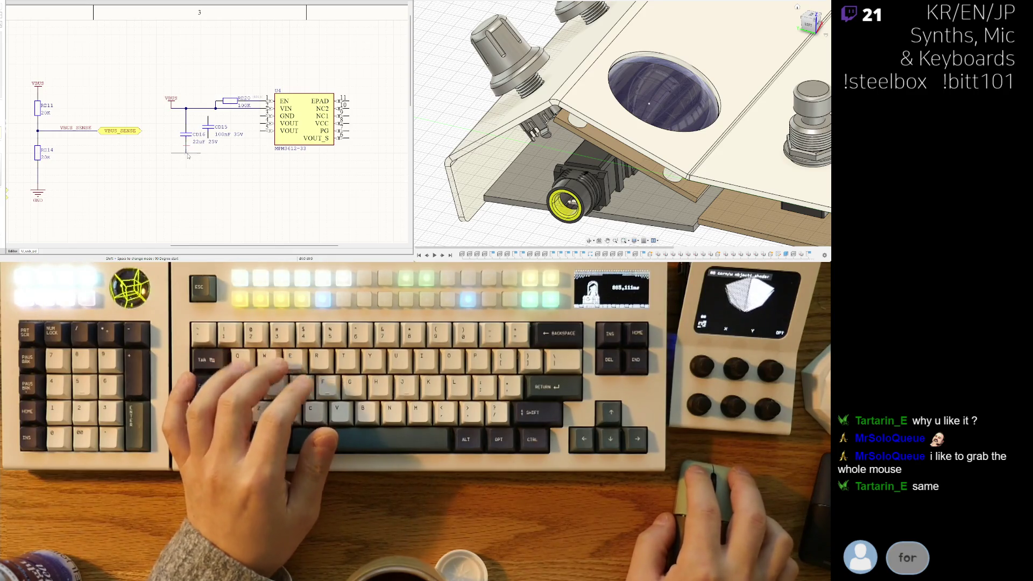
left_click(187, 183)
key("p")
key("o")
left_click(187, 183)
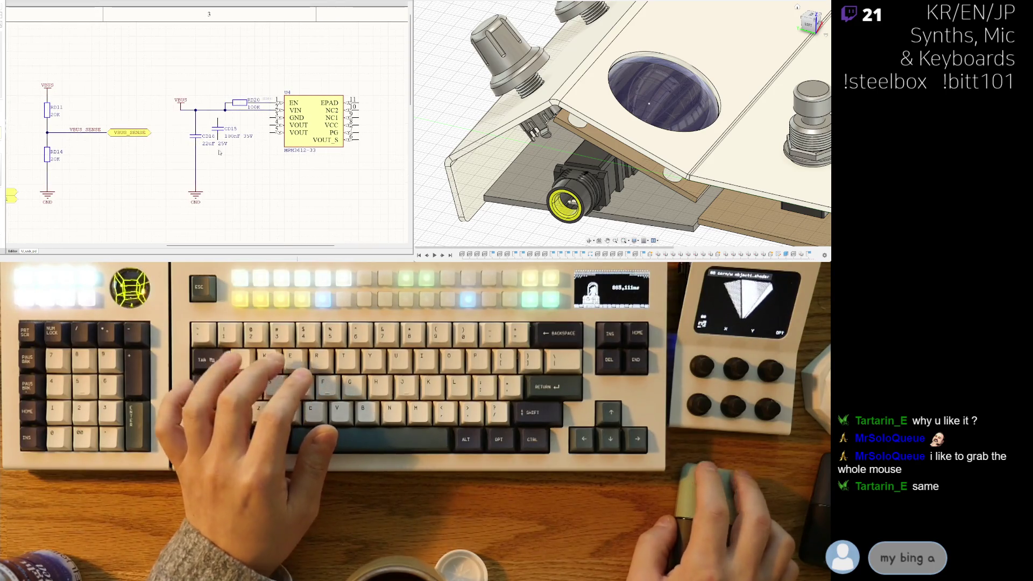
Step: Place CD15 beside CD16 on the VBUS line and run a wire down from its lower pin
left_click_drag(218, 128, 211, 165)
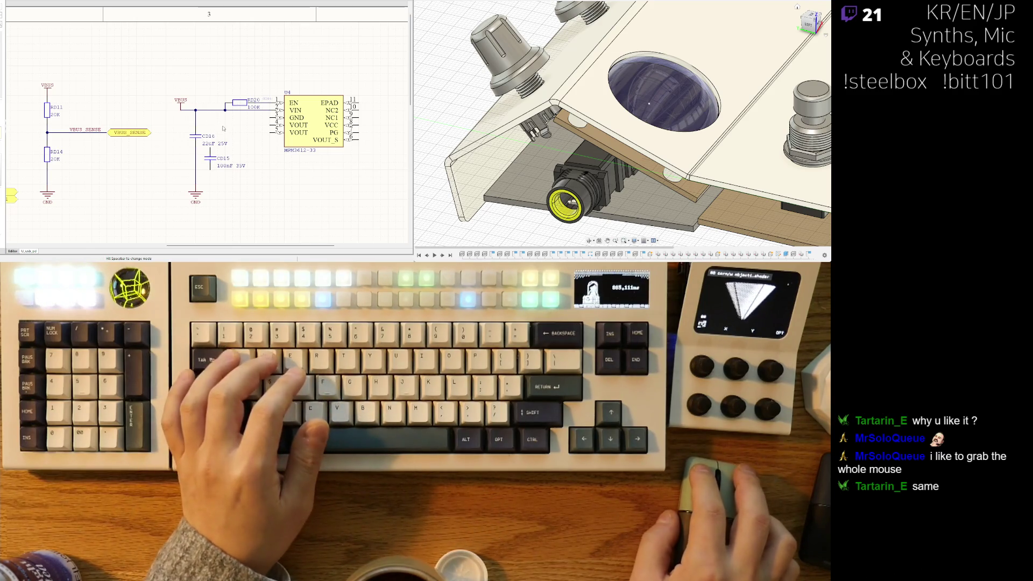
mouse_move(211, 152)
left_mouse_down()
mouse_move(234, 138)
mouse_move(231, 126)
mouse_move(233, 154)
left_mouse_up()
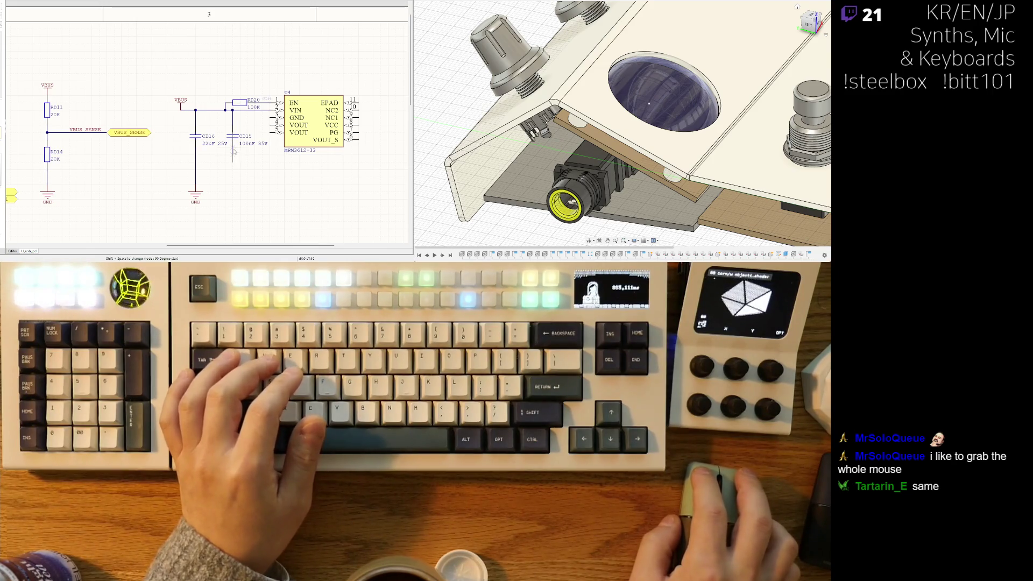
left_click(237, 148)
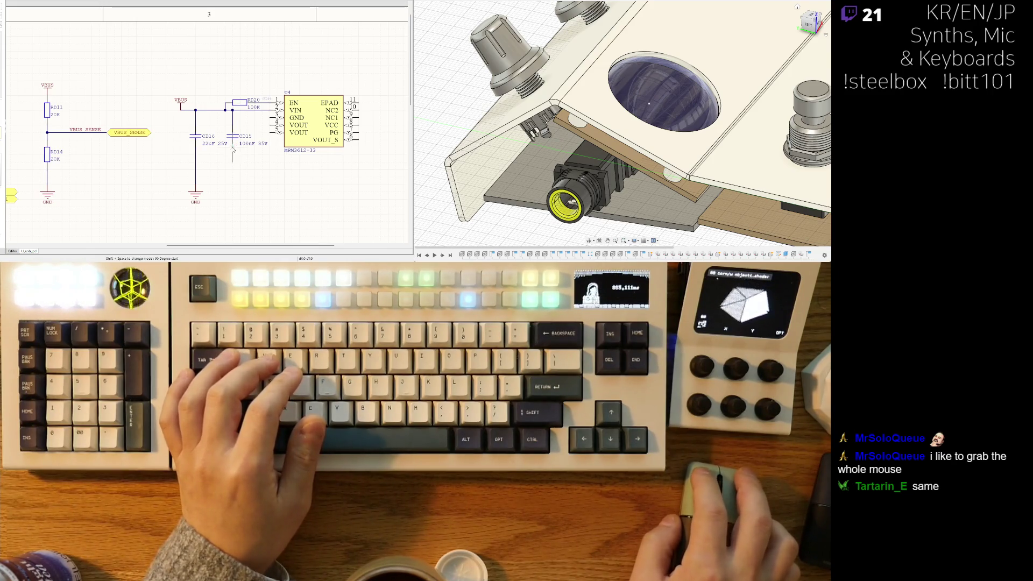
left_click(234, 193)
right_click_drag(207, 112, 186, 120)
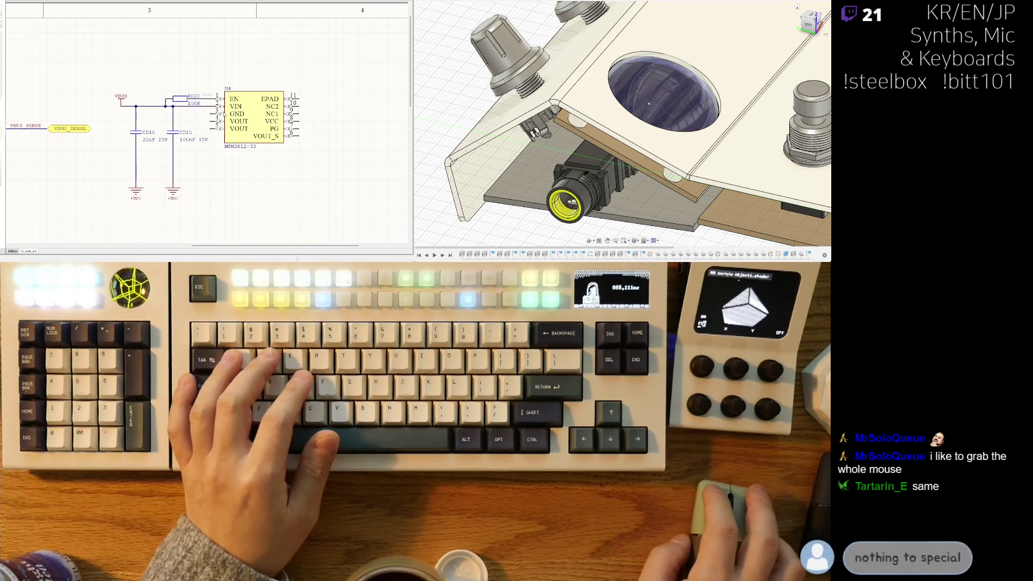
Step: Place a GND symbol at the end of CD15's ground wire
key("g")
left_click(188, 186)
scroll(188, 185, "left", 1, "shift")
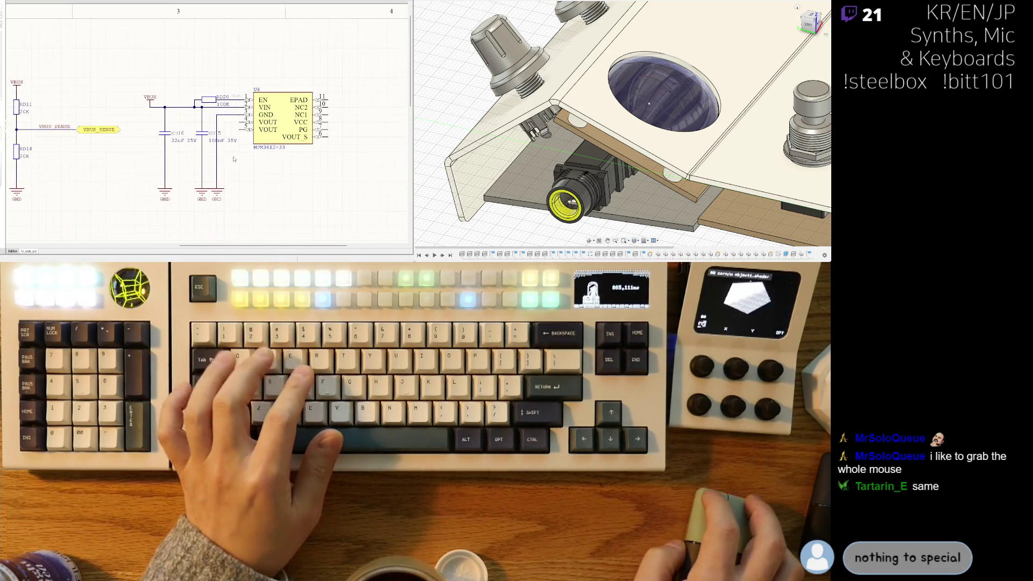
key("Escape")
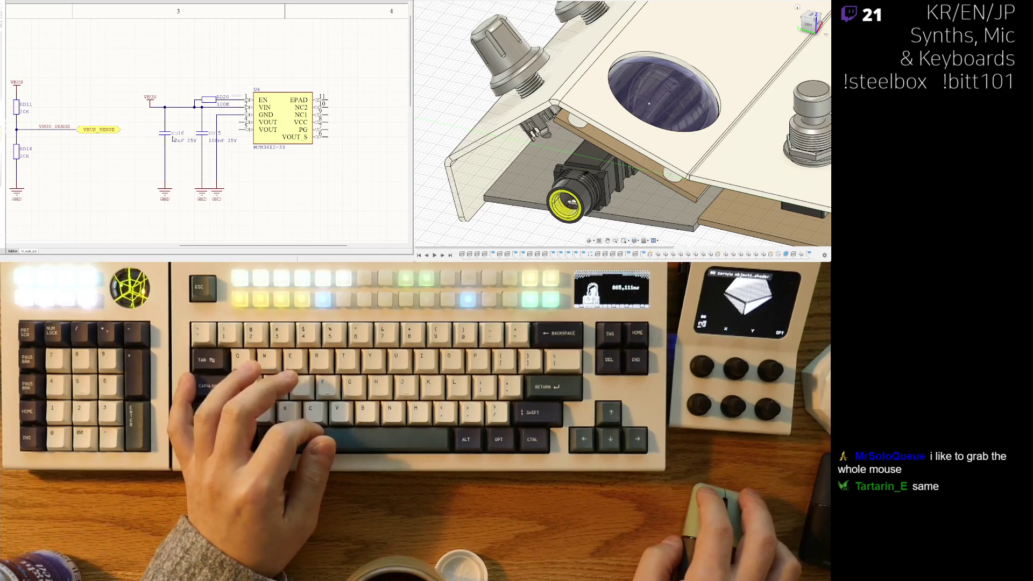
Step: Move the input capacitors' designators to their left and align the ground wires beneath them
mouse_move(171, 146)
left_mouse_down()
mouse_move(149, 127)
mouse_move(158, 143)
left_mouse_up()
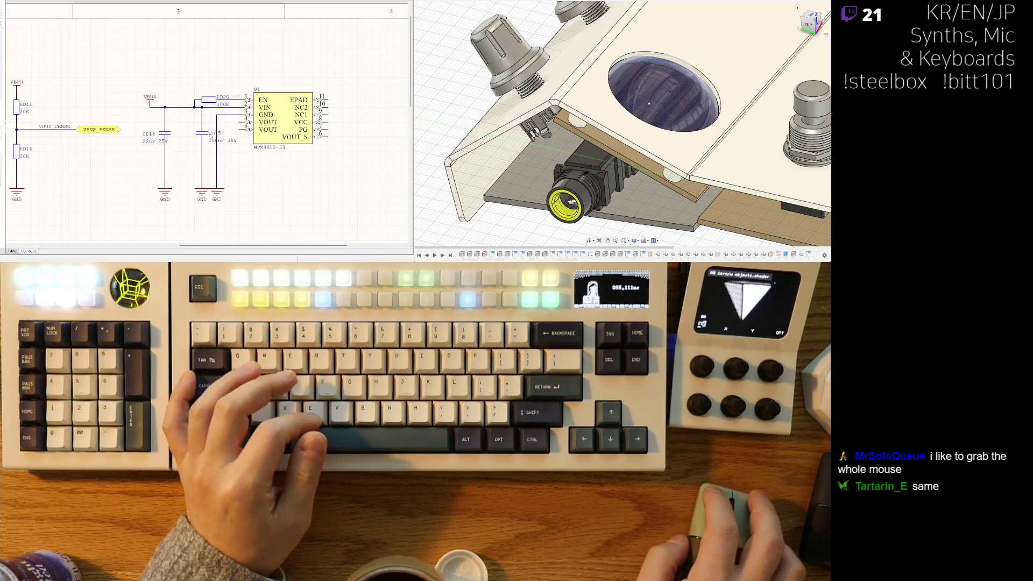
left_click(204, 144)
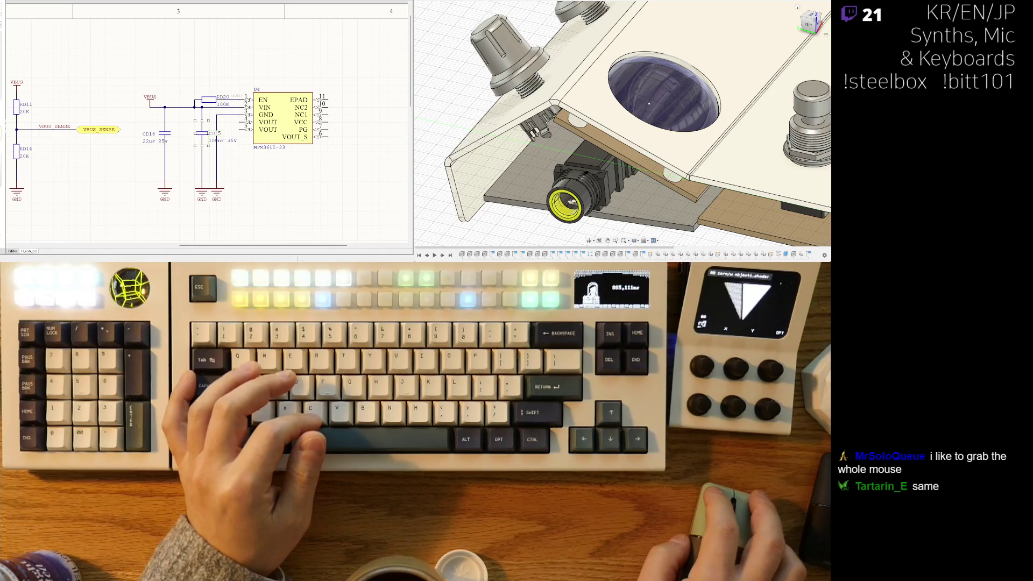
mouse_move(186, 137)
left_mouse_down()
mouse_move(197, 125)
mouse_move(187, 142)
left_mouse_up()
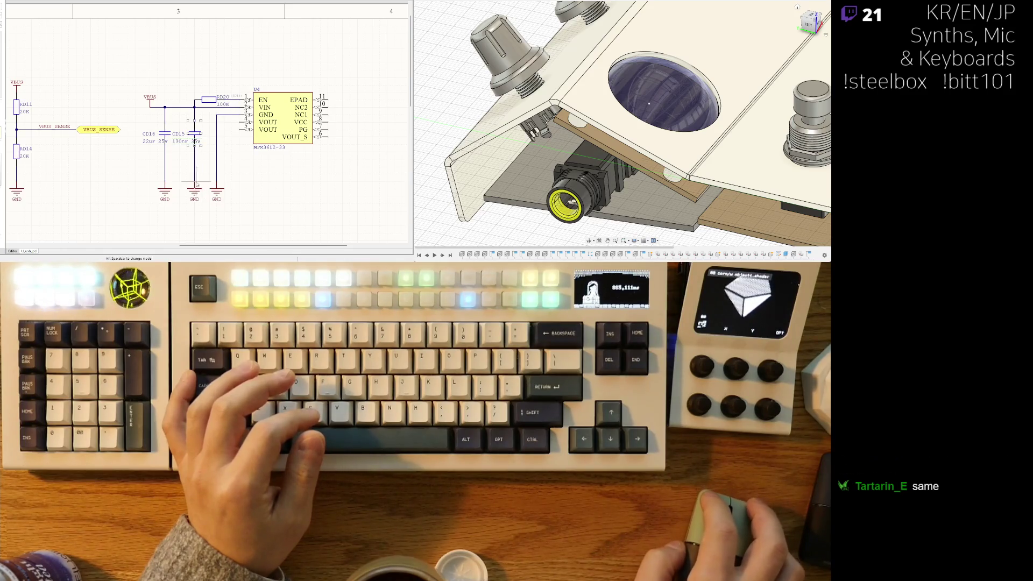
left_click_drag(201, 186, 194, 185)
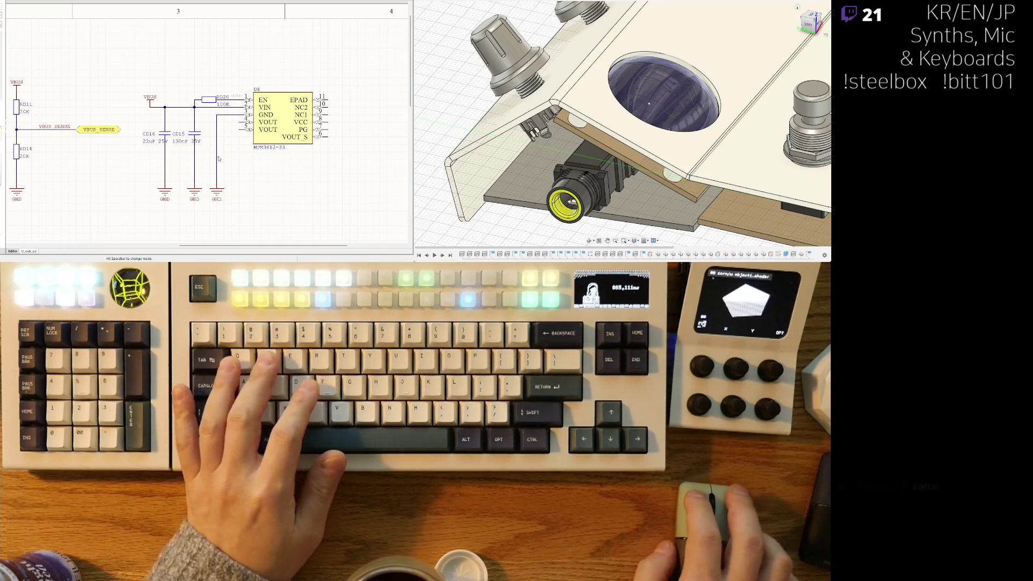
left_click_drag(216, 174, 210, 175)
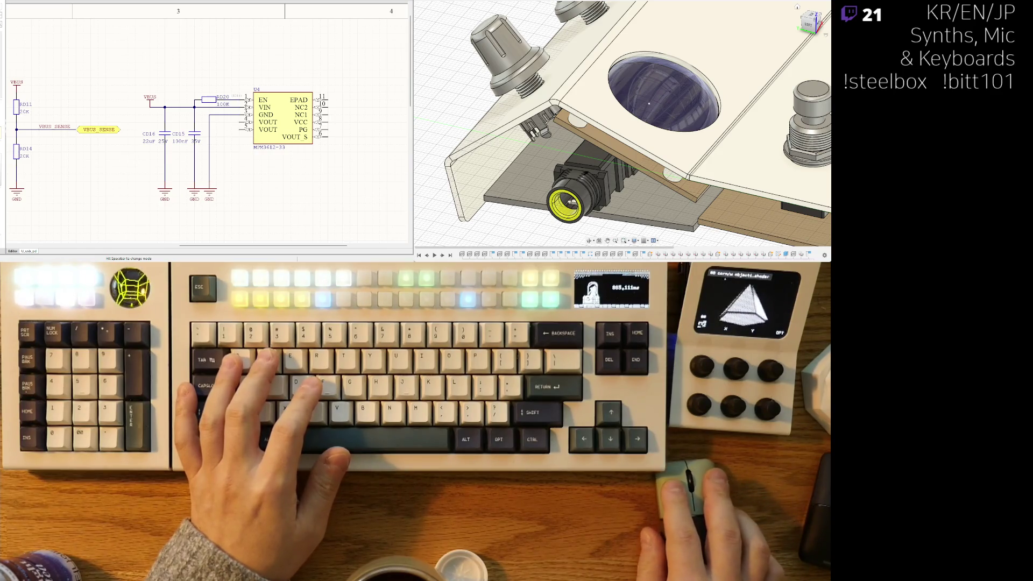
Step: Wire regulator U4's output pins 4 and 5 together
left_click(239, 119)
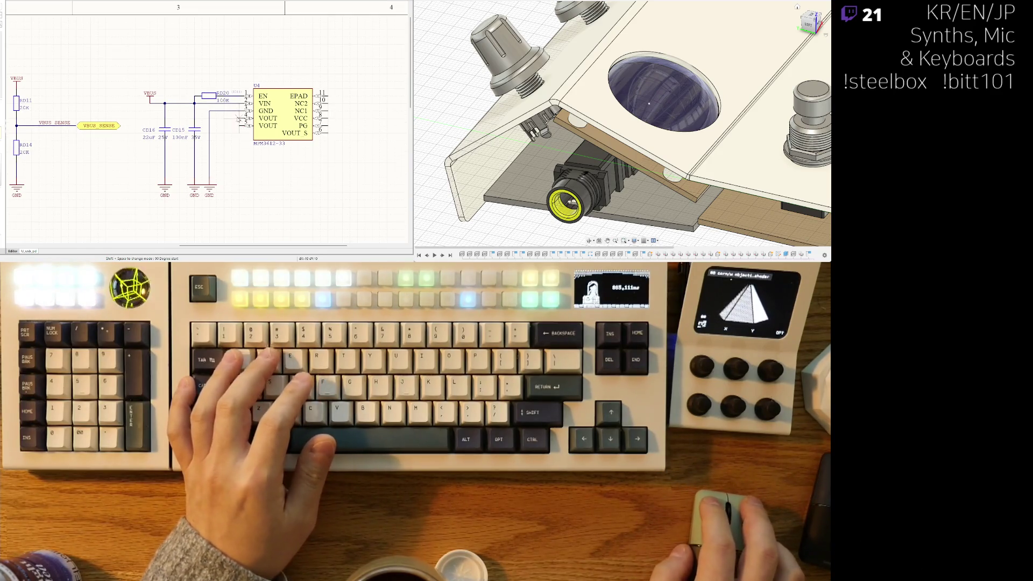
left_click(224, 125)
left_click(239, 125)
right_click(240, 139)
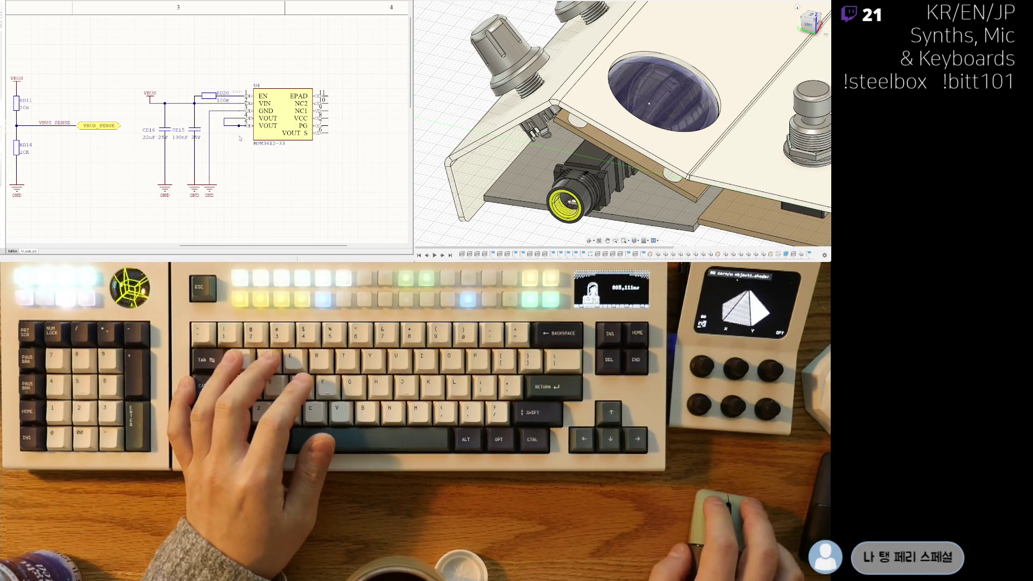
key("ctrl+w")
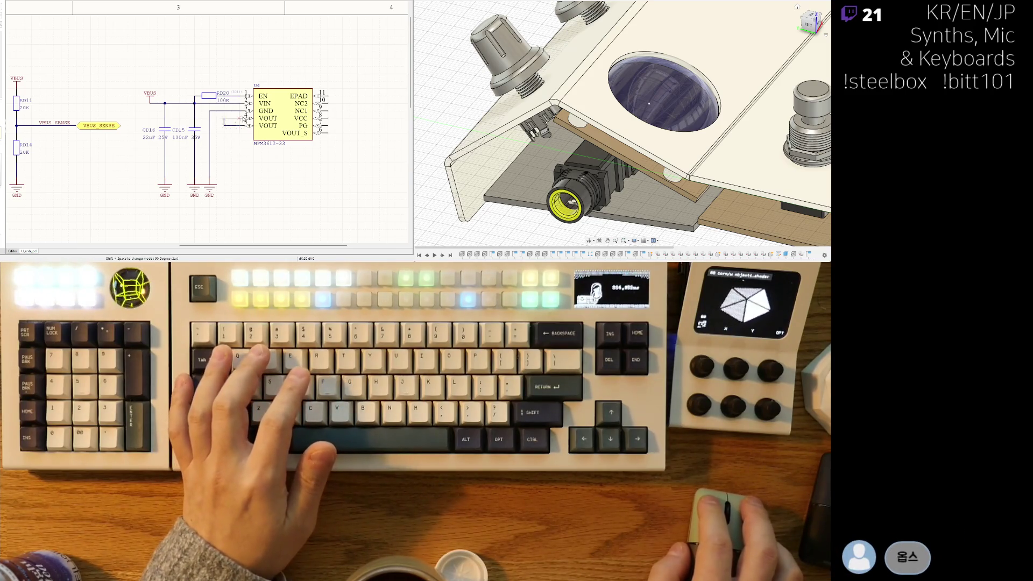
right_click(237, 120)
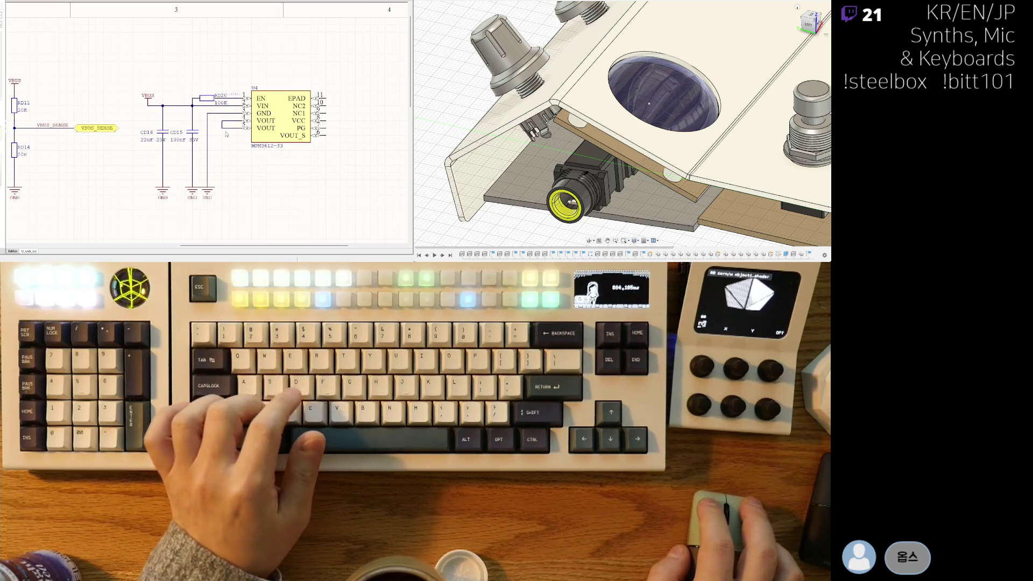
Step: Begin a wire down from the output junction, restarting it at regulator pin 5
key("ctrl+w")
left_click(222, 128)
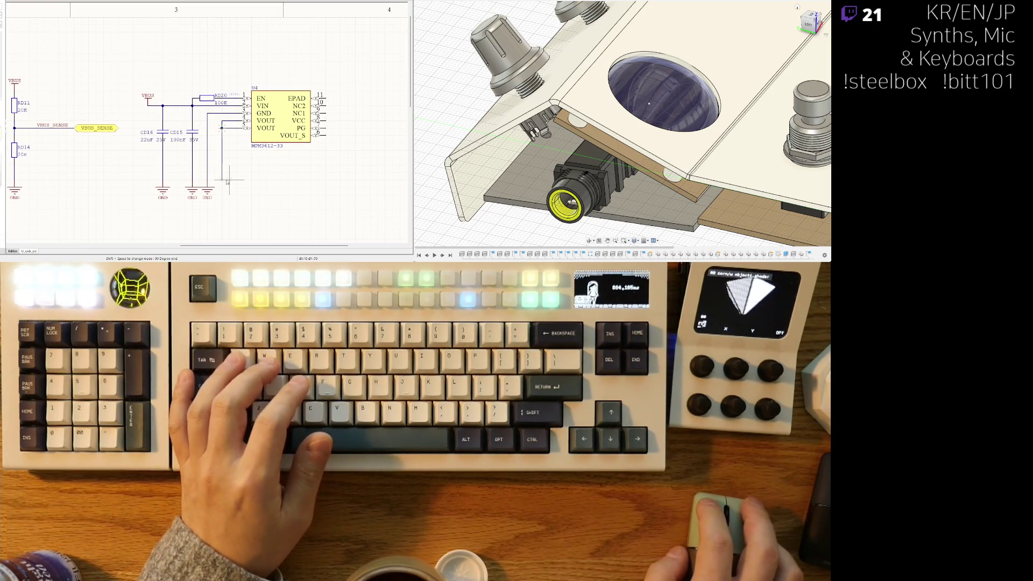
scroll(219, 170, "up", 1, "ctrl")
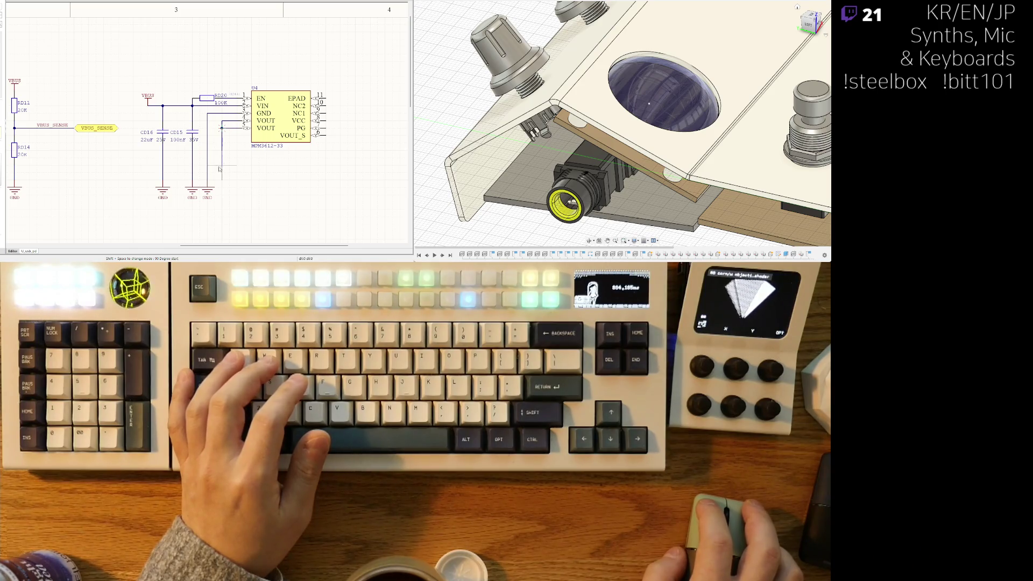
right_click_drag(230, 187, 241, 195)
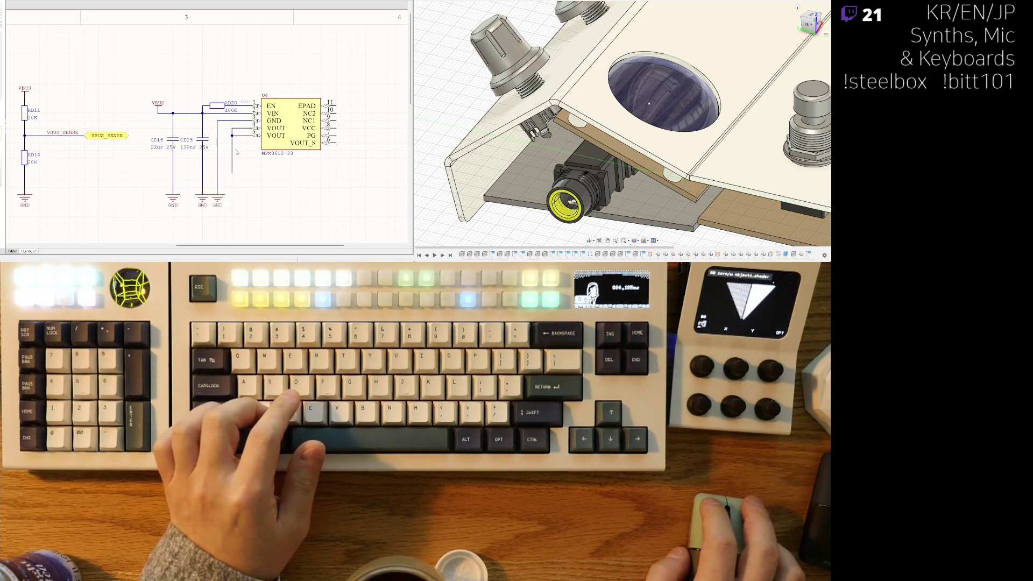
right_click(238, 149)
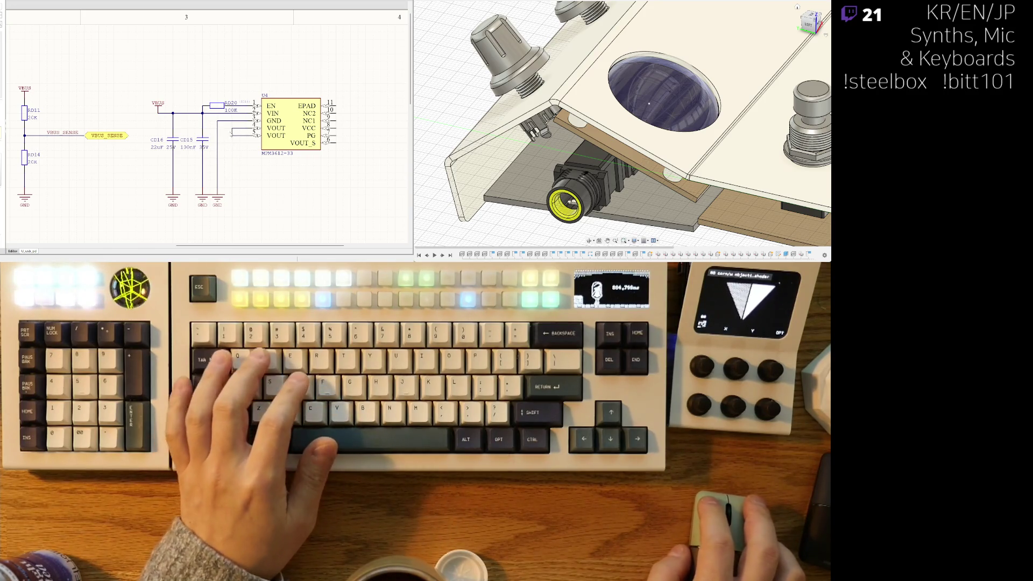
left_click(240, 132)
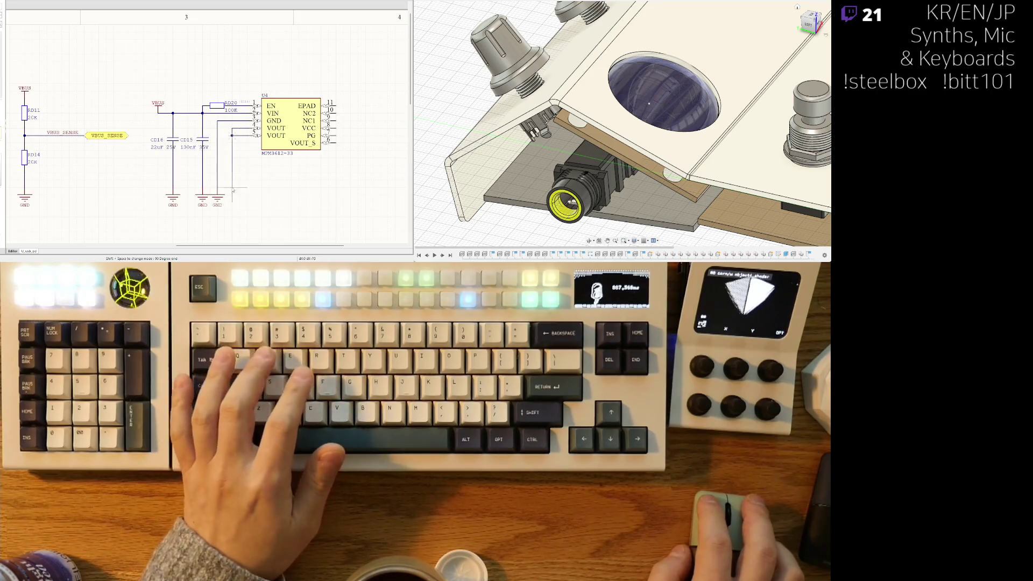
Step: Switch the output wire's corner direction and pan to the VBUS circuitry and back to the MPM3612
key("shift+space")
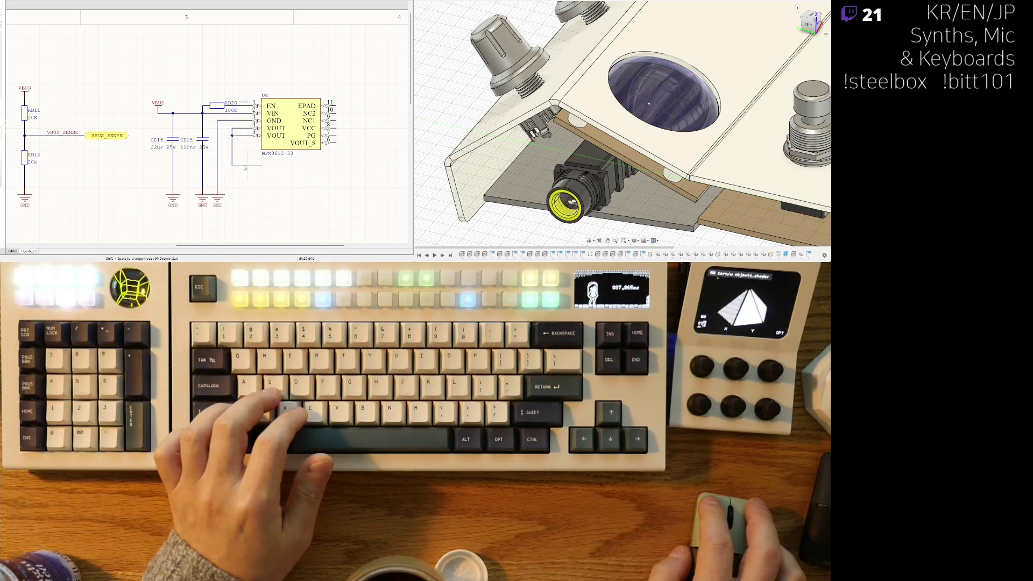
mouse_move(245, 168)
right_mouse_down()
mouse_move(226, 172)
mouse_move(322, 141)
right_mouse_up()
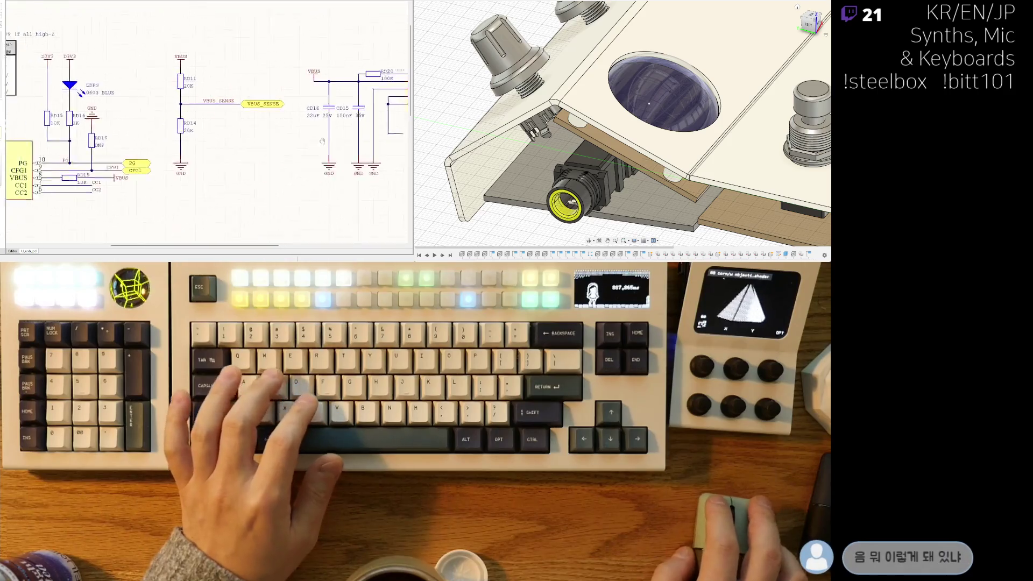
scroll(323, 142, "down", 1, "ctrl")
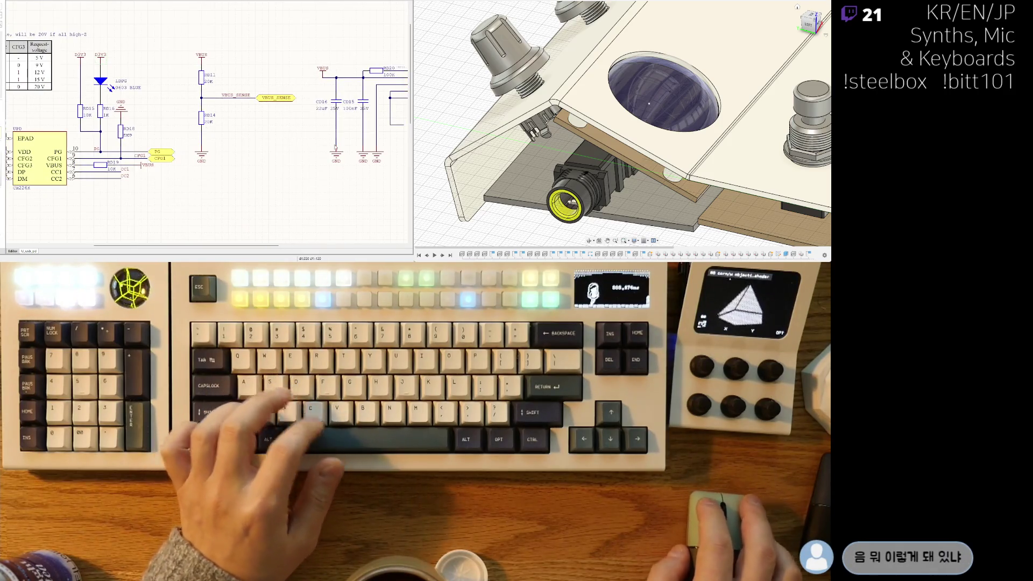
right_click_drag(391, 128, 221, 139)
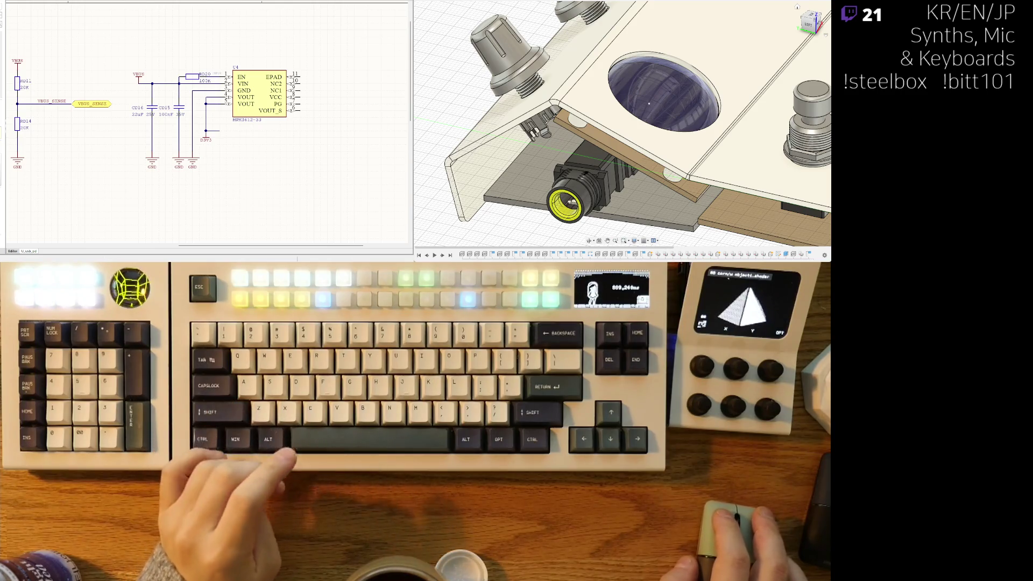
Step: Paste two capacitor copies below the regulator output as CD17 and the 22uF CD18
key("ctrl+z")
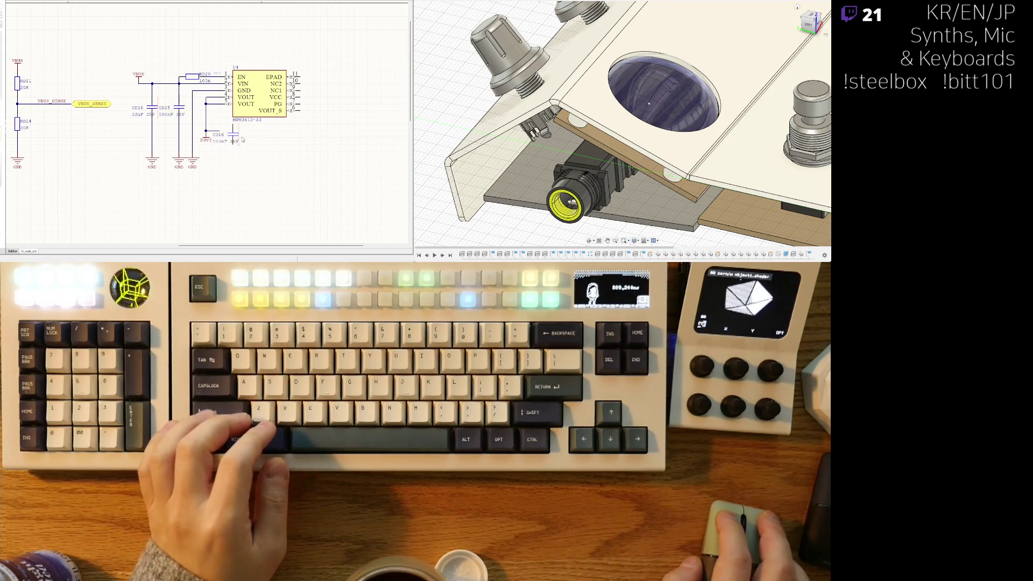
key("ctrl+v")
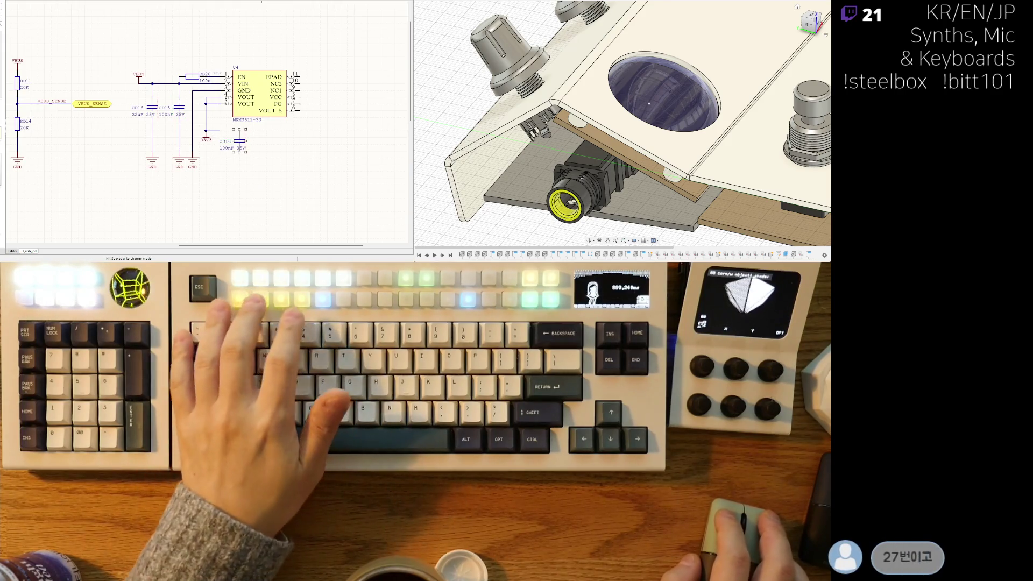
left_click(239, 141)
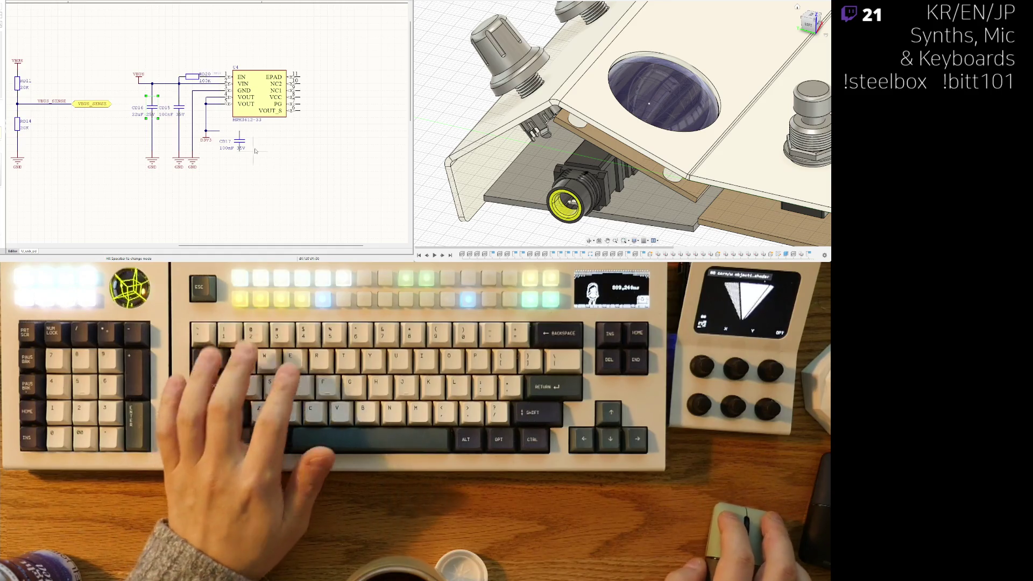
key("ctrl+v")
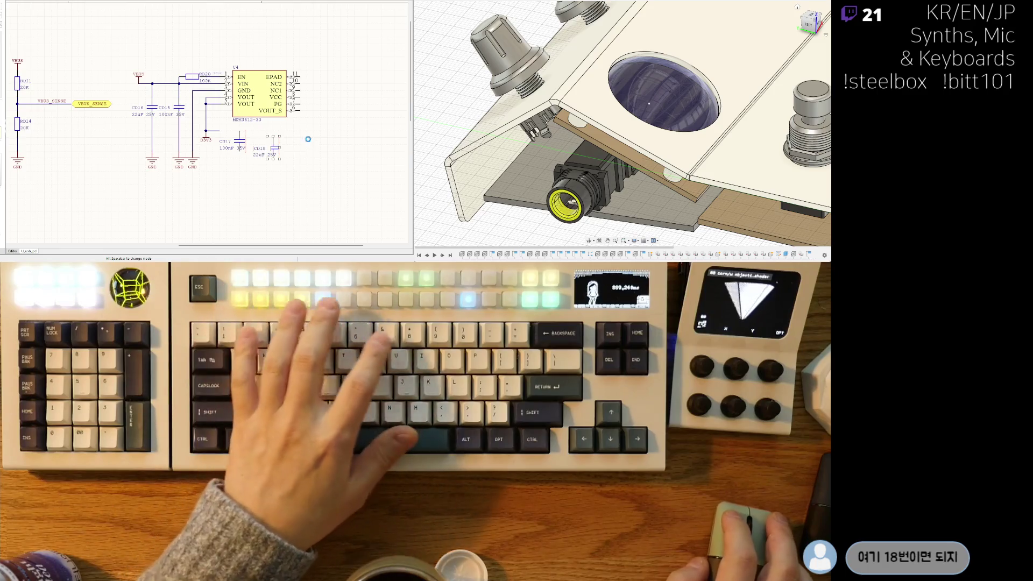
type("8")
scroll(255, 141, "up", 1, "ctrl")
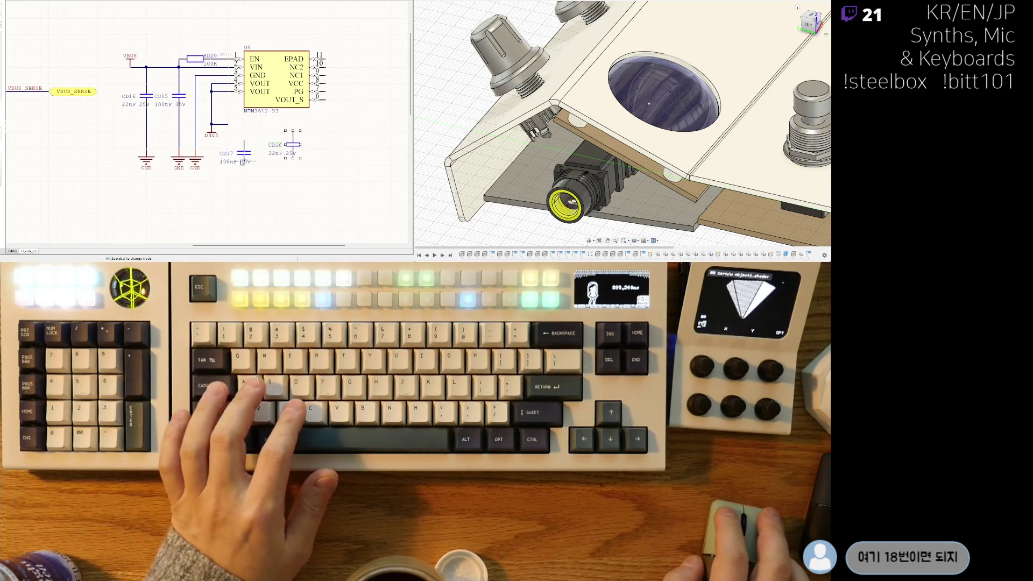
left_click(246, 141)
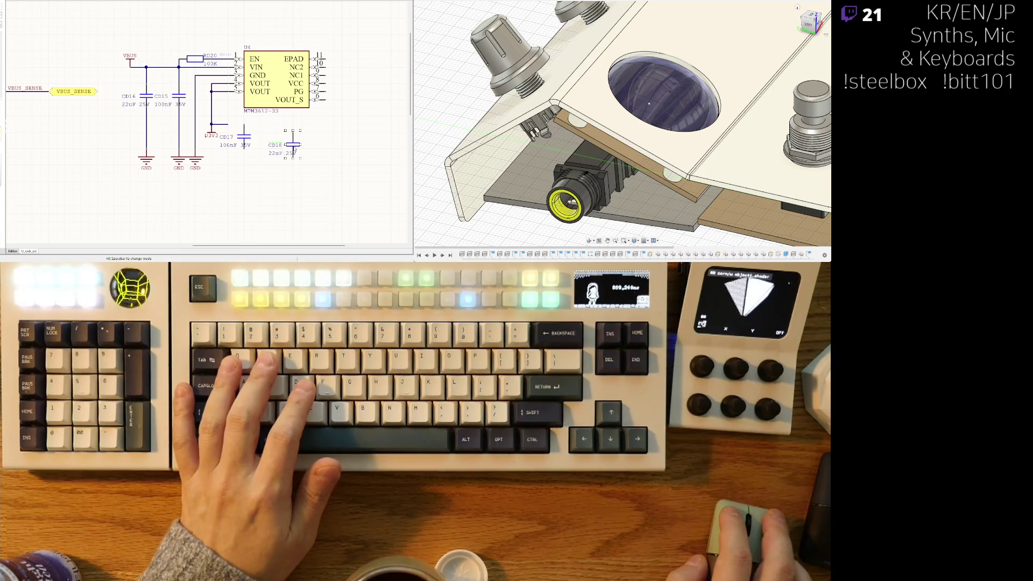
Step: Add a ground symbol under CD18 and move CD18 with its ground to the right
key("ctrl+w")
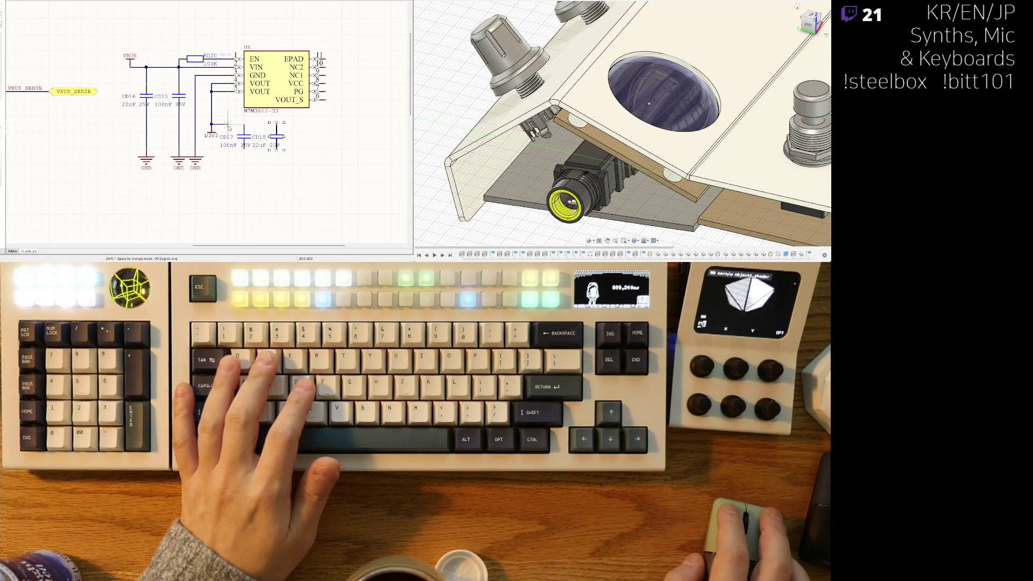
key("Escape")
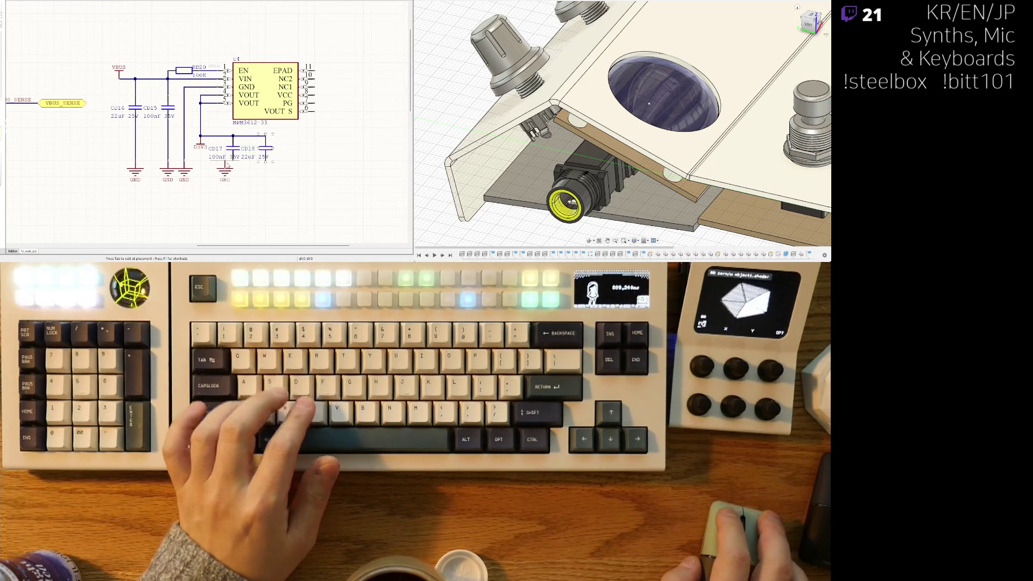
left_click(266, 161)
right_click(279, 164)
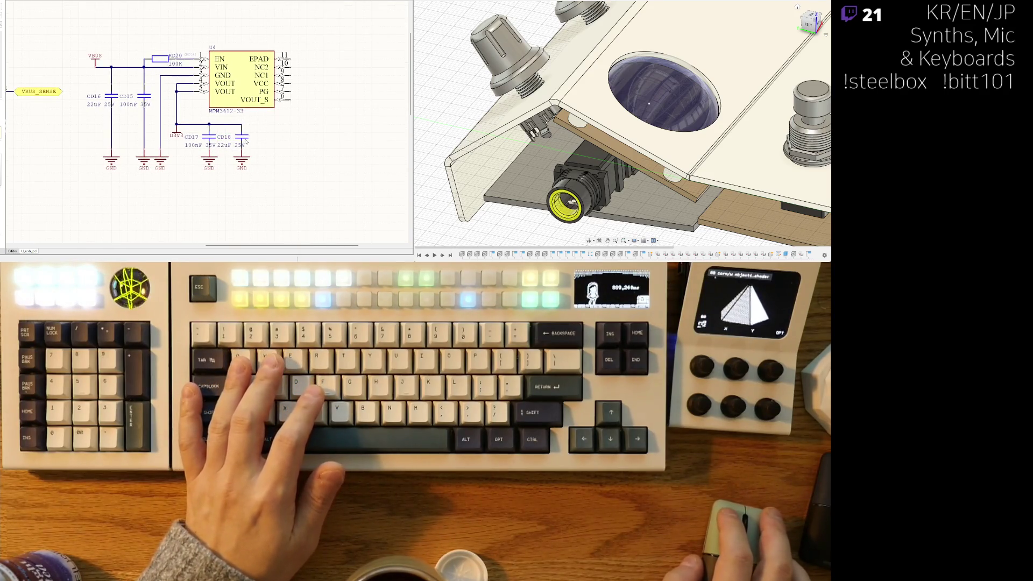
left_click_drag(246, 142, 258, 129)
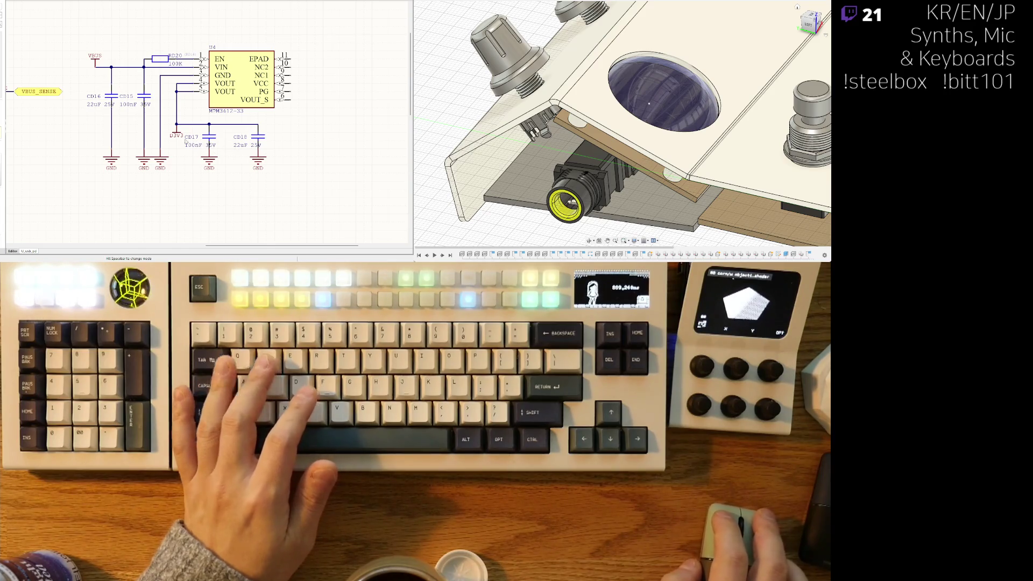
Step: Undo the misplaced 3V3 port to restore D3V3, then set CD18 and its ground beside CD17
key("space")
left_click_drag(177, 134, 183, 127)
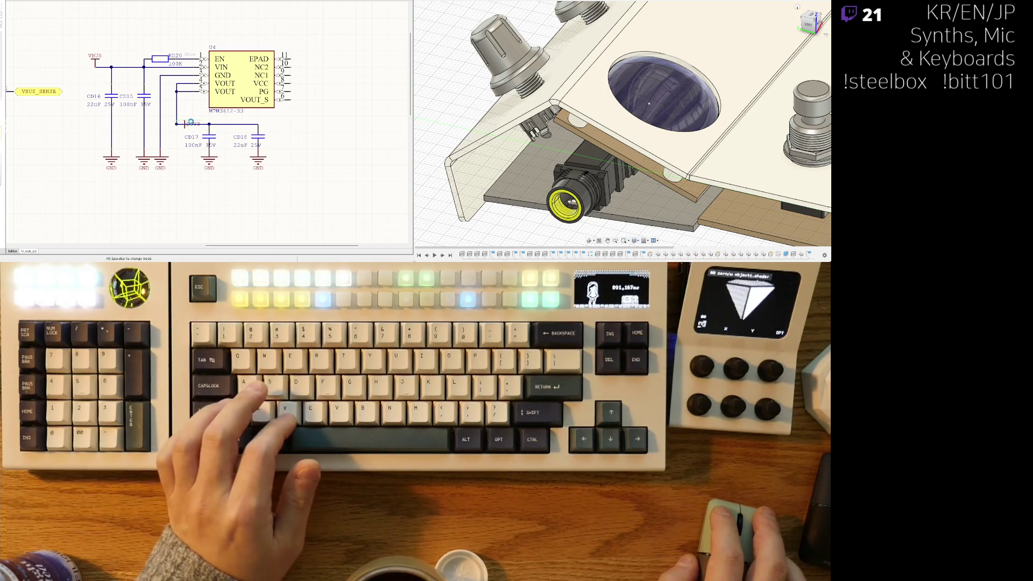
key("ctrl+z")
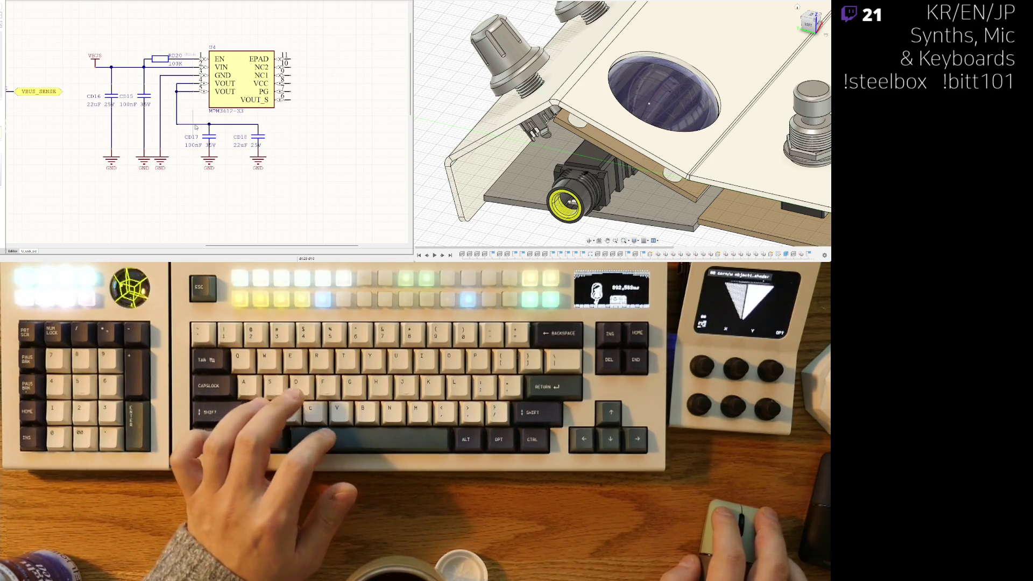
key("ctrl+z")
right_click_drag(226, 138, 201, 141)
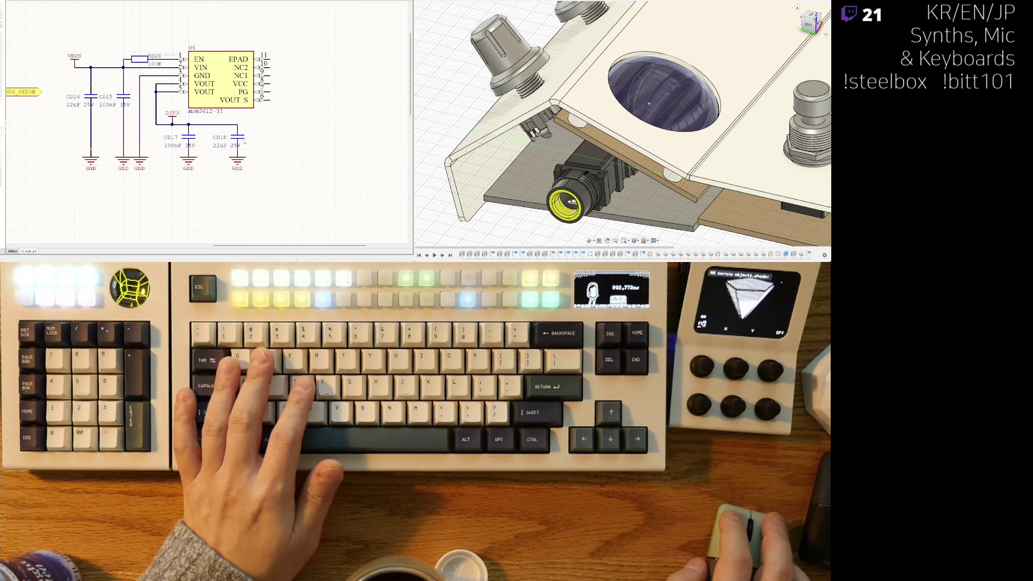
left_click_drag(243, 141, 227, 141)
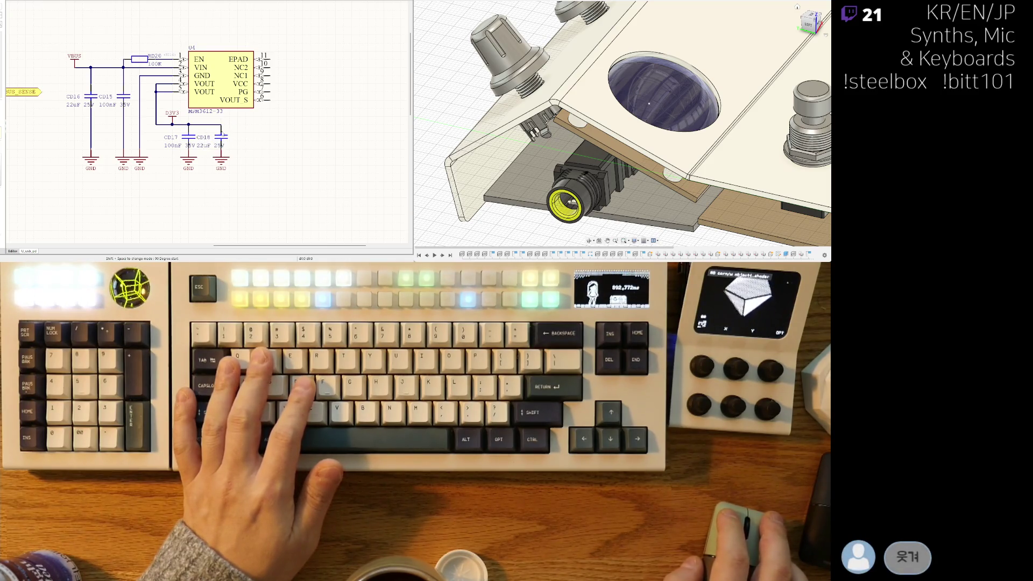
Step: Wire CD18's top, then paste a copy of the 100K resistor RD20 right of the regulator
left_click(221, 124)
right_click_drag(244, 131, 266, 135)
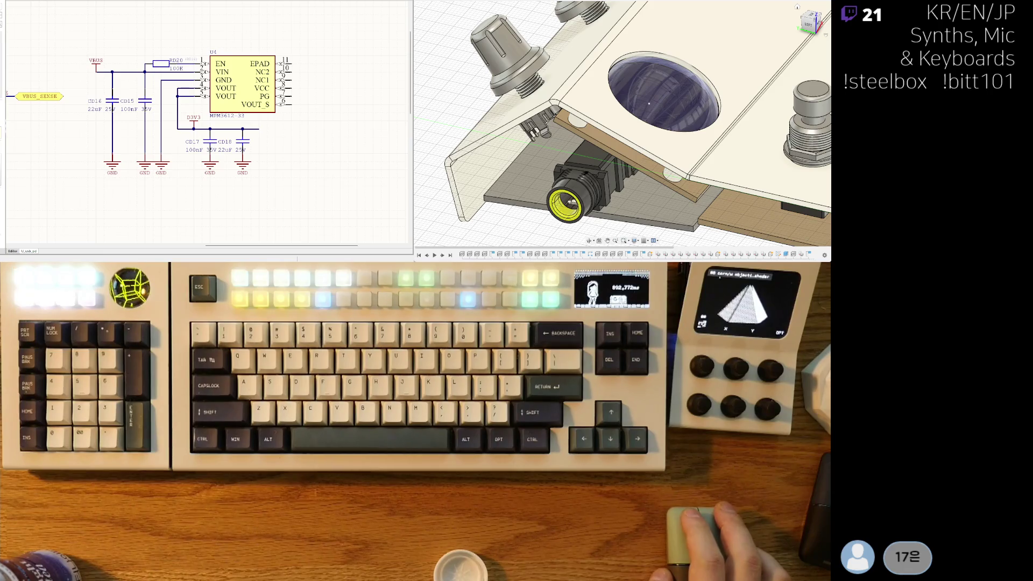
right_click_drag(294, 119, 286, 122)
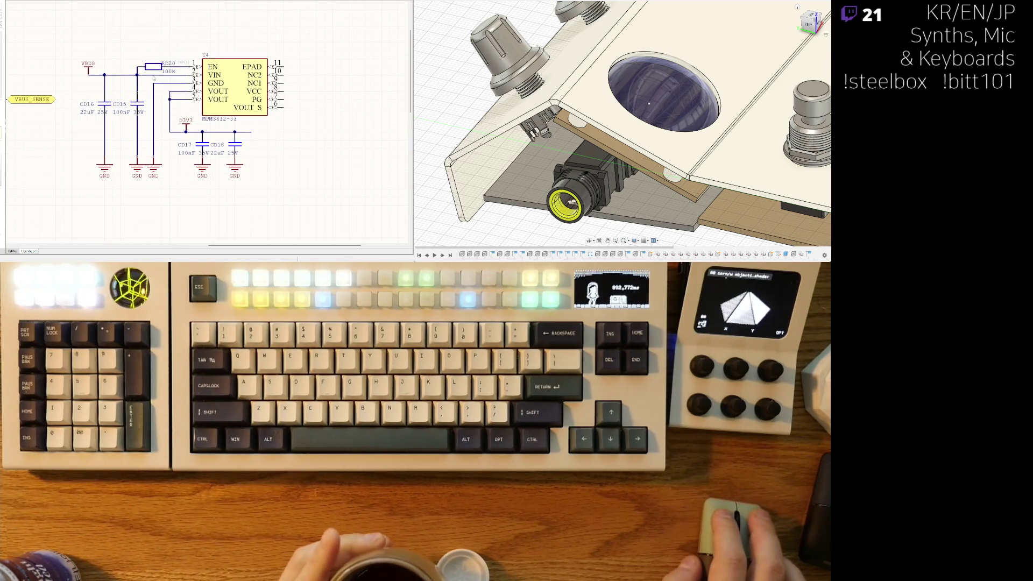
key("ctrl+v")
left_click(267, 132)
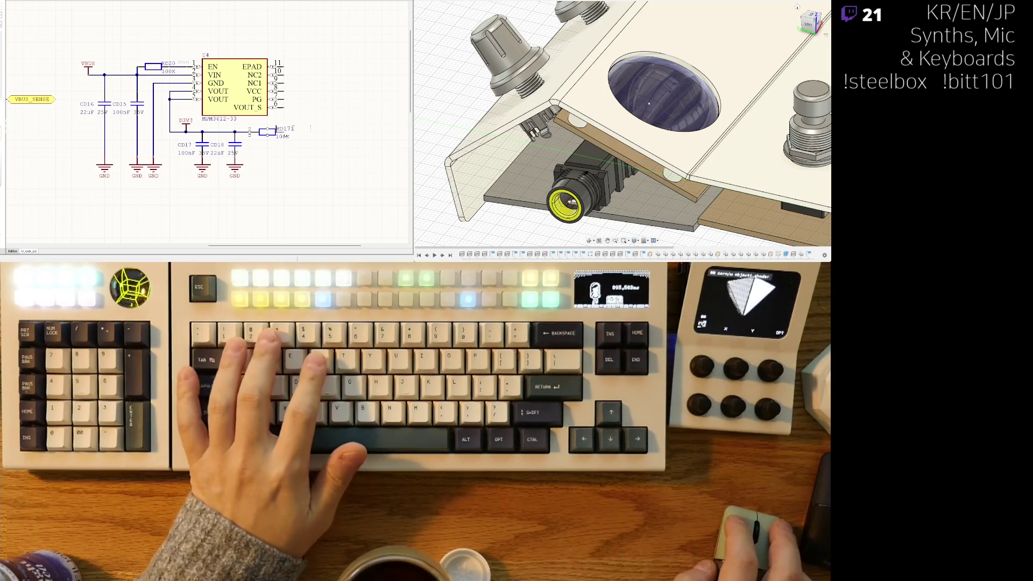
Step: Accept the designator RD27, set its value to 10K, and begin a wire at pin 11
key("Return")
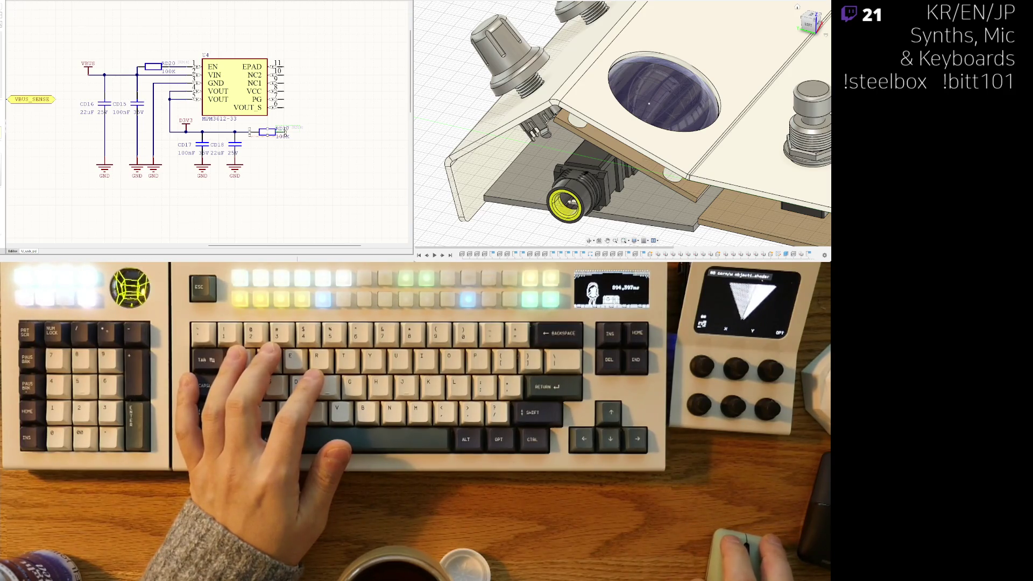
scroll(88, 168, "down", 3, "ctrl")
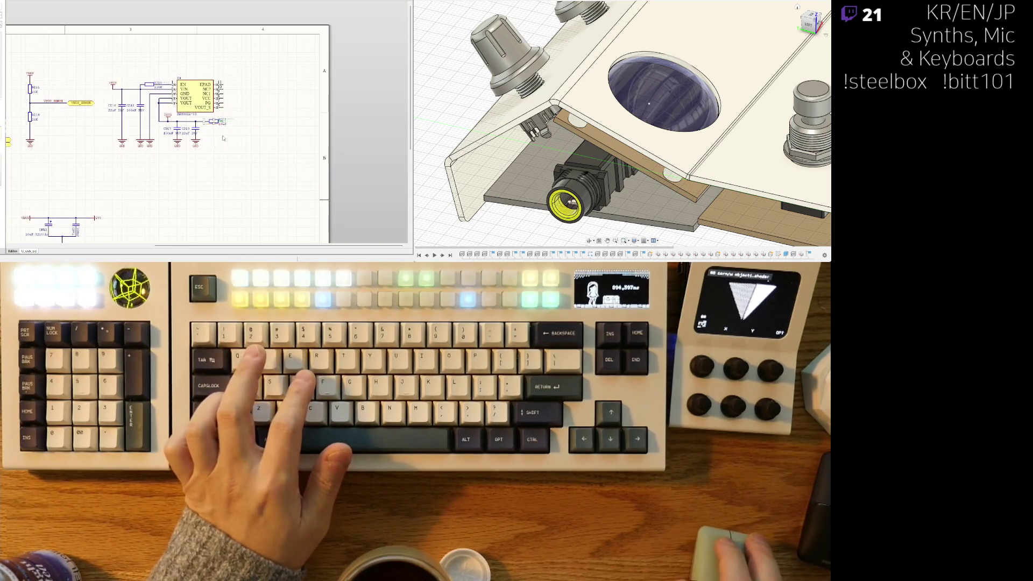
scroll(223, 139, "up", 2, "ctrl")
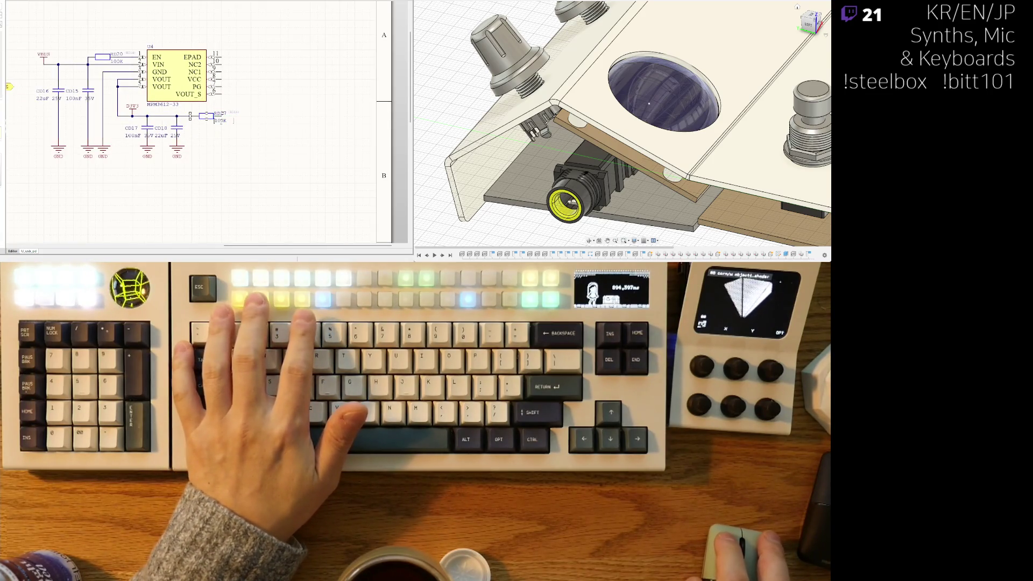
type("10K")
key("Return")
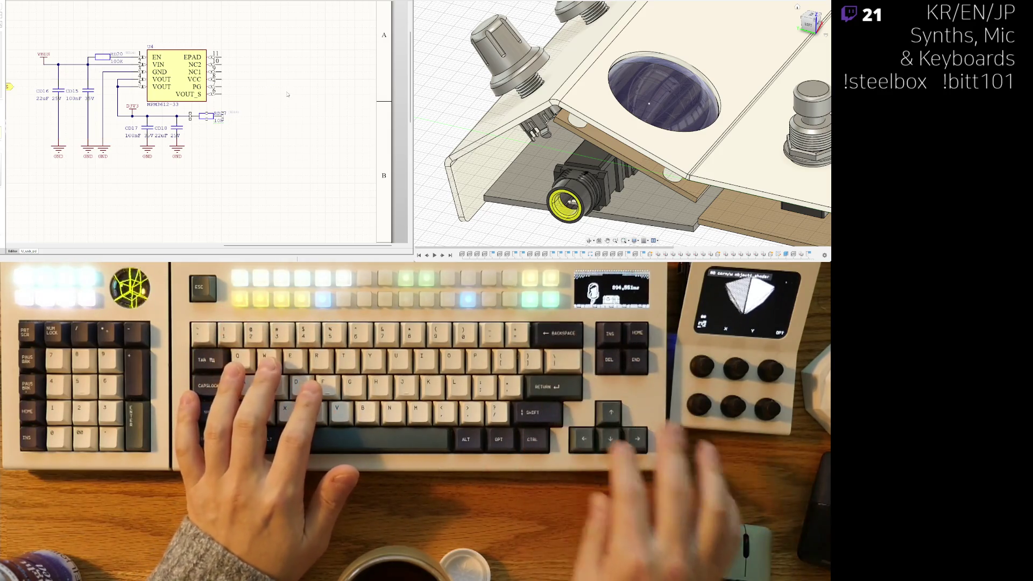
right_click_drag(283, 104, 249, 114)
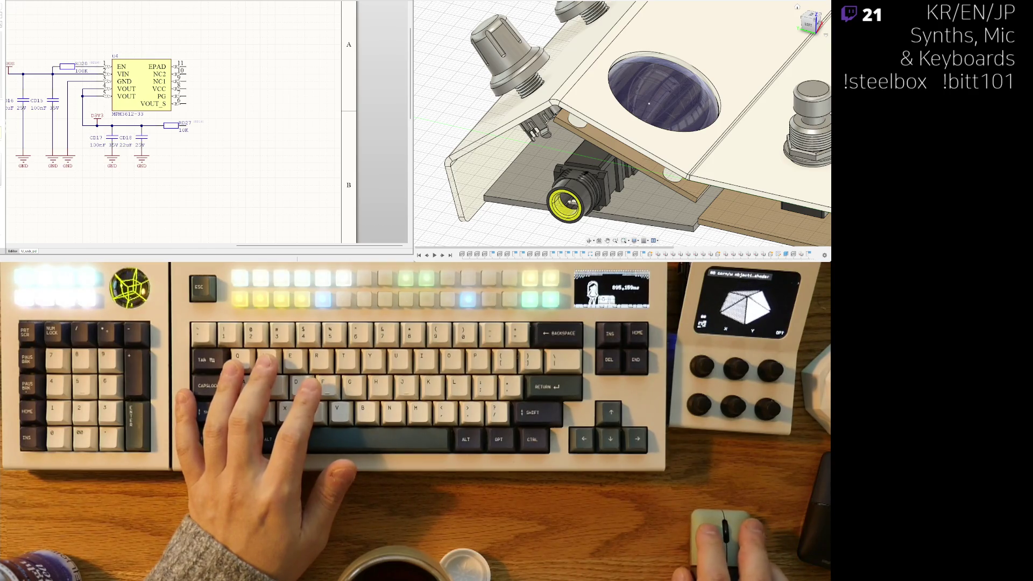
key("ctrl+w")
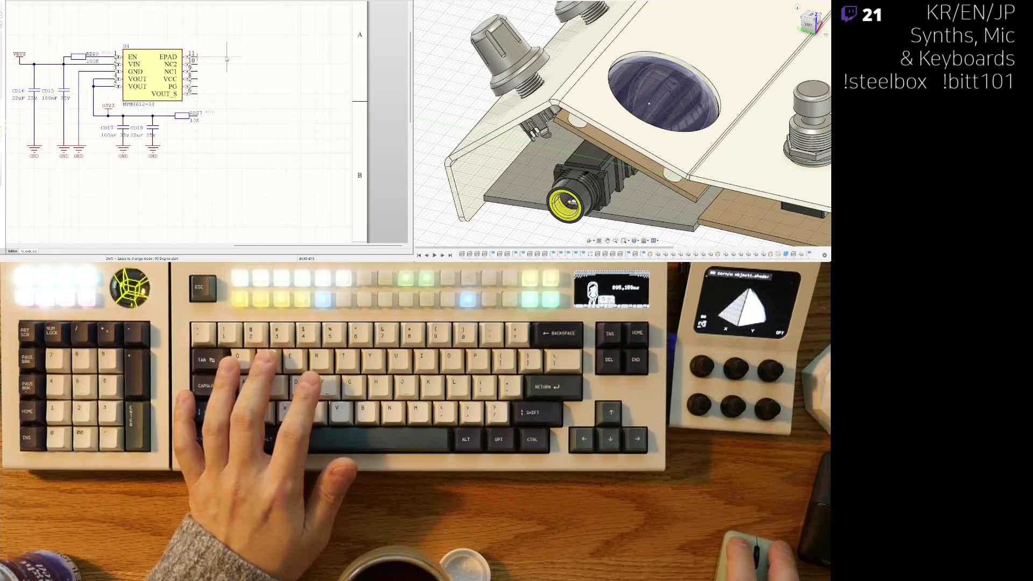
left_click(214, 56)
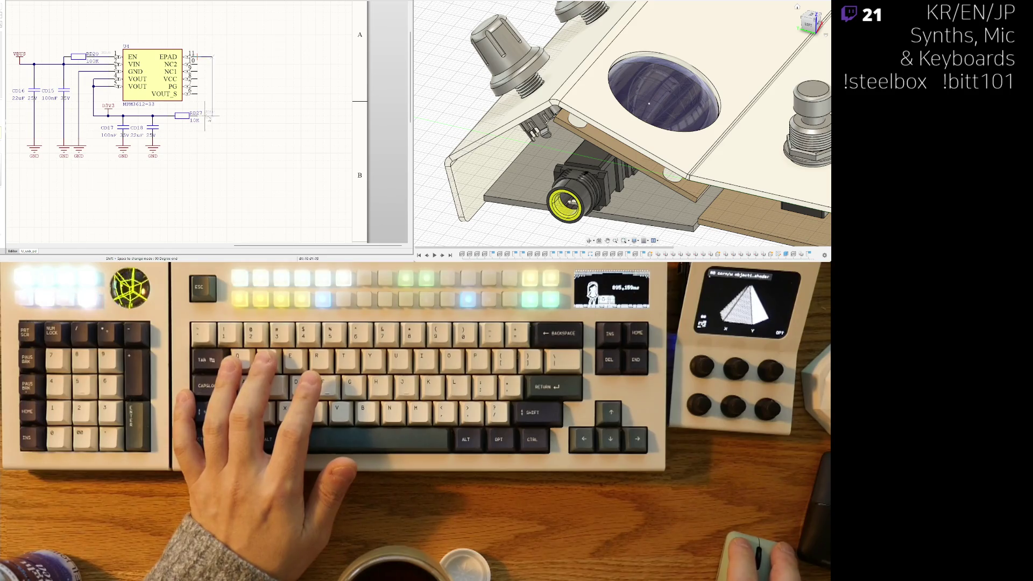
Step: Wire pin 11 down to ground, join the D3V3 wire to RD27, and nudge RD27 left
left_click(212, 143)
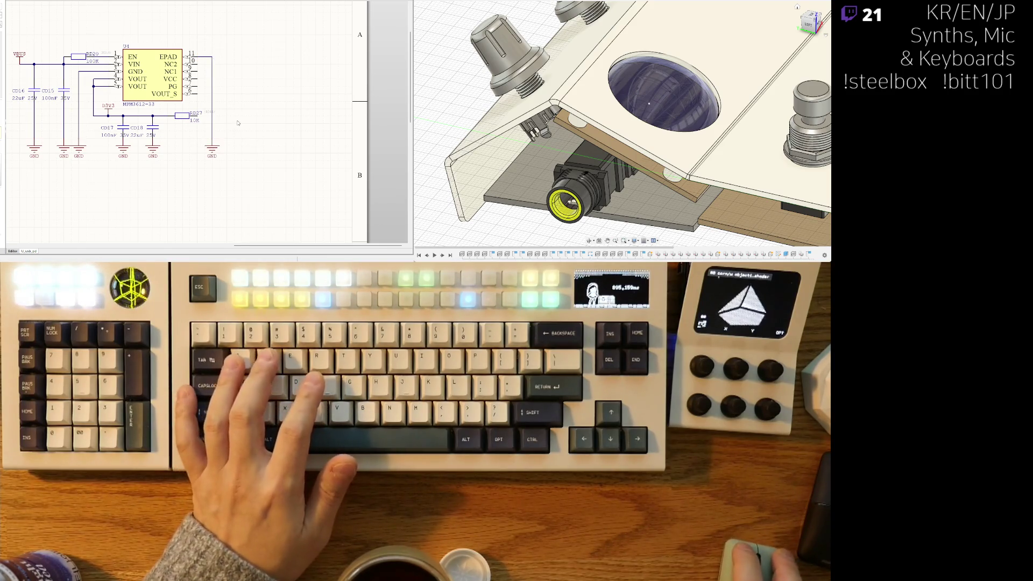
scroll(201, 137, "up", 1)
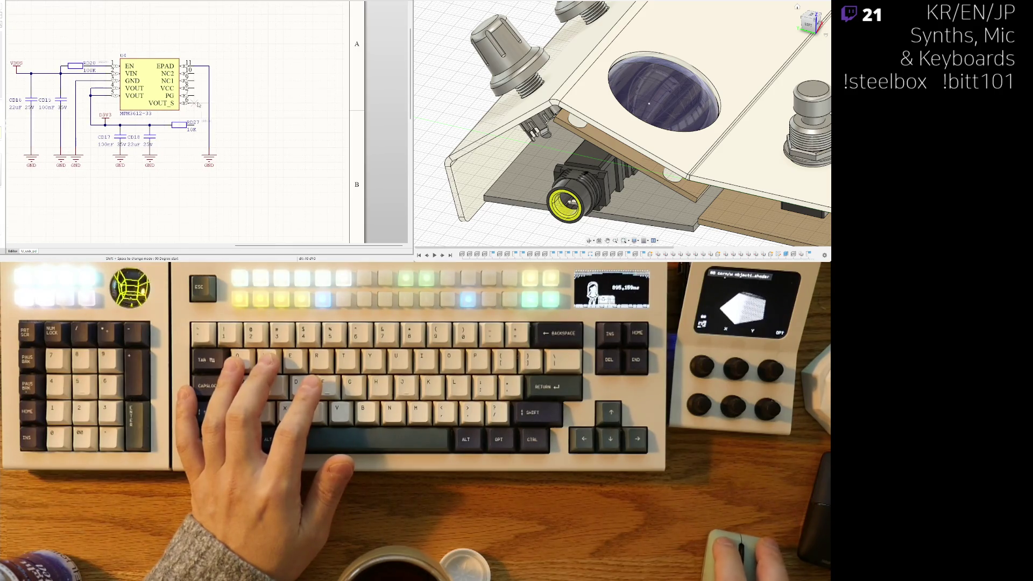
right_click(202, 127)
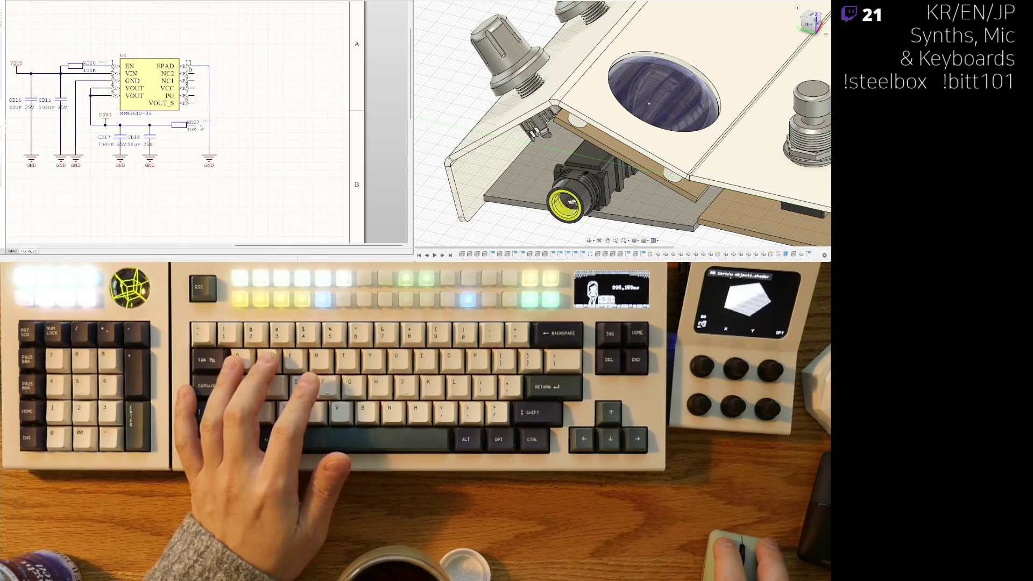
scroll(182, 136, "up", 1)
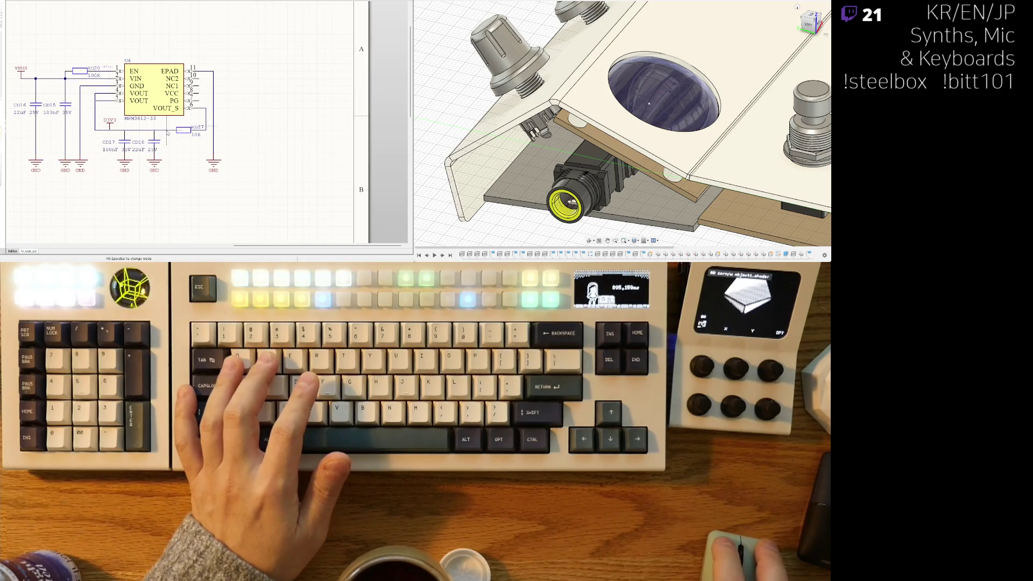
left_click(166, 135)
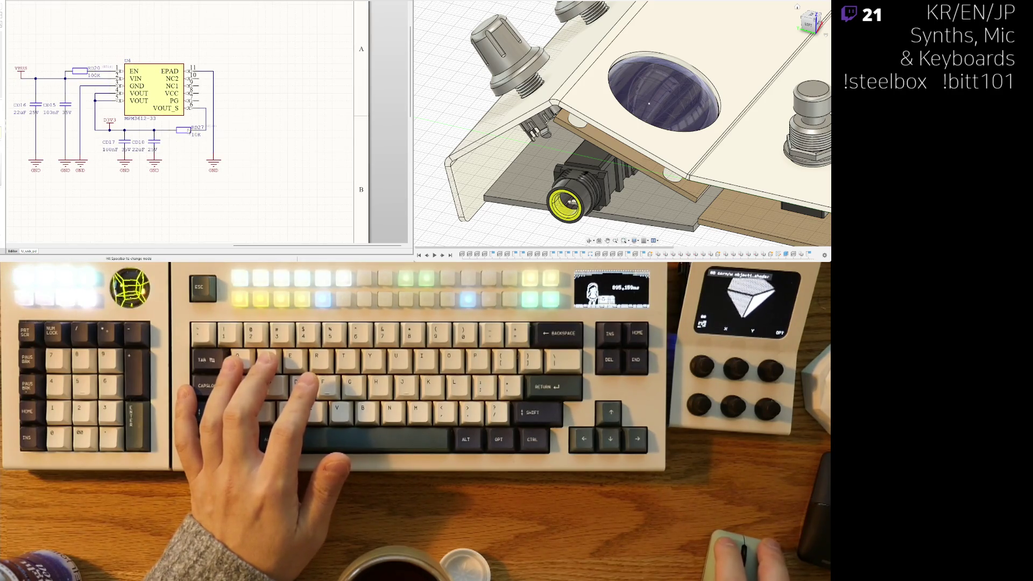
left_click_drag(188, 131, 180, 131)
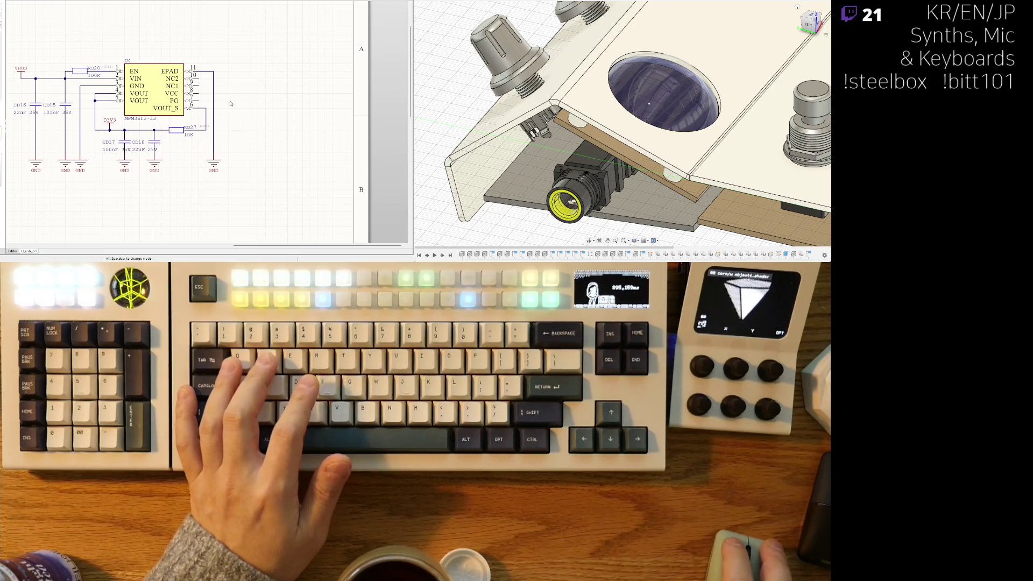
right_click_drag(202, 136, 114, 81)
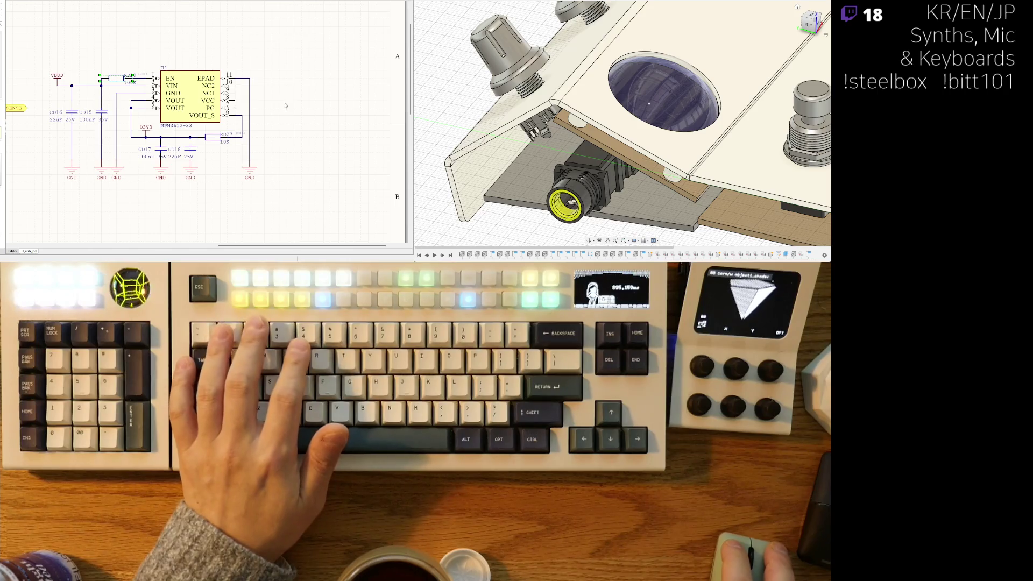
Step: Paste a 100K resistor RD22 right of the regulator and attach a D3V3 power port to its end
key("ctrl+v")
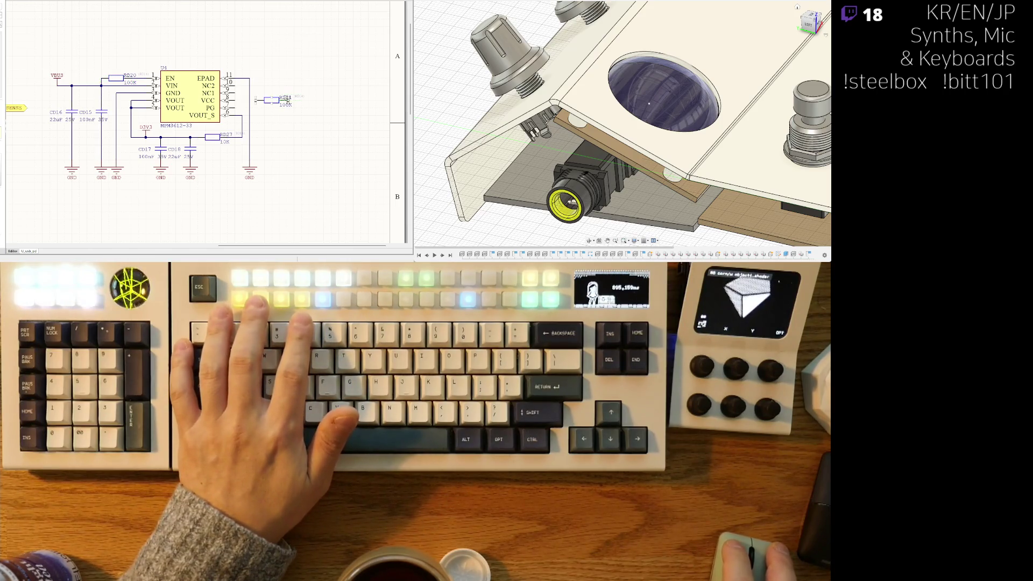
left_click(320, 102)
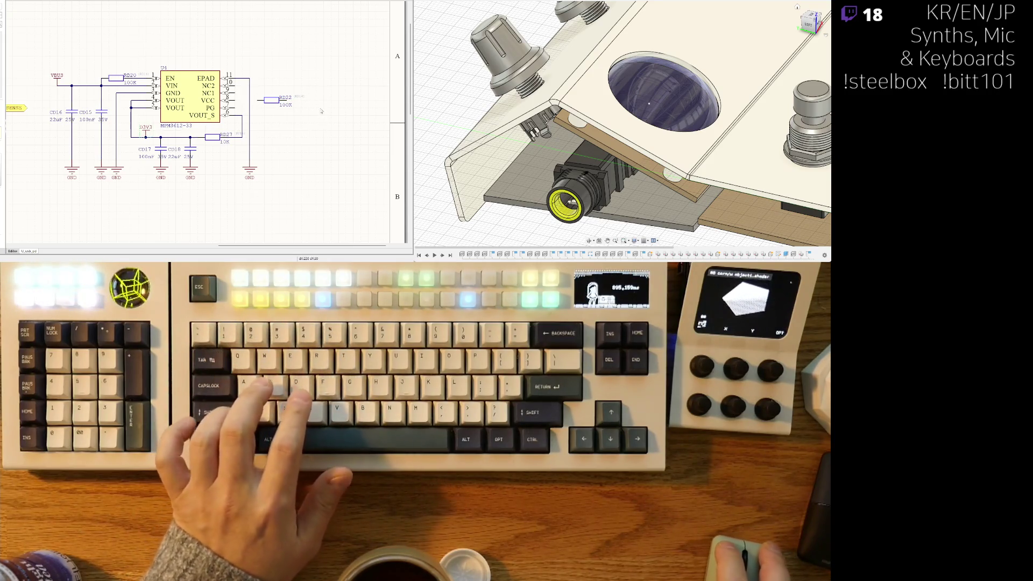
key("ctrl+v")
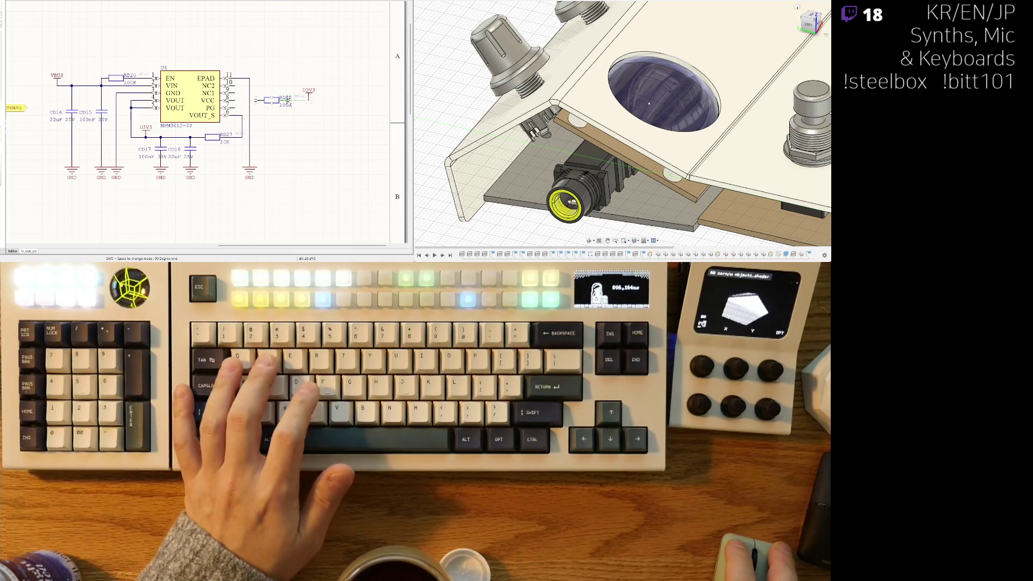
left_click(308, 99)
Step: Cancel the leftover wire near RD22 and scroll around the sheet and back
scroll(290, 123, "up", 1)
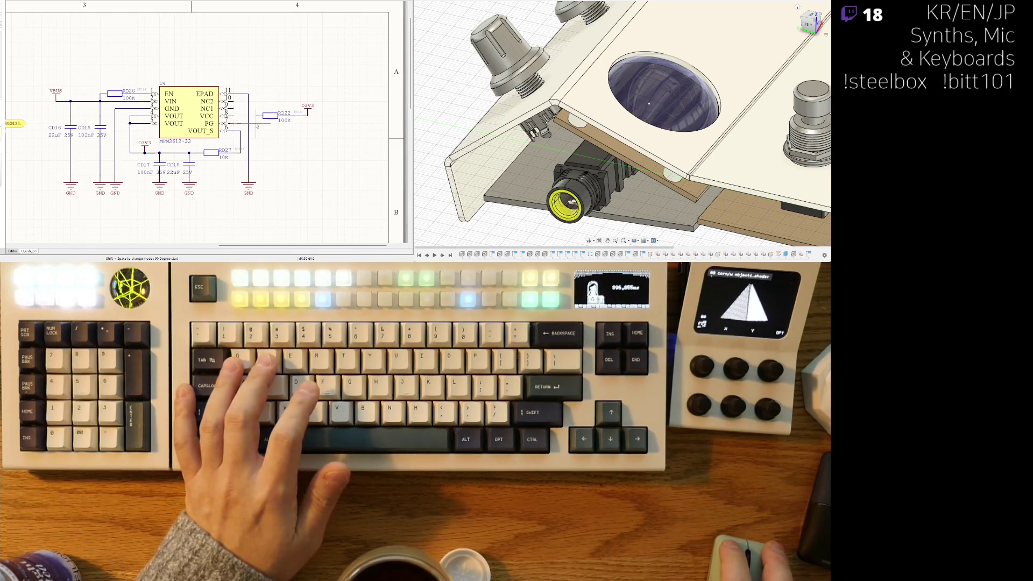
left_click(269, 122)
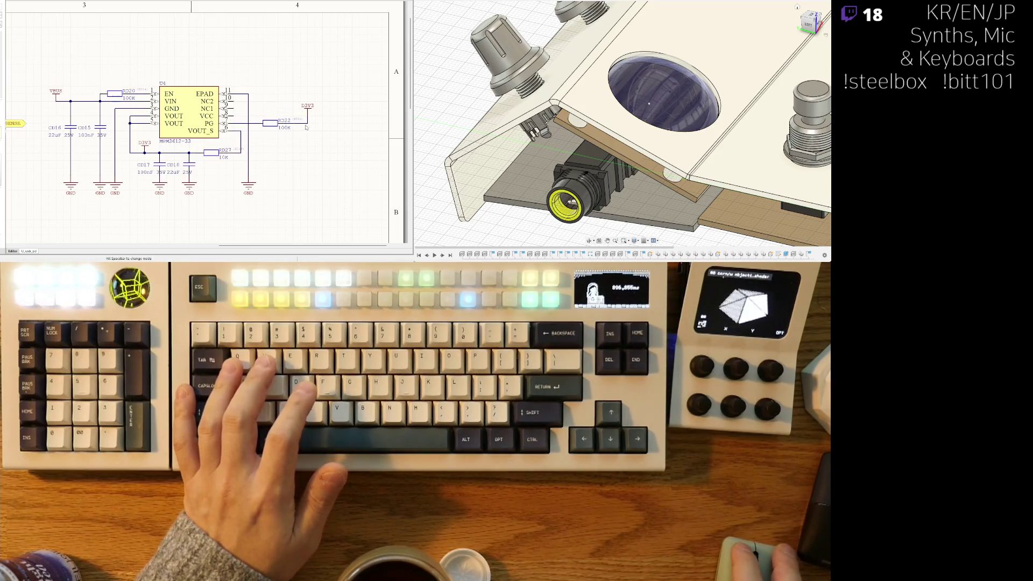
scroll(175, 144, "left", 5, "shift")
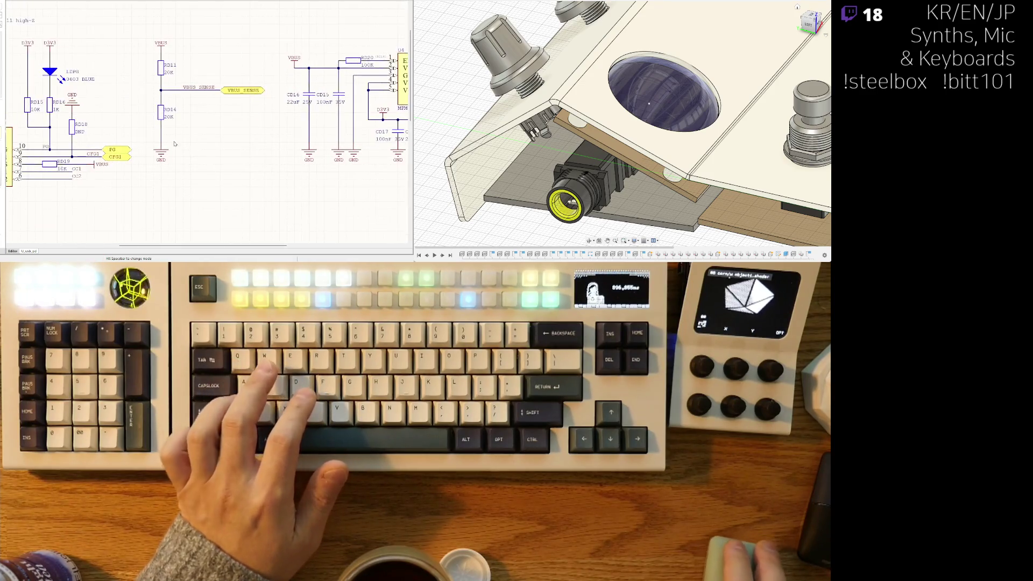
scroll(174, 143, "down", 10)
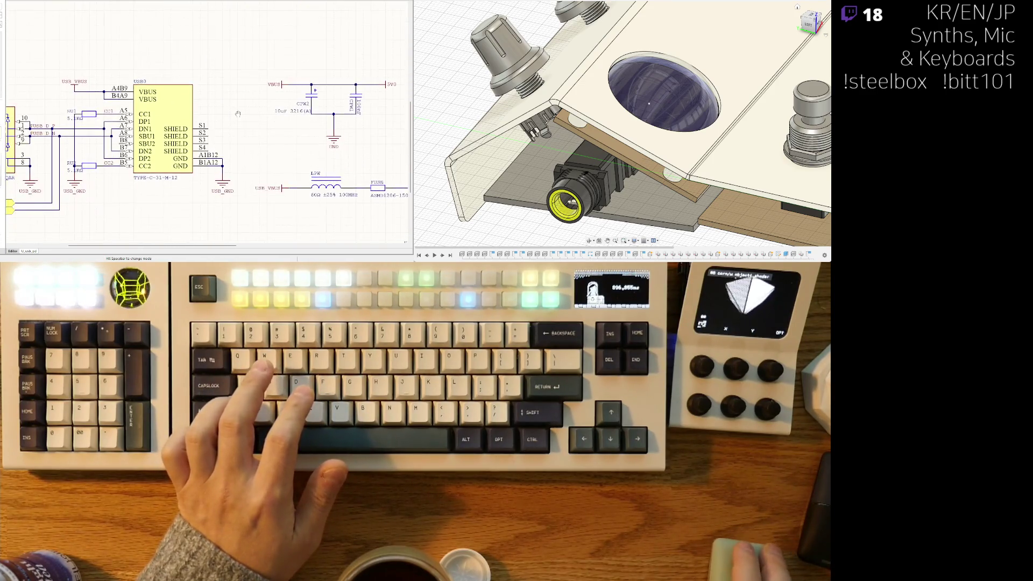
scroll(215, 110, "right", 3, "shift")
scroll(182, 106, "up", 2)
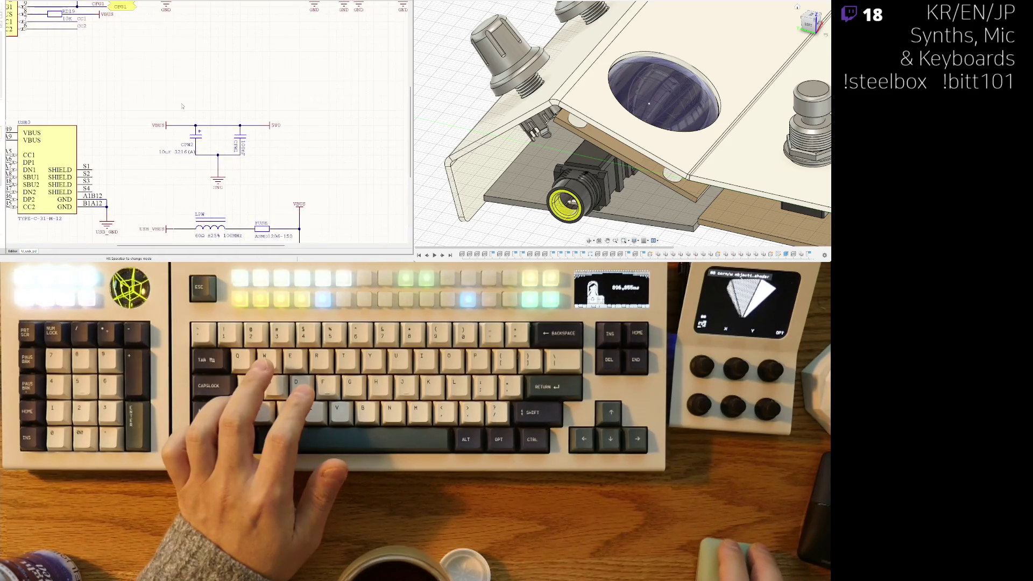
scroll(177, 151, "up", 5)
scroll(237, 62, "right", 3, "shift")
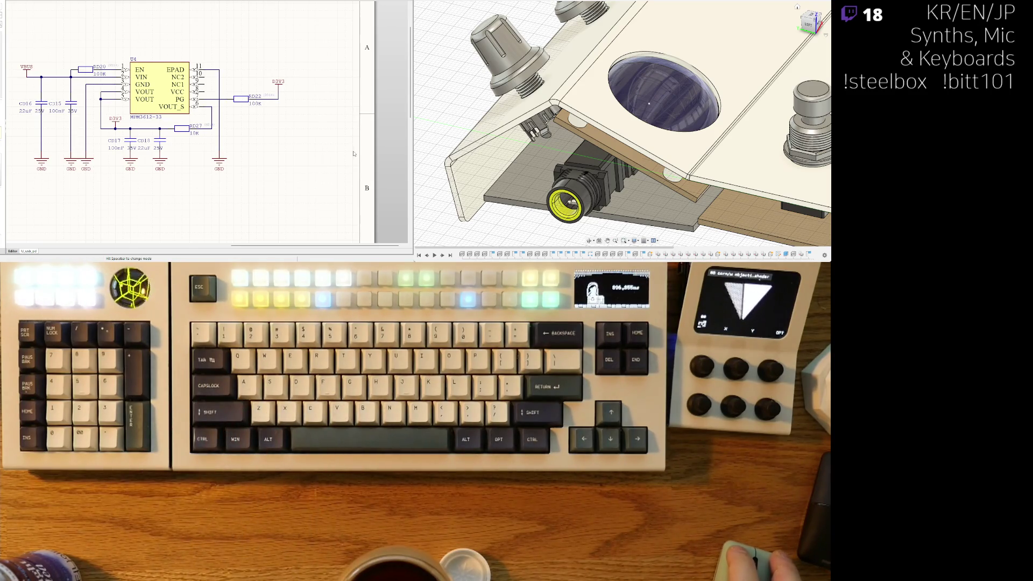
Step: Zoom in on the MPM3612 regulator and shift capacitor CD17 slightly to the left
key("ctrl+w")
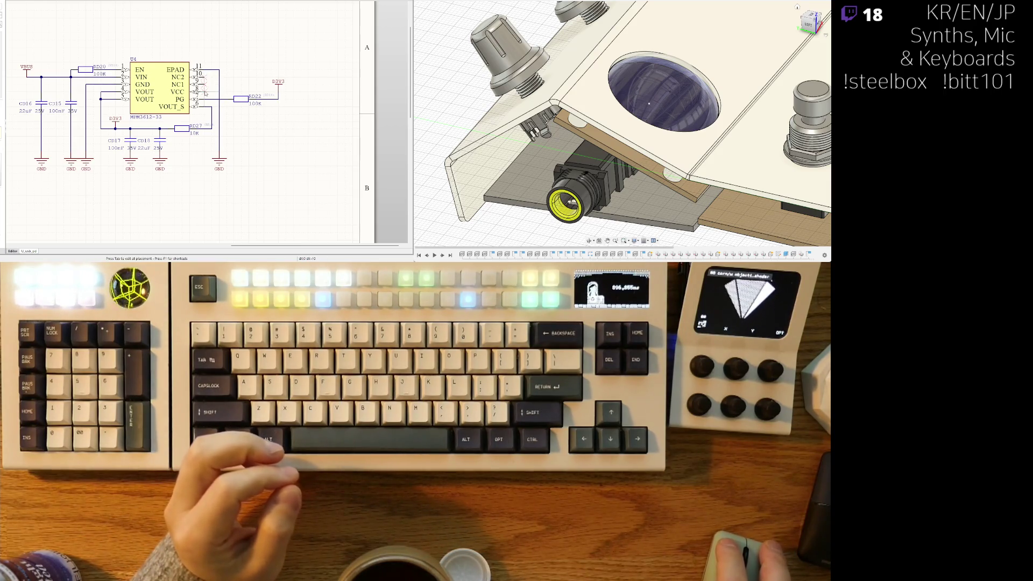
scroll(237, 111, "down", 2, "ctrl")
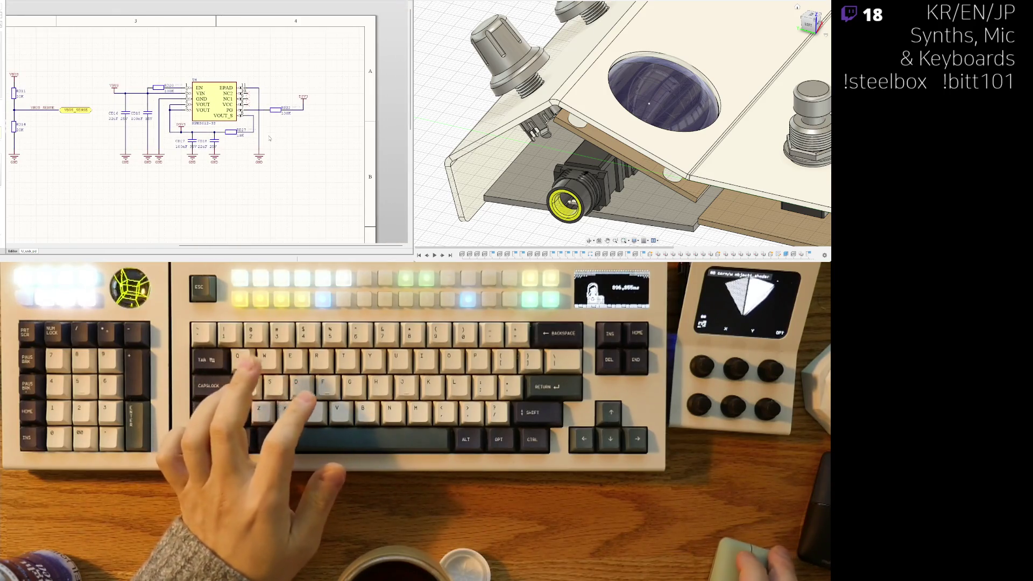
scroll(265, 139, "down", 2, "ctrl")
mouse_move(173, 127)
right_mouse_down()
mouse_move(276, 146)
mouse_move(160, 154)
right_mouse_up()
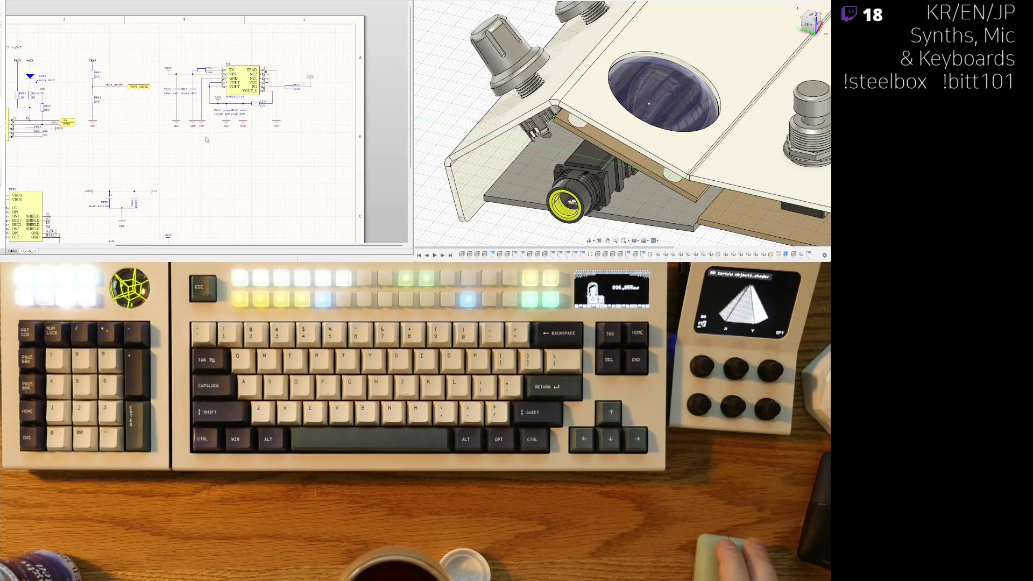
scroll(270, 115, "up", 2, "ctrl")
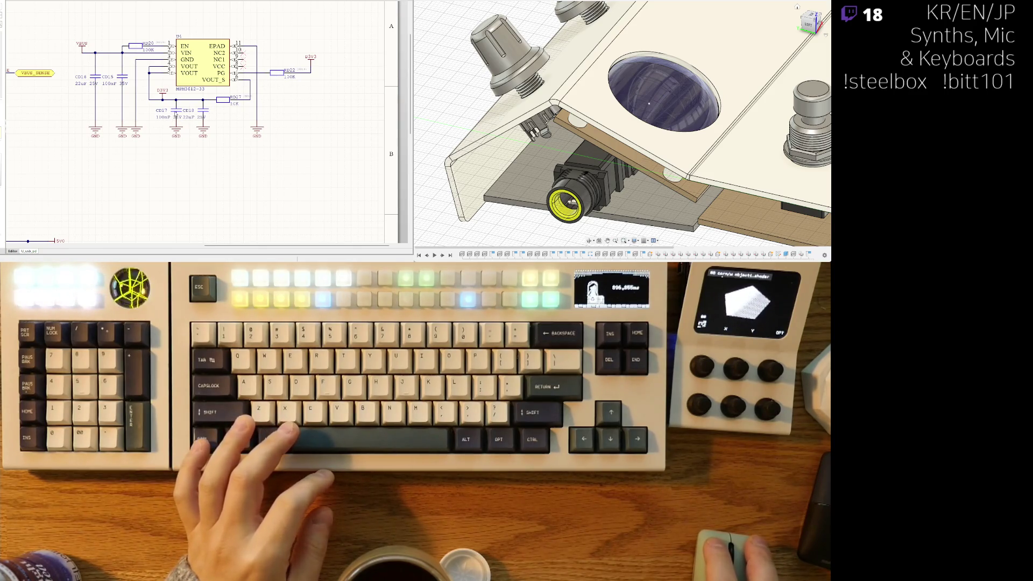
mouse_move(179, 123)
left_mouse_down()
mouse_move(163, 123)
mouse_move(196, 103)
left_mouse_up()
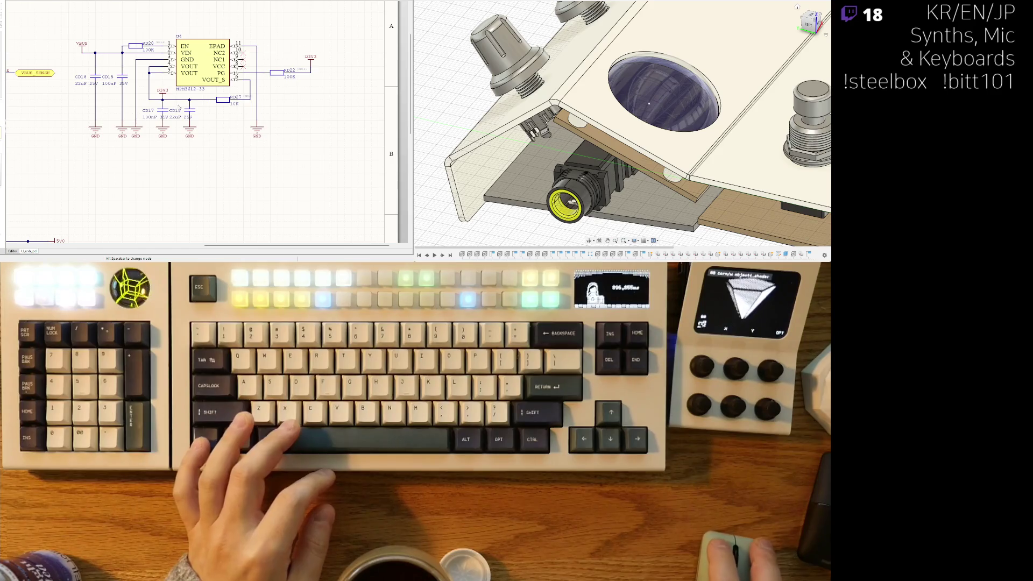
Step: Zoom and pan around the regulator area to check the tidied layout
scroll(206, 134, "down", 2, "ctrl")
scroll(148, 127, "up", 1, "ctrl")
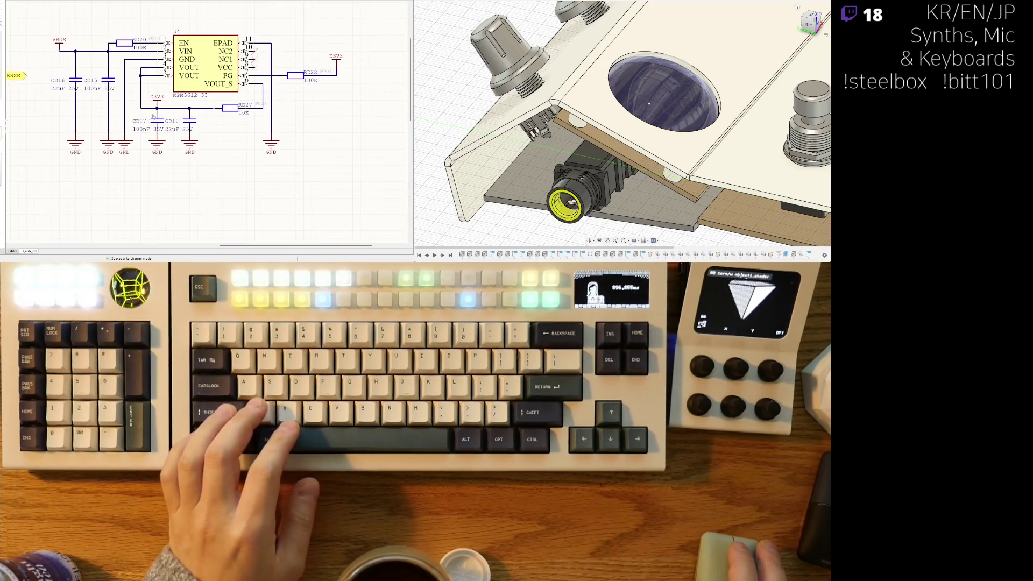
scroll(262, 155, "down", 2, "ctrl")
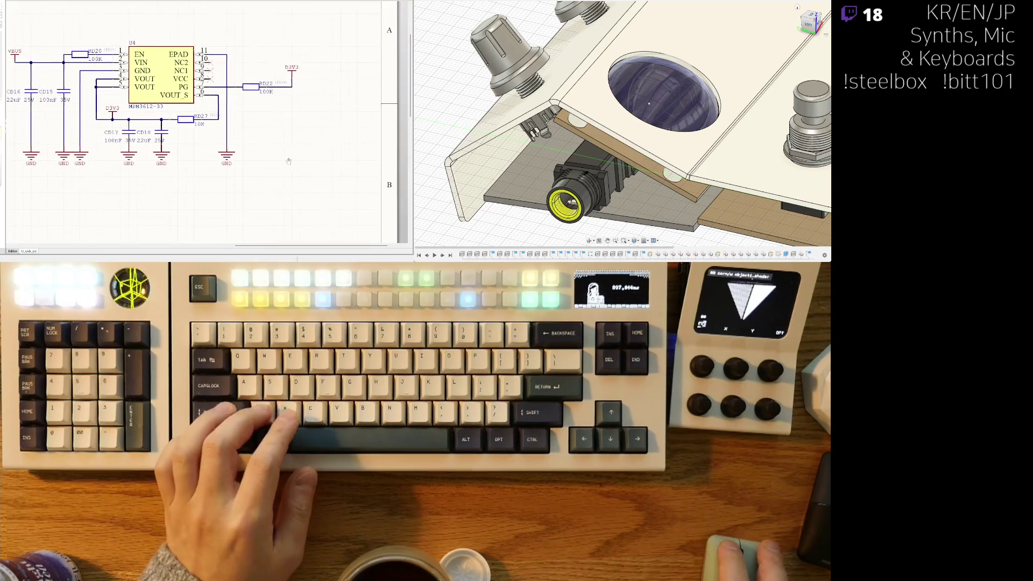
scroll(202, 194, "left", 2, "shift")
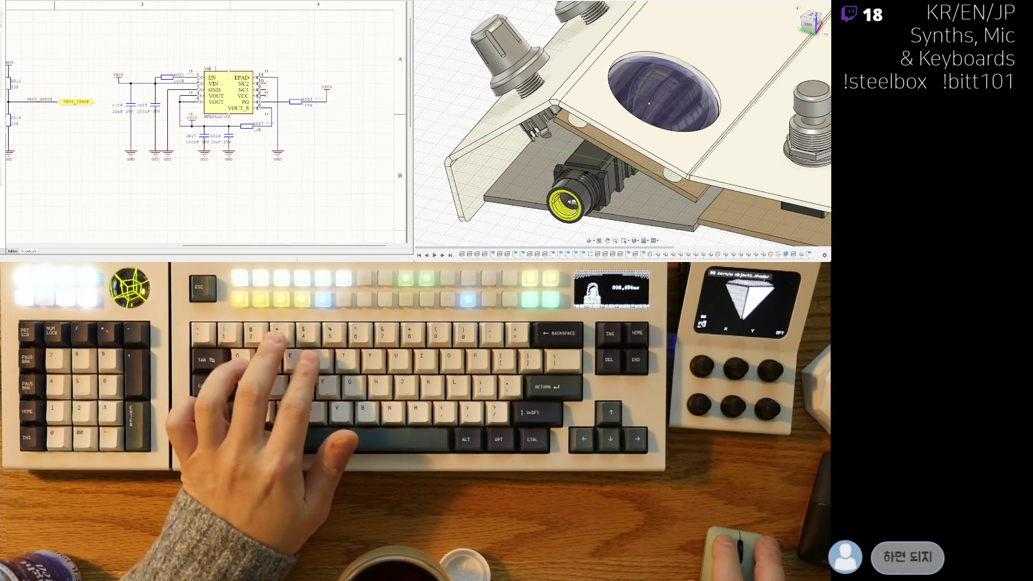
scroll(237, 175, "down", 2, "ctrl")
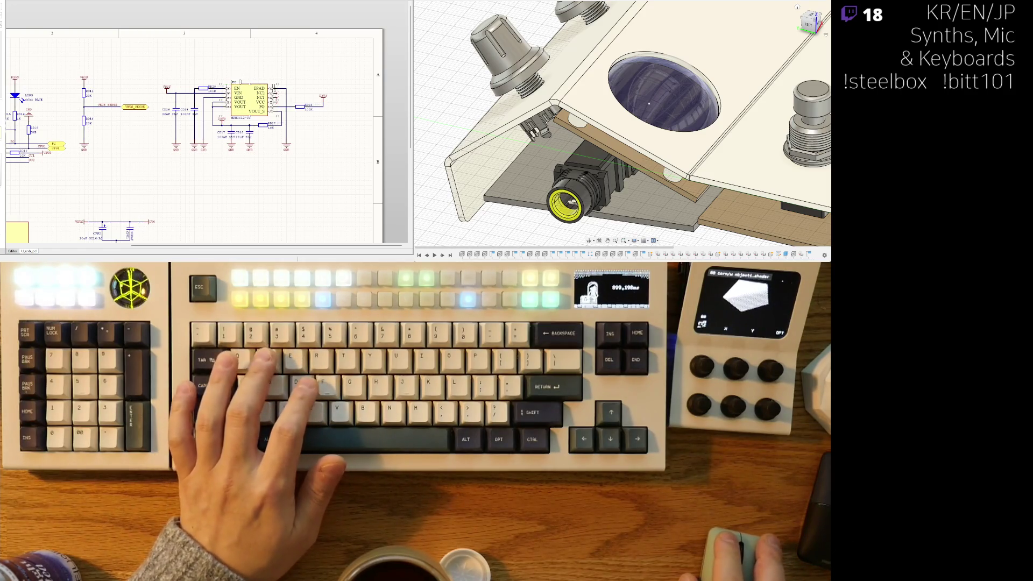
scroll(245, 85, "up", 2, "ctrl")
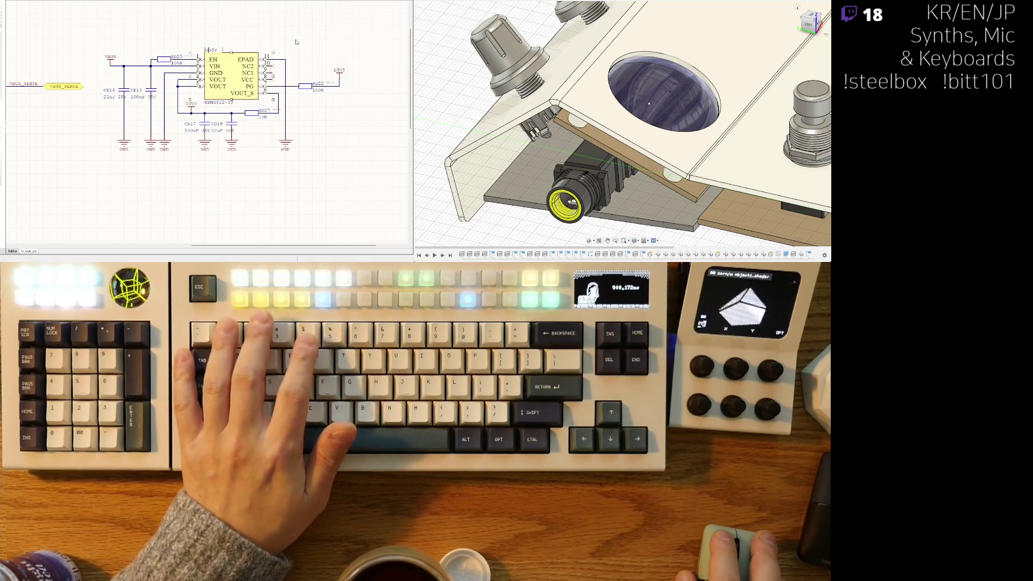
scroll(227, 170, "down", 1, "ctrl")
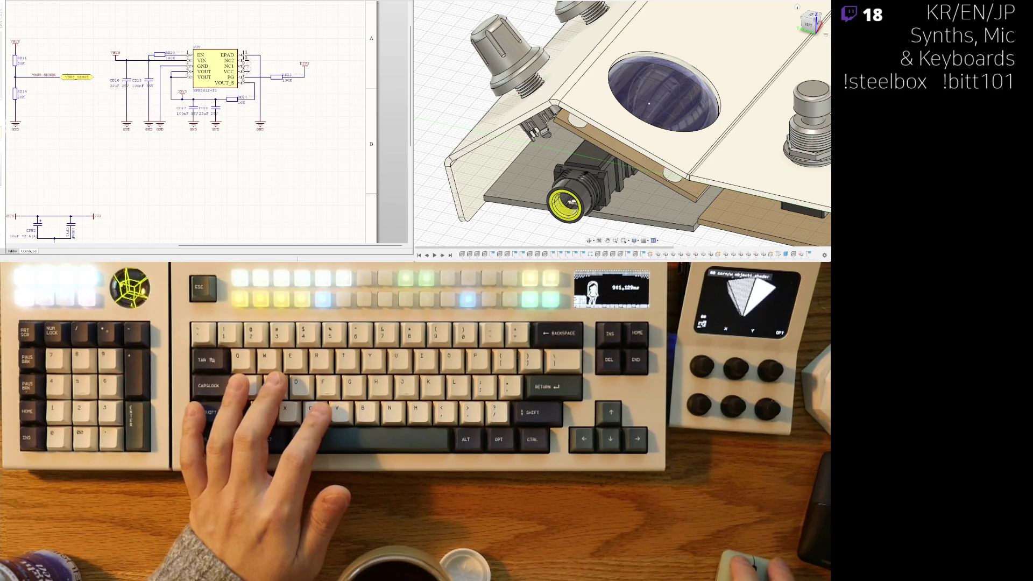
right_click_drag(268, 135, 252, 137)
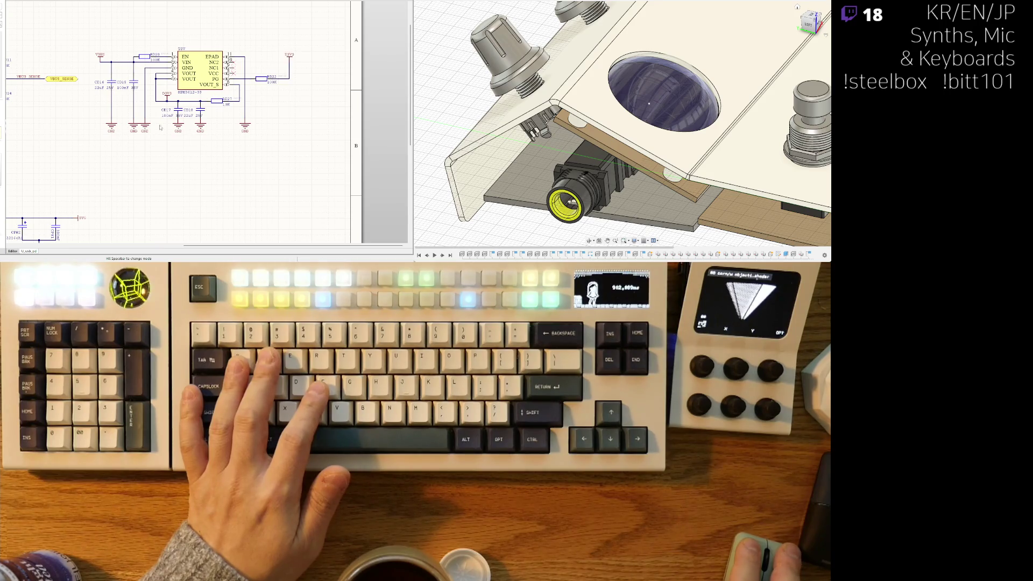
scroll(160, 128, "down", 1, "ctrl")
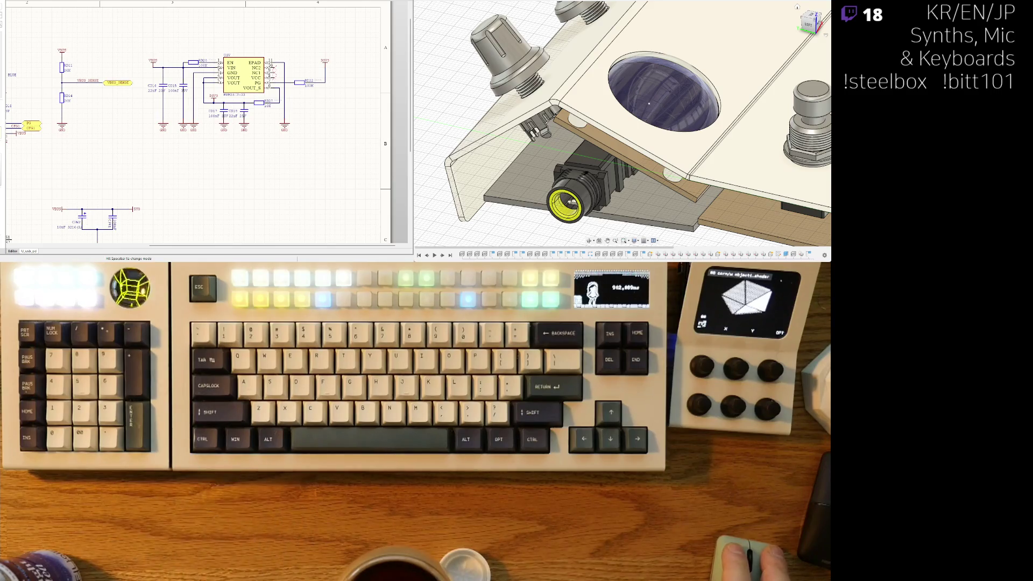
scroll(297, 82, "up", 5)
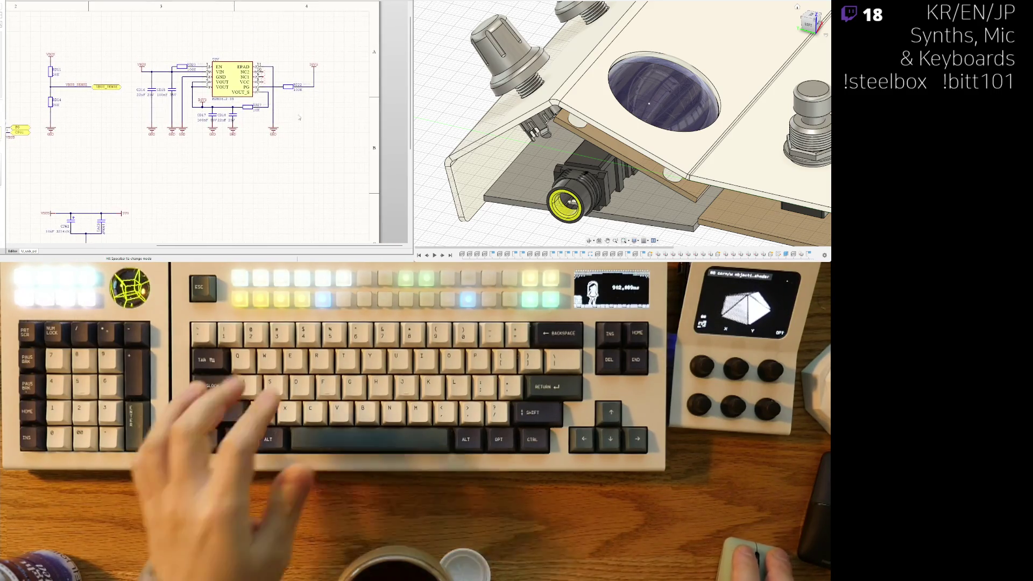
Step: Move RD22 slightly right and put a PG_3V3 net label on the PG wire
left_click_drag(284, 78, 277, 79)
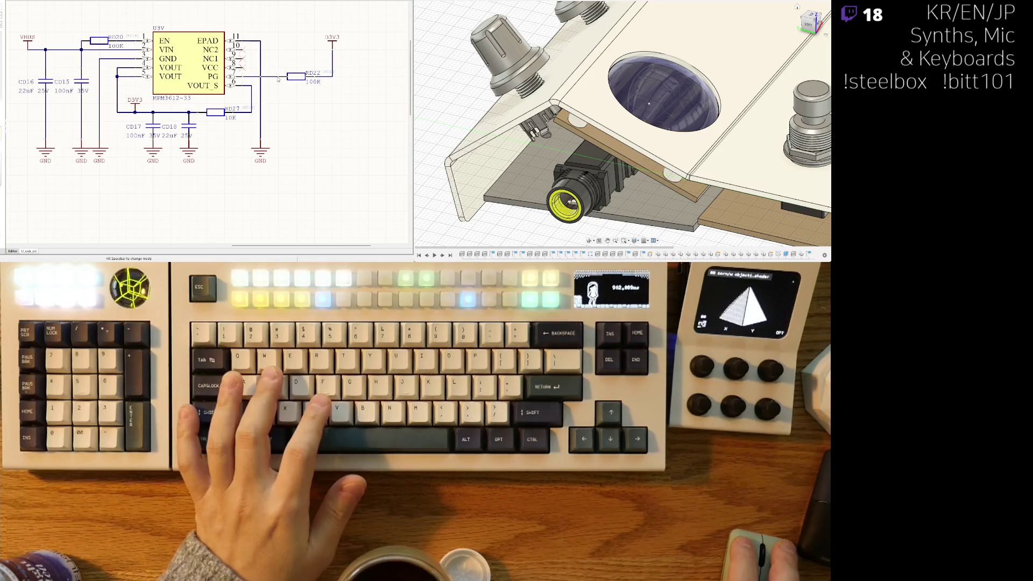
key("p")
key("n")
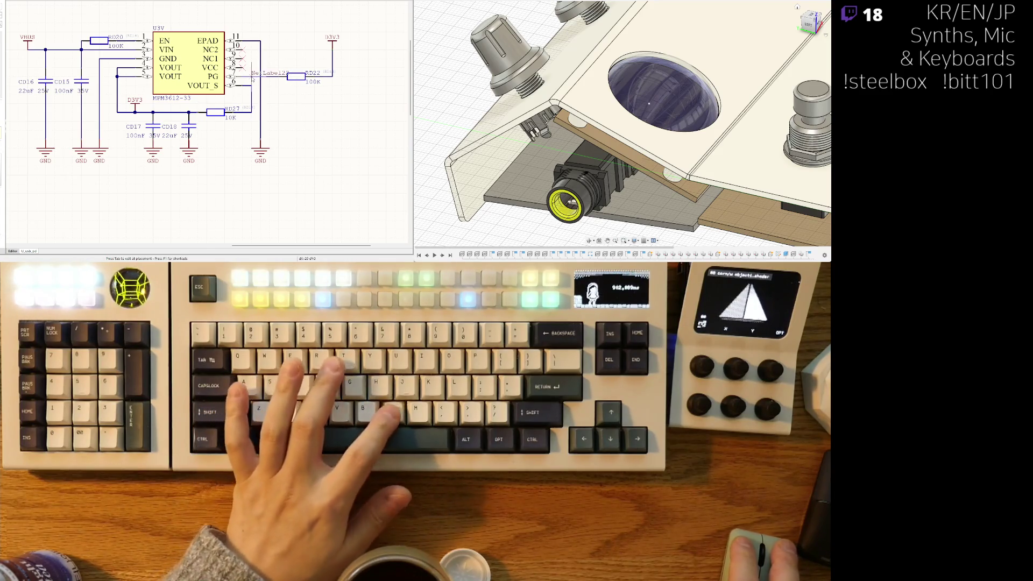
left_click(251, 76)
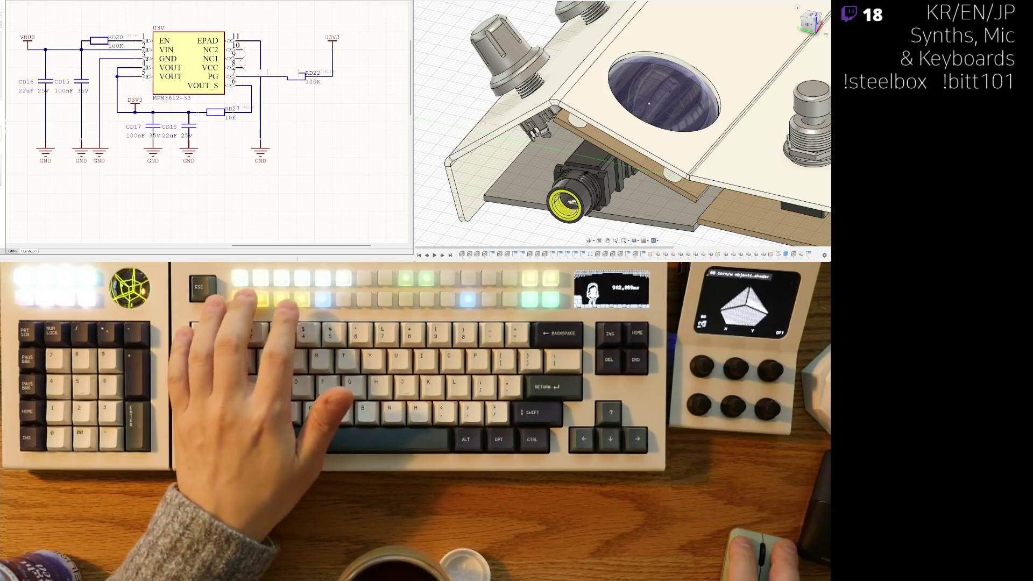
key("Escape")
double_click(266, 73)
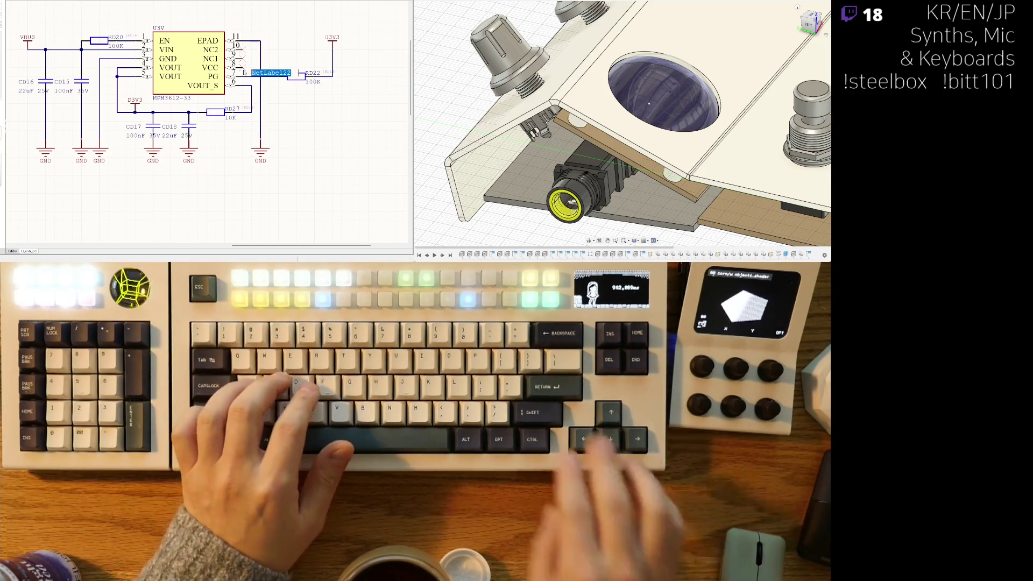
type("PG_3V3")
key("Return")
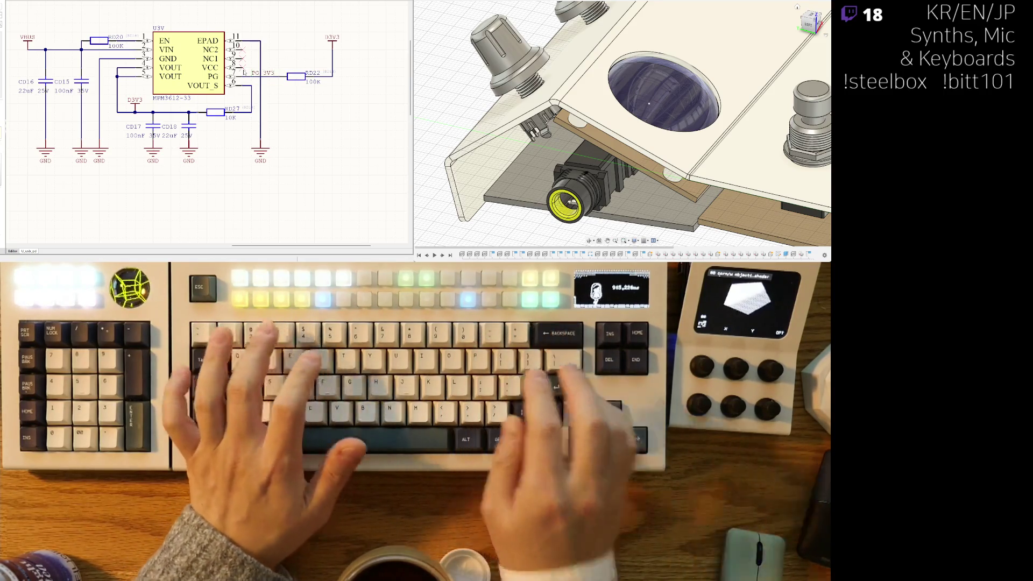
key("ctrl+z")
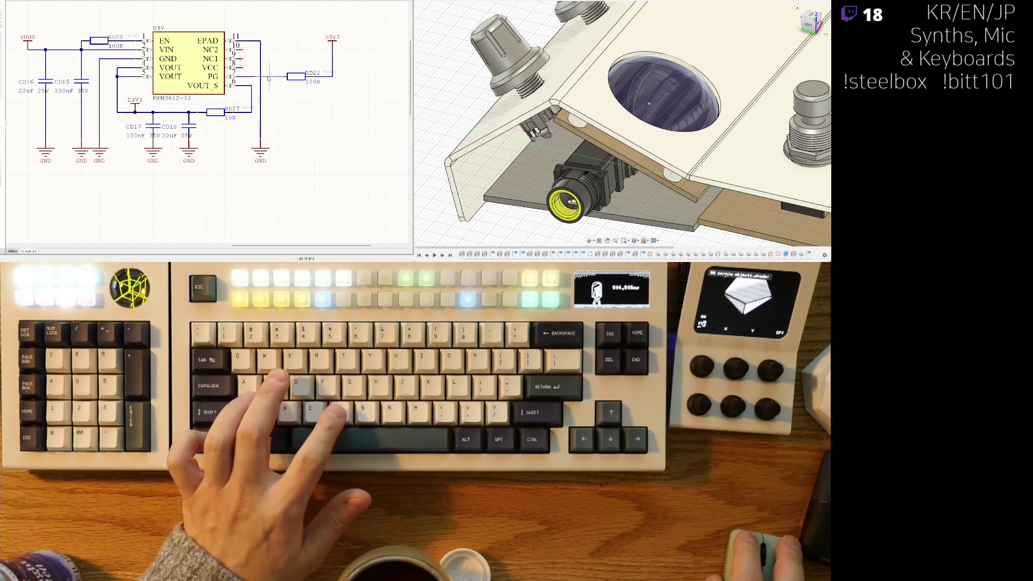
key("ctrl+y")
Step: Shift the GND wire and symbol slightly right, then pan to bring VBUS_SENSE into view
scroll(260, 100, "down", 1, "ctrl")
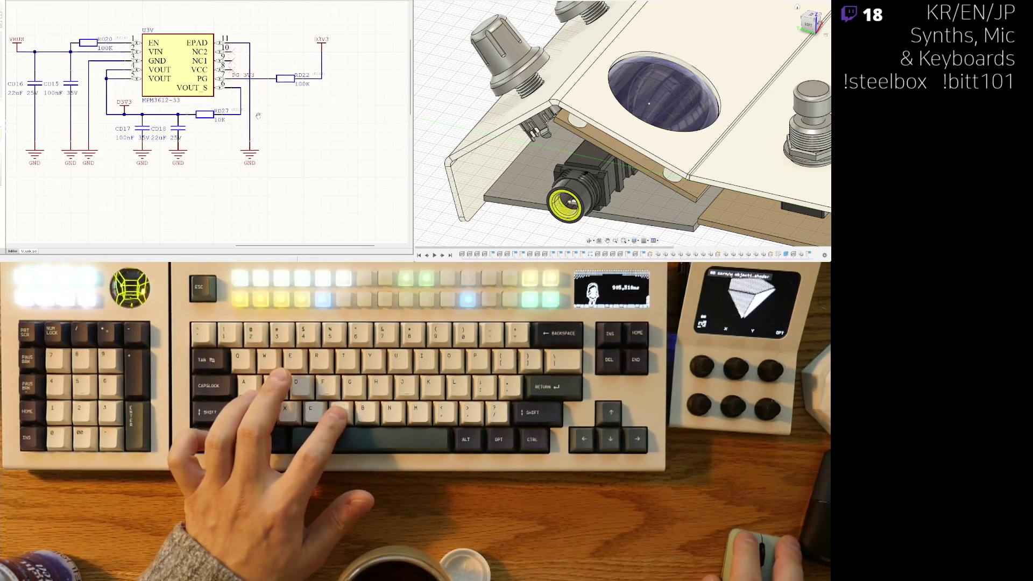
left_click_drag(248, 124, 255, 124)
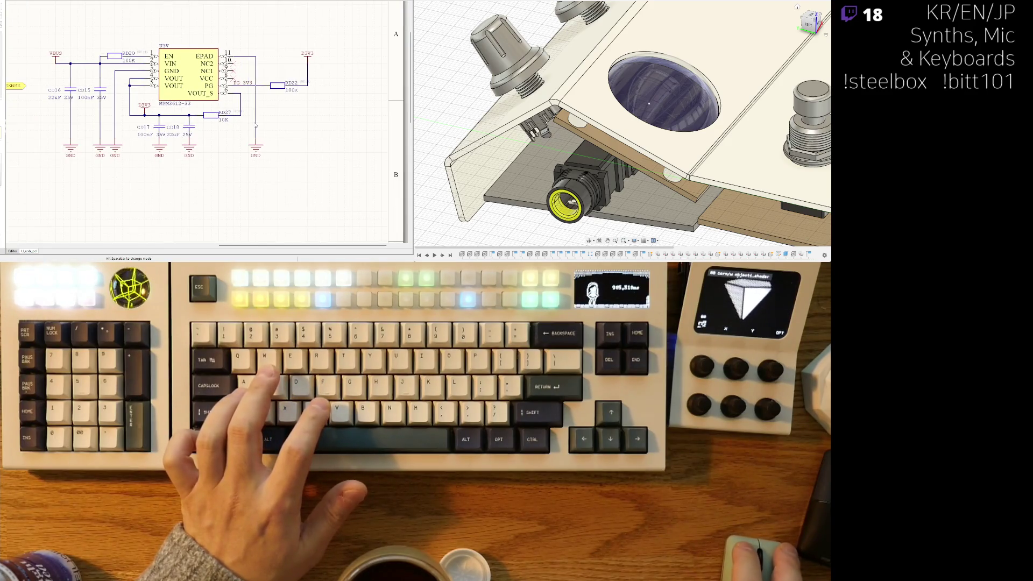
right_click_drag(276, 127, 224, 127)
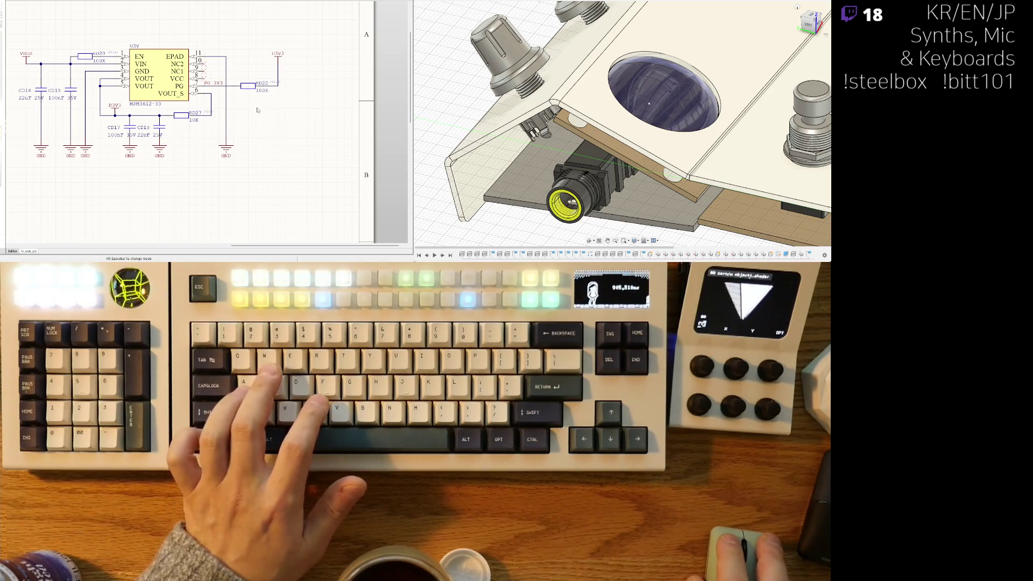
right_click_drag(240, 131, 305, 128)
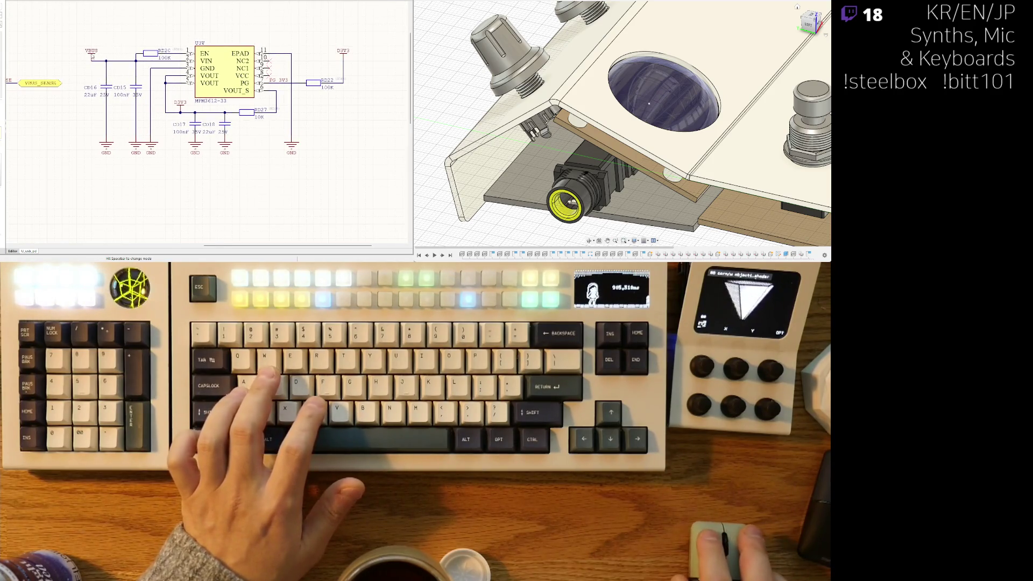
scroll(168, 155, "down", 3, "ctrl")
scroll(216, 162, "down", 4)
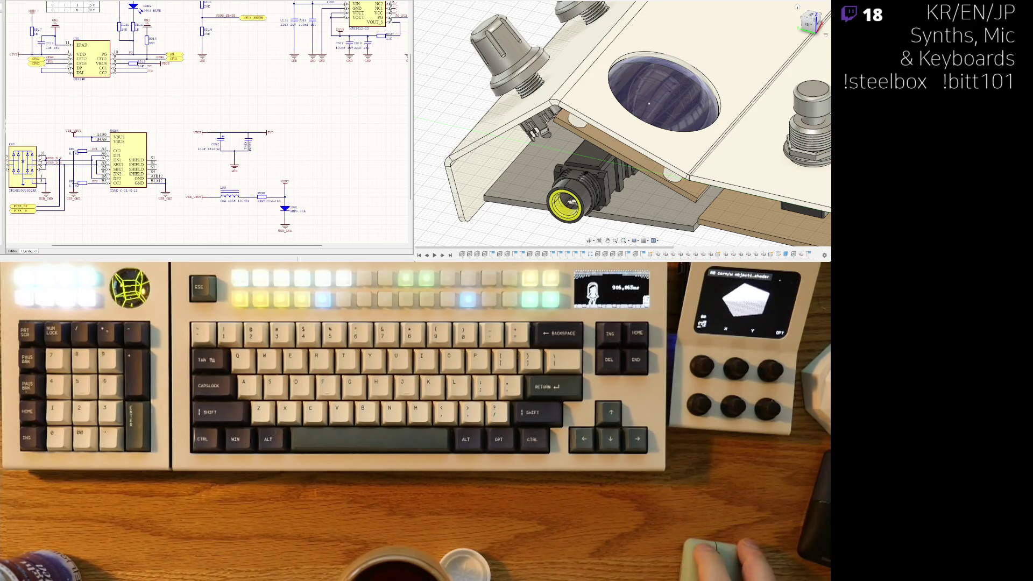
Step: Scroll across the schematic from USB PD and IO to the ESP32-S3 section title
scroll(210, 124, "down", 5)
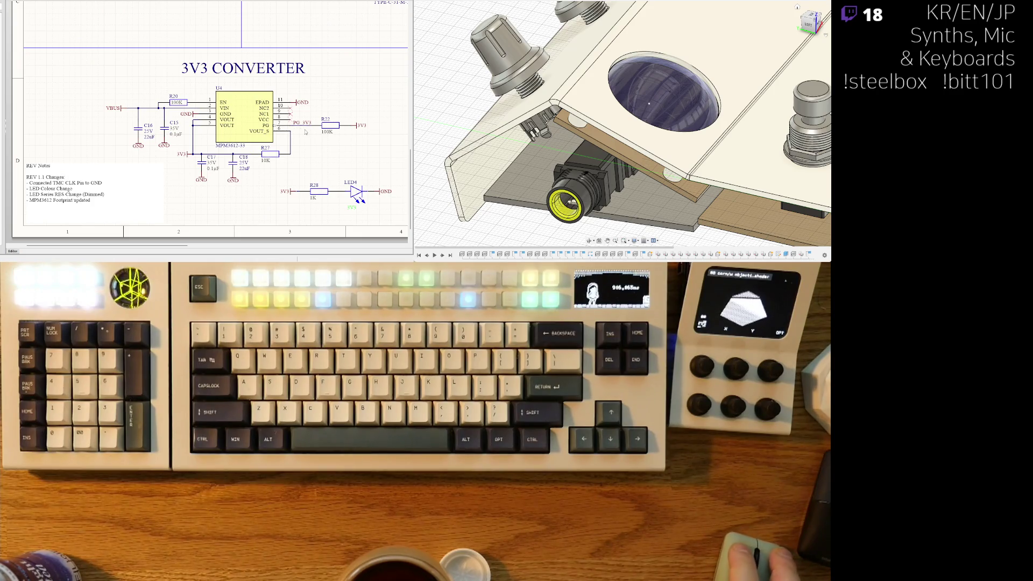
scroll(305, 131, "right", 2)
scroll(269, 140, "up", 5)
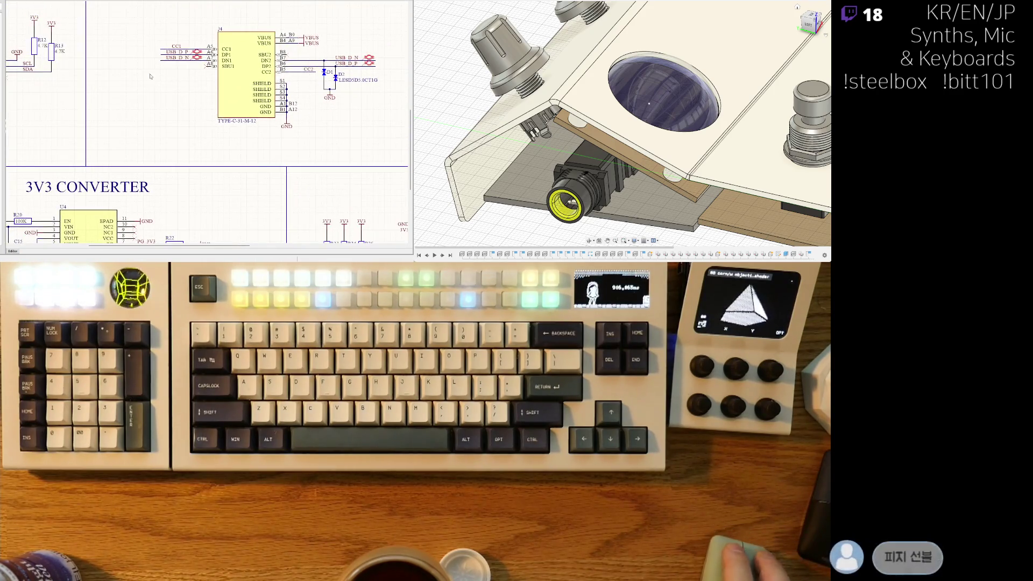
scroll(253, 135, "up", 5)
scroll(215, 87, "right", 2)
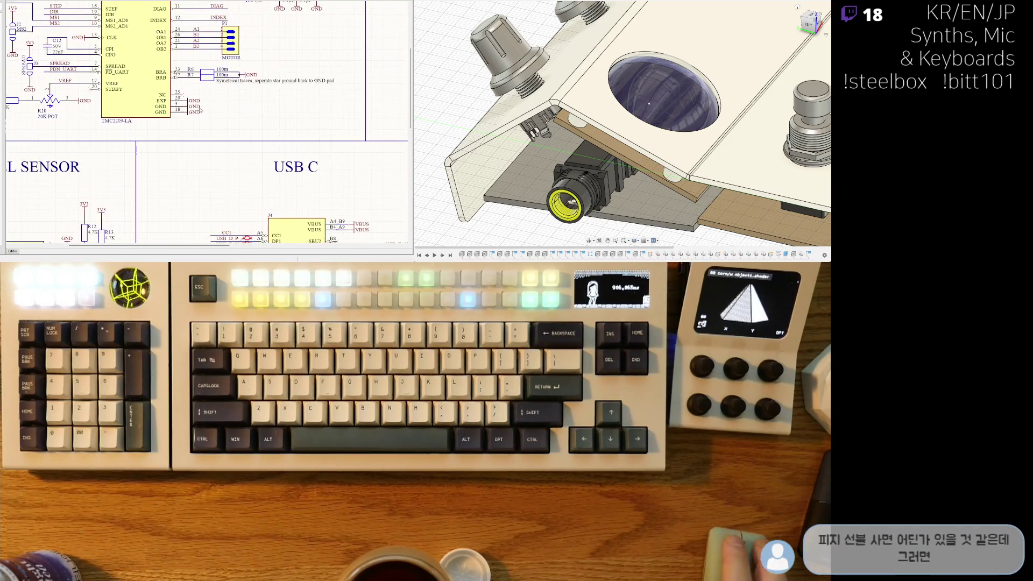
scroll(197, 62, "up", 3)
scroll(196, 62, "right", 1)
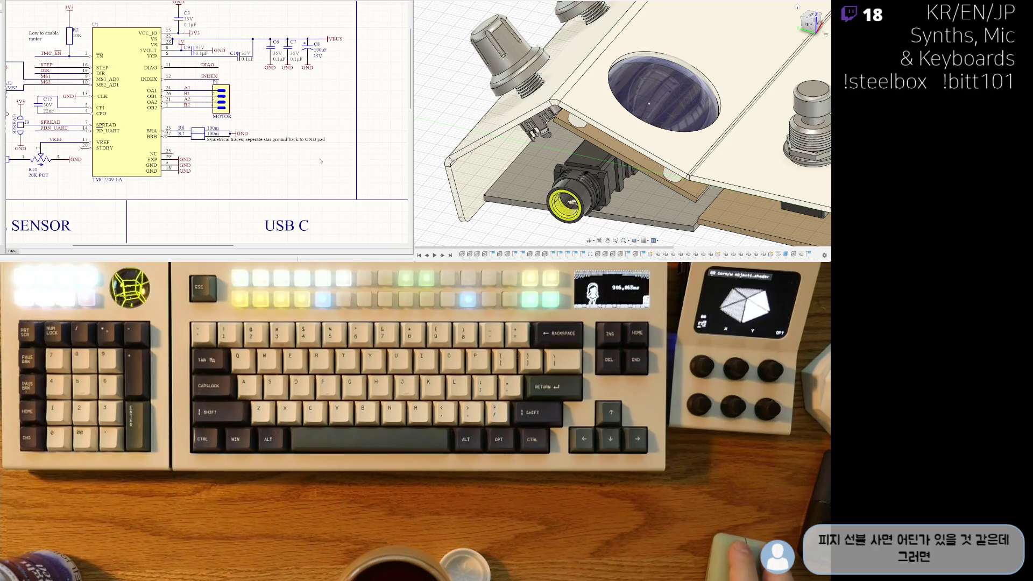
scroll(226, 166, "right", 4)
scroll(306, 156, "right", 2)
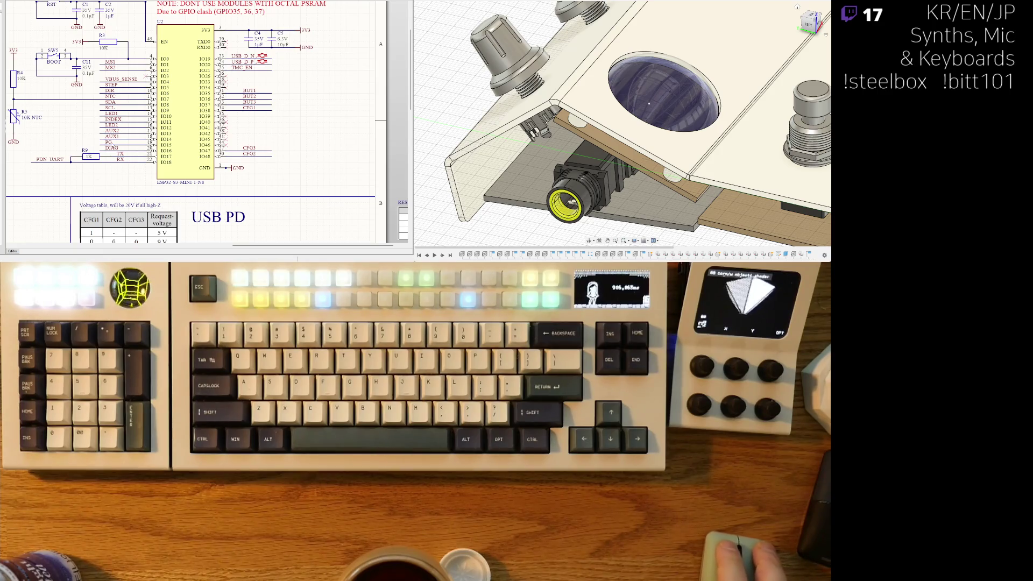
middle_click_drag(139, 65, 177, 118)
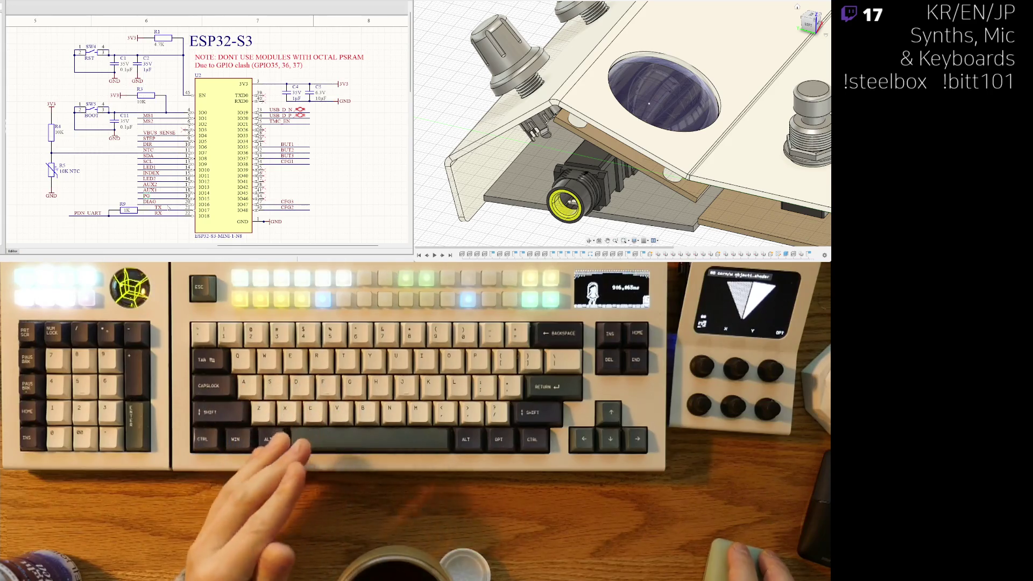
scroll(167, 205, "down", 5)
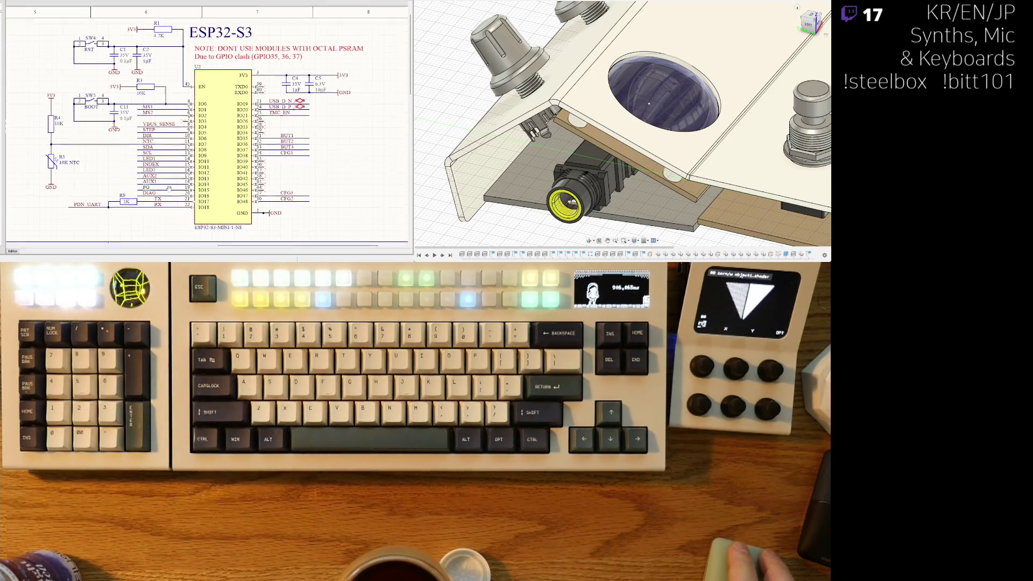
scroll(215, 117, "down", 4)
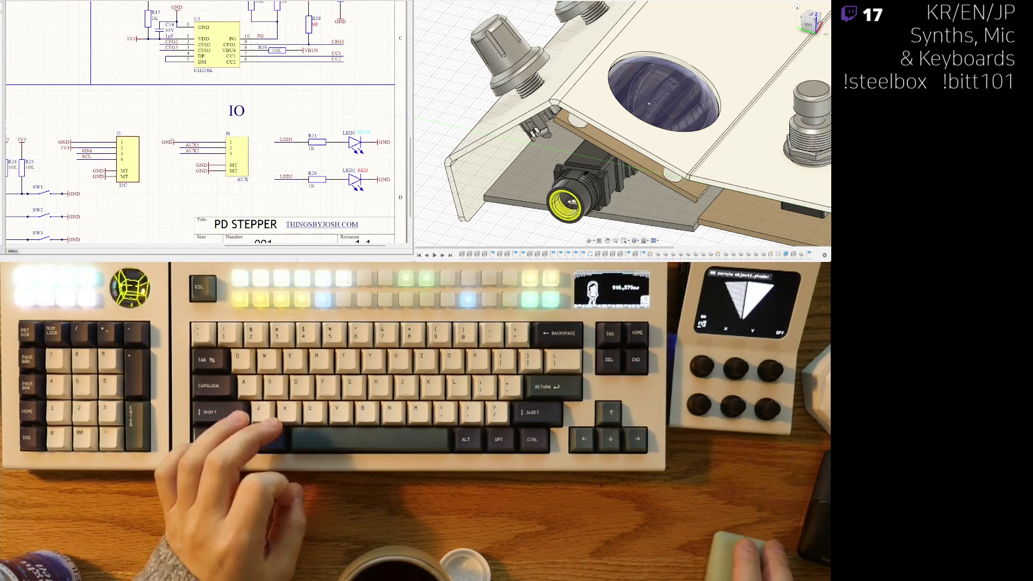
Step: Pan past the button and I2C section to the 3V3 converter, then down to the TMC2209 driver
mouse_move(185, 127)
right_mouse_down()
mouse_move(280, 102)
mouse_move(321, 78)
right_mouse_up()
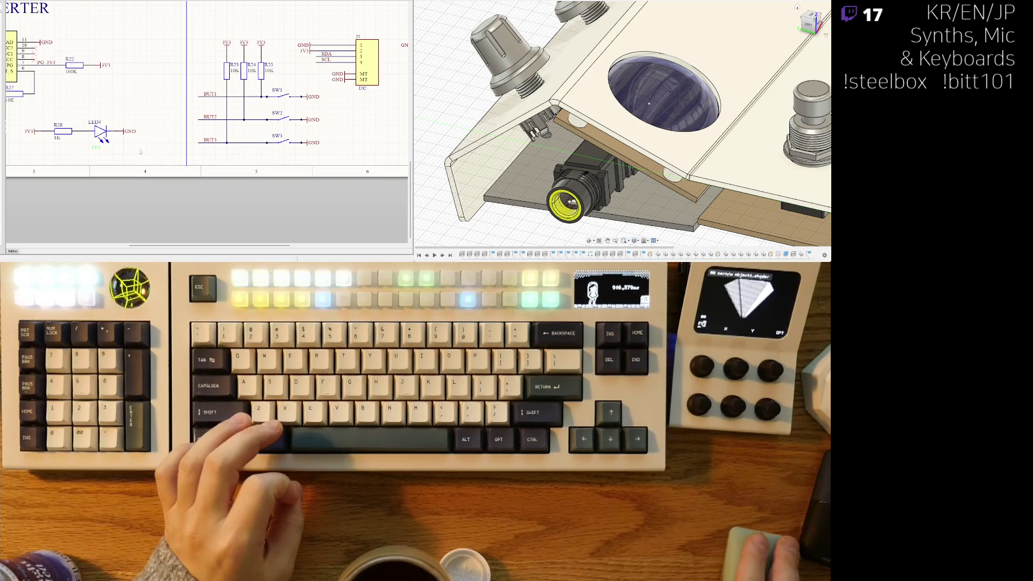
right_click_drag(101, 94, 290, 141)
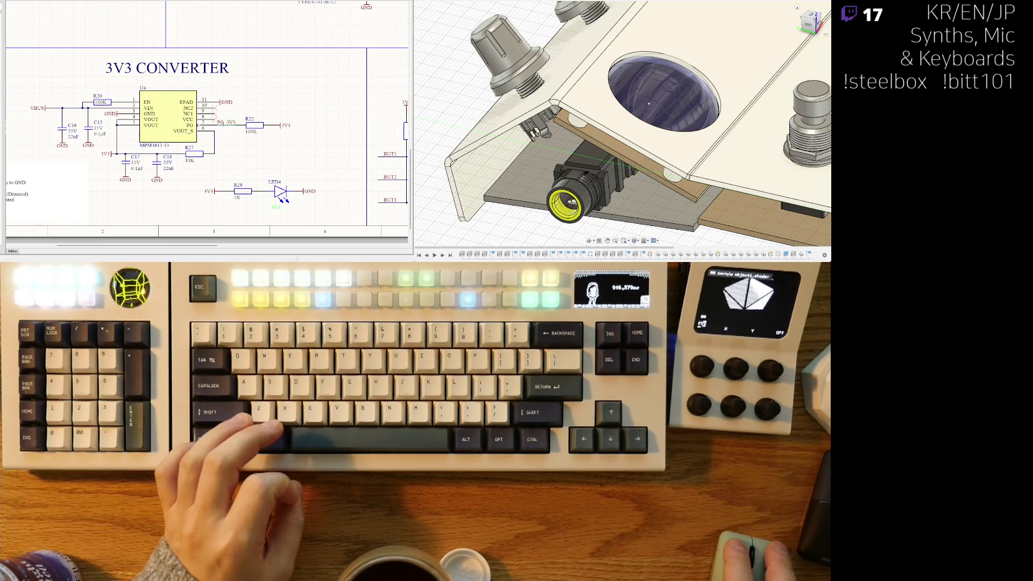
right_click_drag(230, 168, 314, 148)
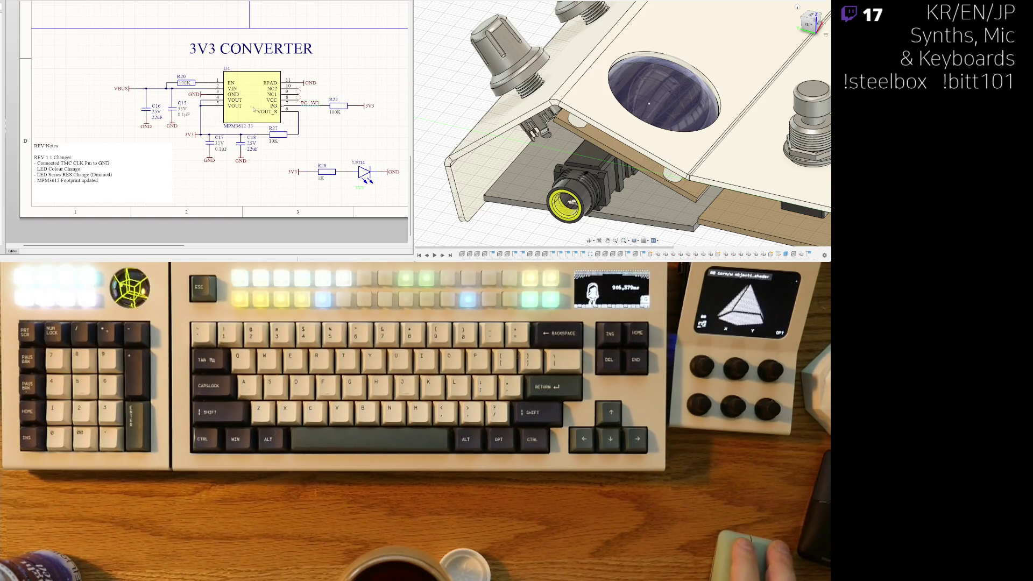
scroll(206, 121, "down", 2, "ctrl")
scroll(207, 122, "up", 3)
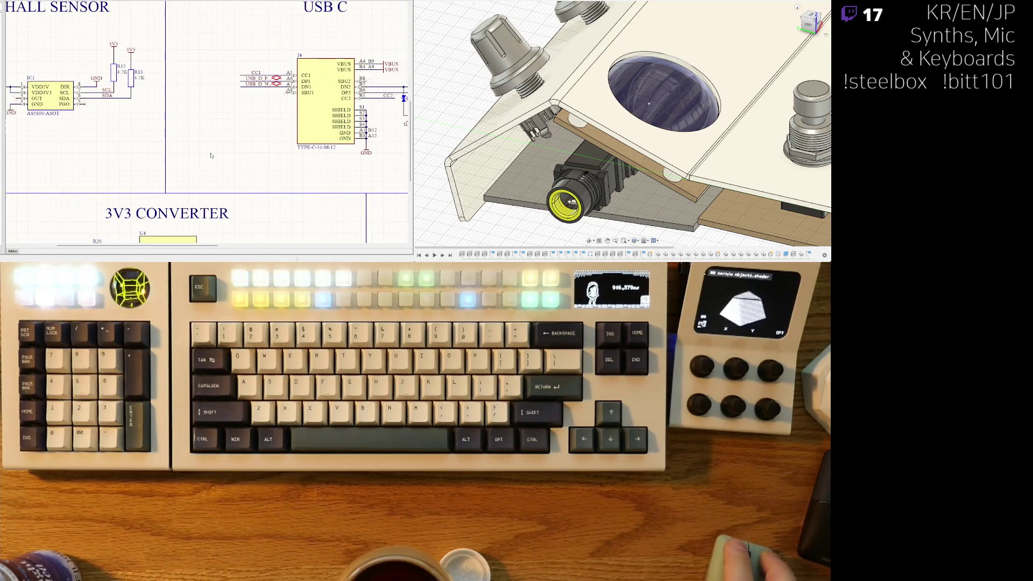
scroll(206, 122, "up", 2)
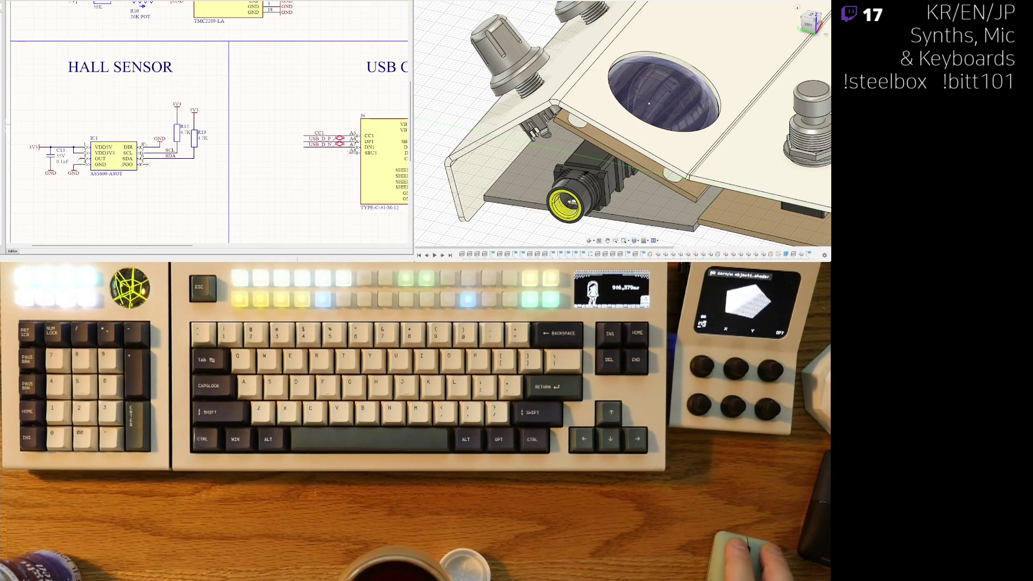
scroll(160, 170, "up", 3)
mouse_move(161, 170)
right_mouse_down()
mouse_move(157, 191)
mouse_move(182, 177)
mouse_move(181, 187)
right_mouse_up()
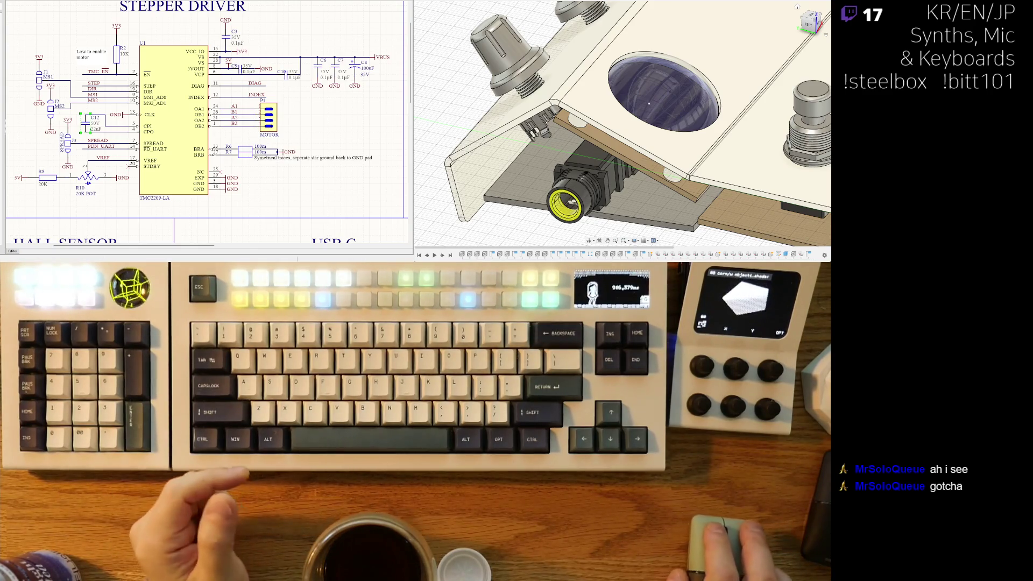
Step: Pan through USB C, the USB PD CH224K circuit and IO, ending centered on the 3V3 converter
mouse_move(278, 124)
right_mouse_down()
mouse_move(324, 113)
mouse_move(246, 113)
right_mouse_up()
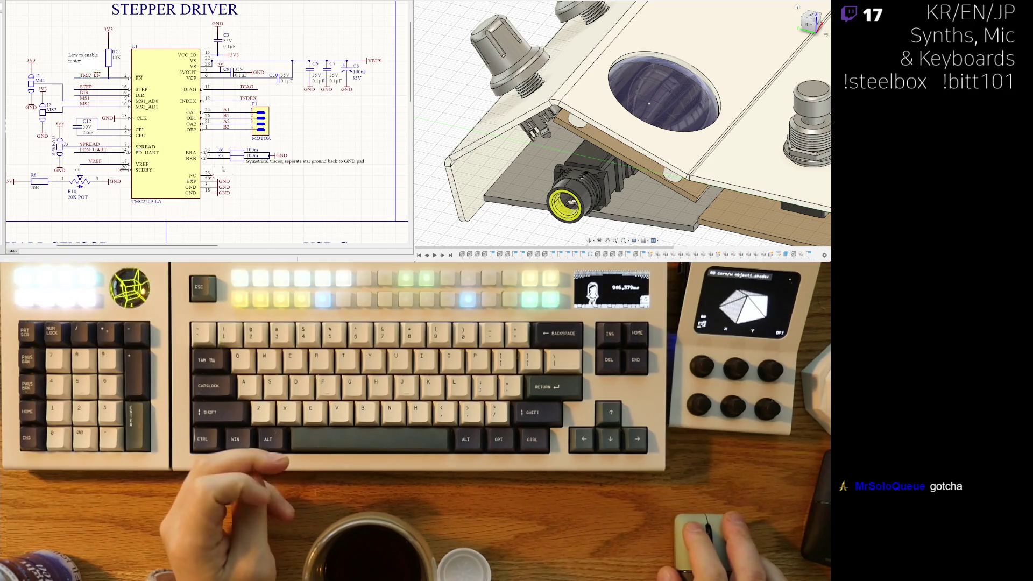
mouse_move(323, 209)
right_mouse_down()
mouse_move(256, 123)
mouse_move(259, 106)
right_mouse_up()
right_click_drag(301, 226, 219, 117)
right_click_drag(341, 127, 132, 134)
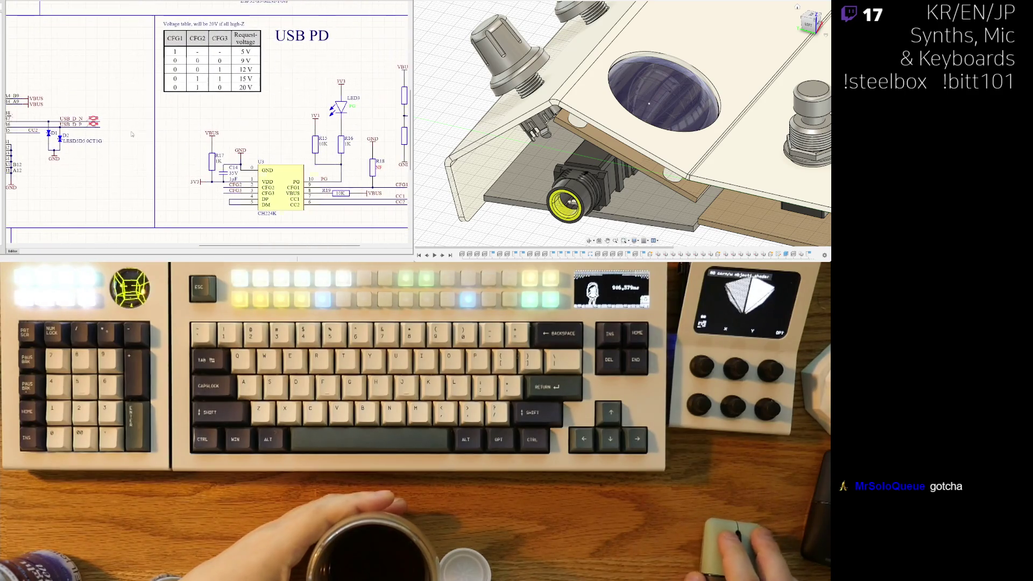
right_click_drag(300, 134, 166, 88)
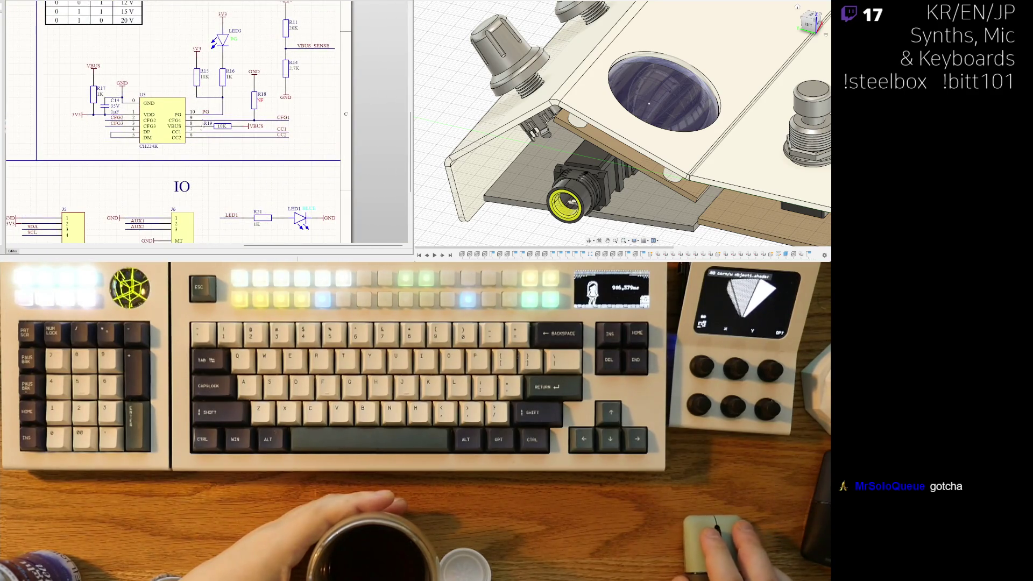
right_click_drag(45, 245, 229, 125)
mouse_move(249, 204)
right_mouse_down()
mouse_move(60, 183)
mouse_move(173, 188)
right_mouse_up()
right_click_drag(16, 166, 333, 159)
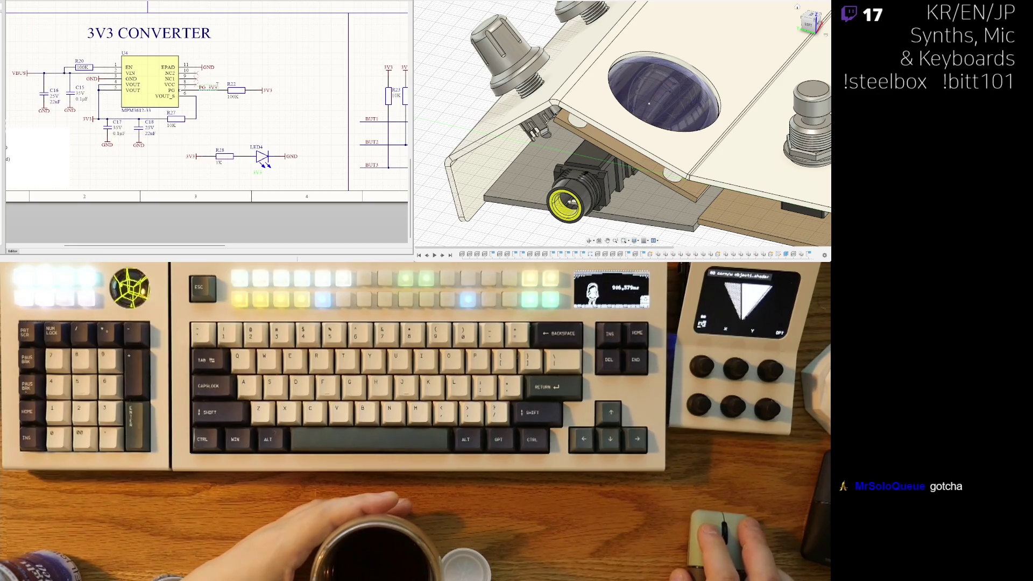
mouse_move(166, 138)
right_mouse_down()
mouse_move(238, 148)
mouse_move(209, 178)
right_mouse_up()
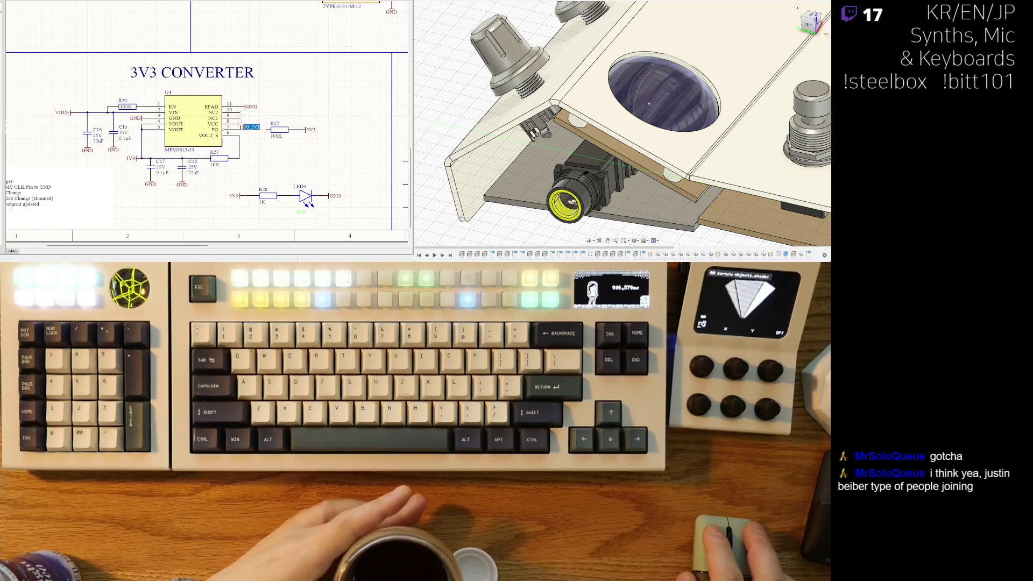
Step: Name the net label on U4's PG pin PG_3V3
type("PG_3V3")
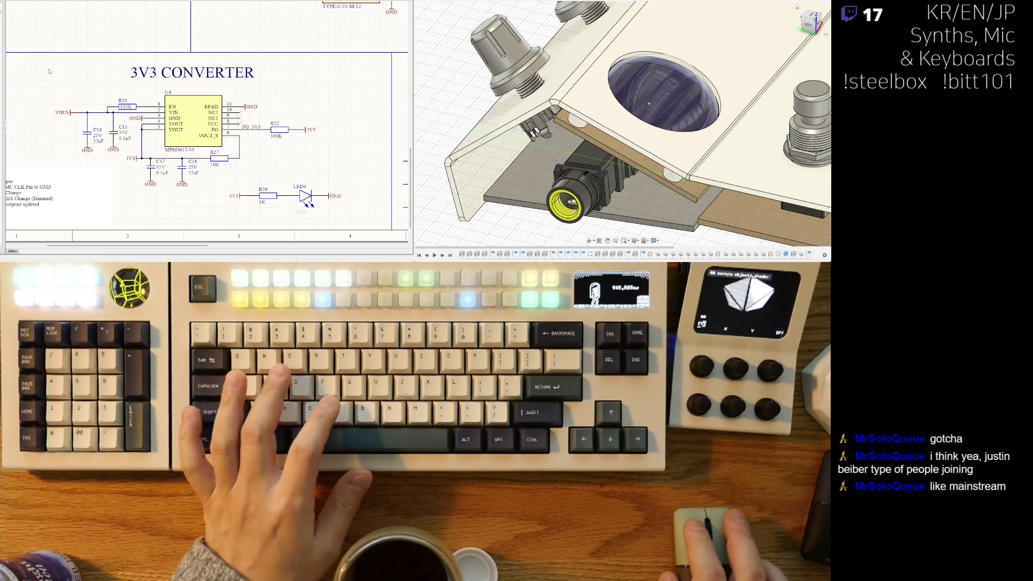
scroll(89, 70, "up", 4, "ctrl")
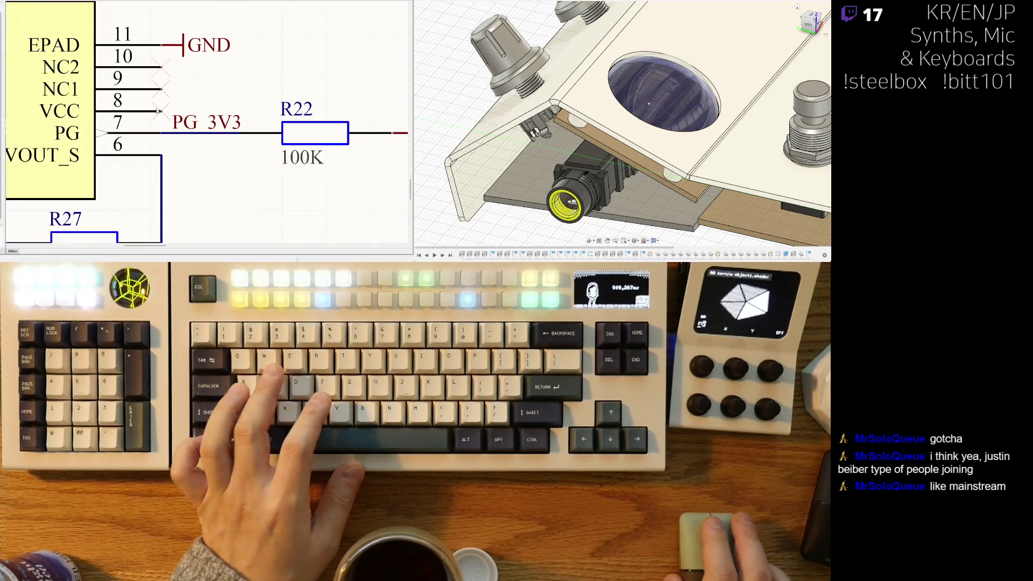
scroll(203, 102, "down", 6, "ctrl")
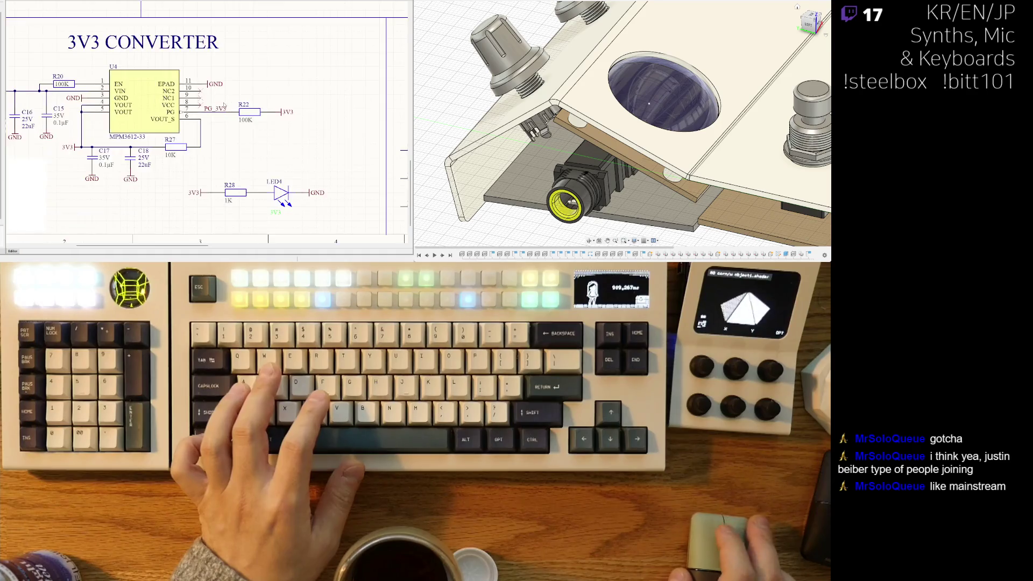
scroll(196, 125, "down", 4, "ctrl")
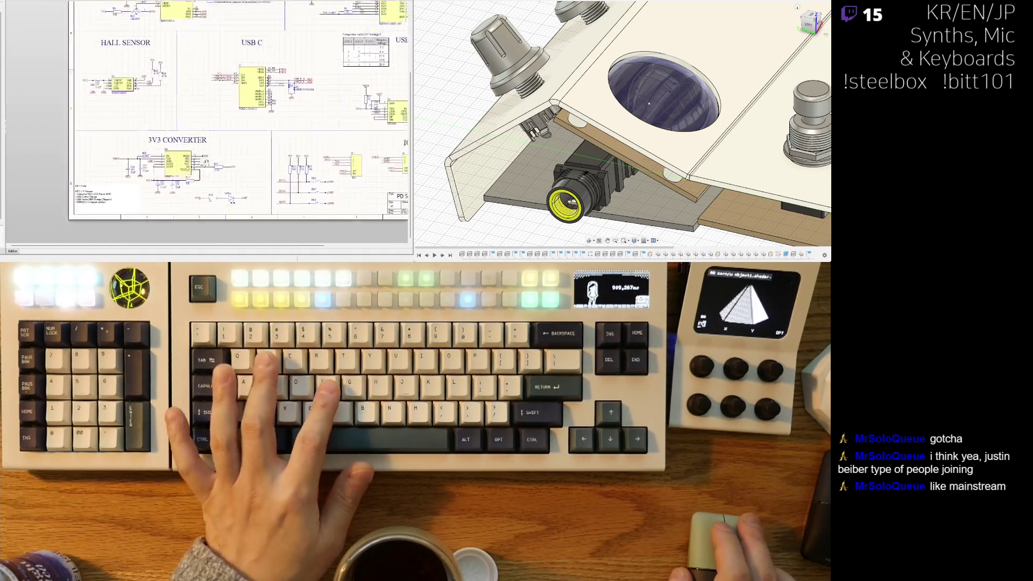
right_click_drag(197, 124, 177, 158)
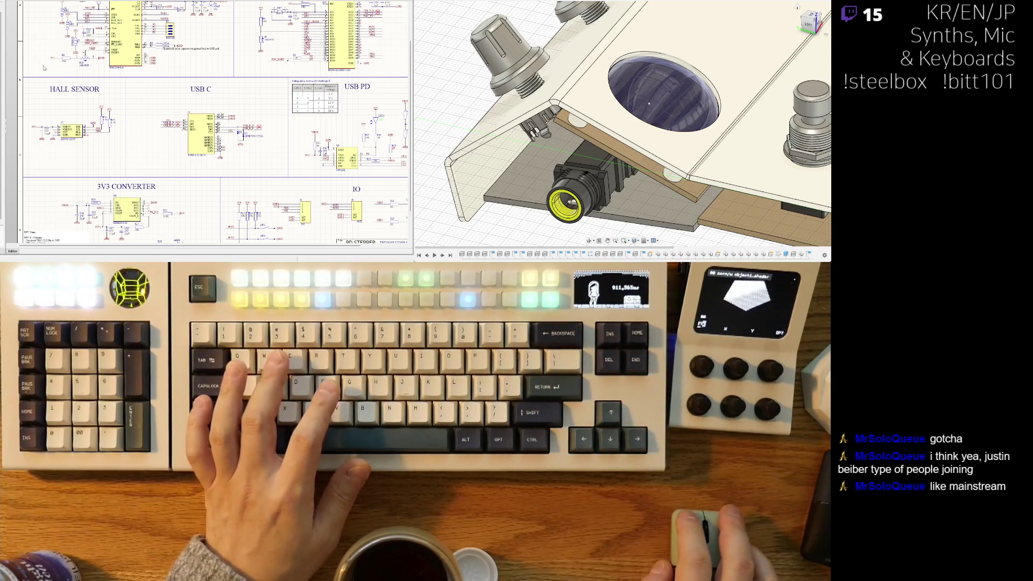
Step: Zoom around the schematic to inspect the PG connections at LED3, CH224K and the ESP32
scroll(44, 68, "up", 5)
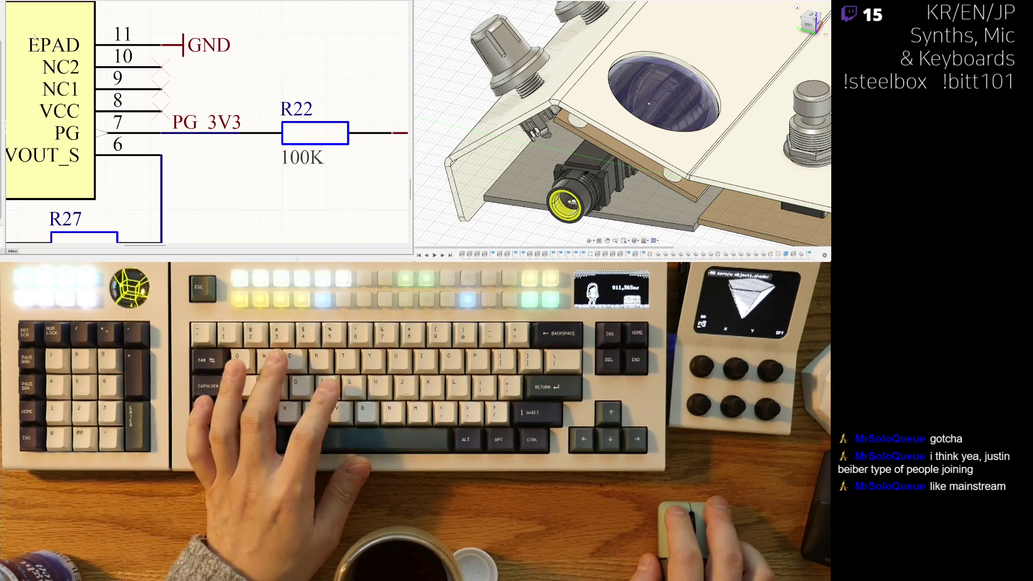
scroll(34, 37, "down", 5)
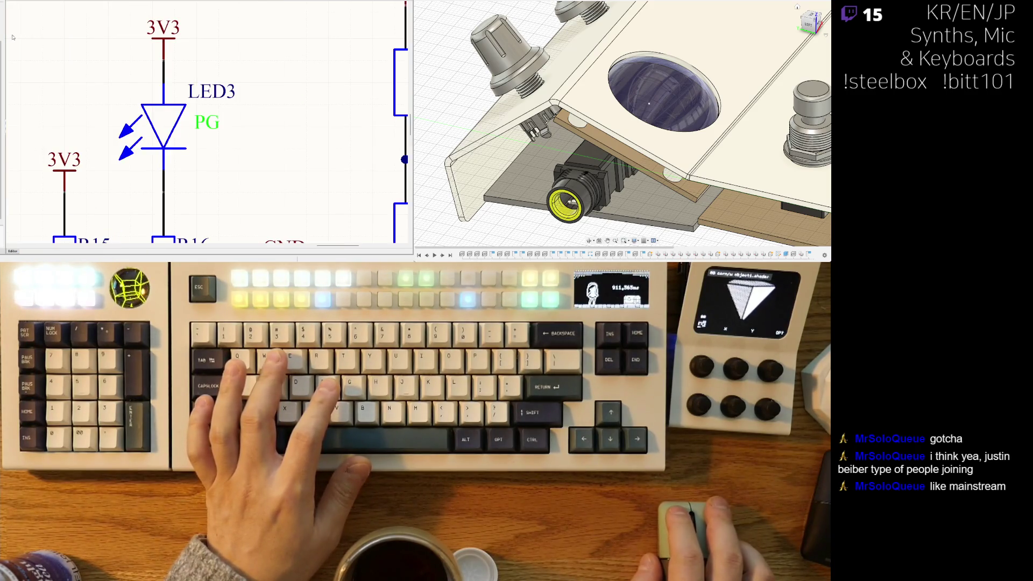
scroll(13, 37, "up", 5)
scroll(6, 38, "left", 1)
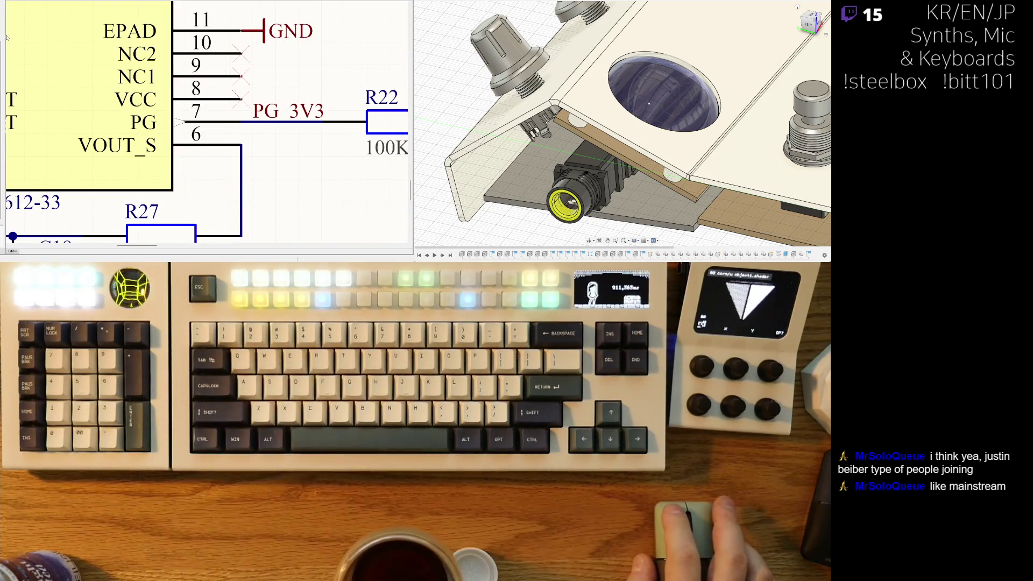
scroll(7, 37, "down", 5)
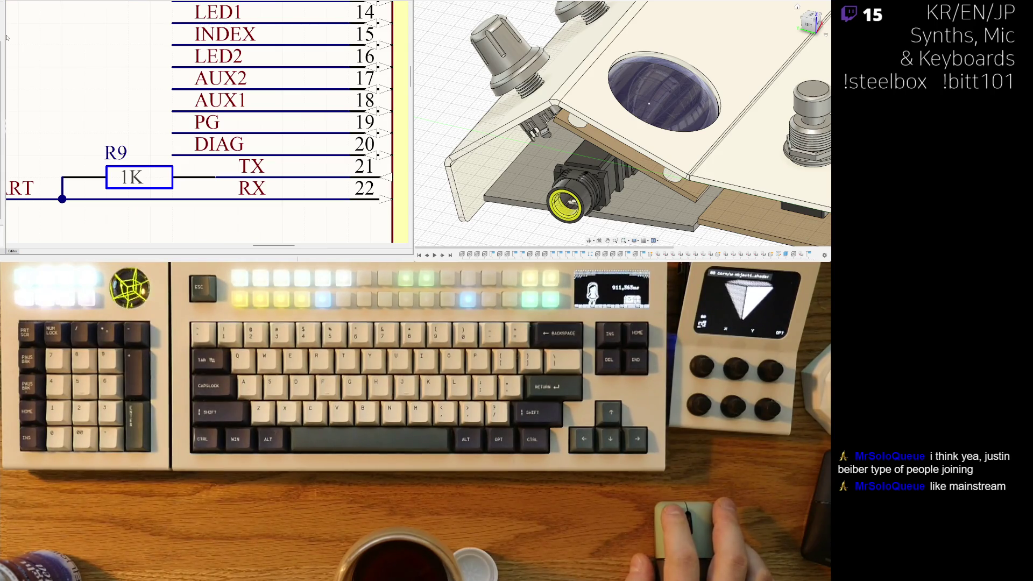
scroll(7, 37, "left", 5)
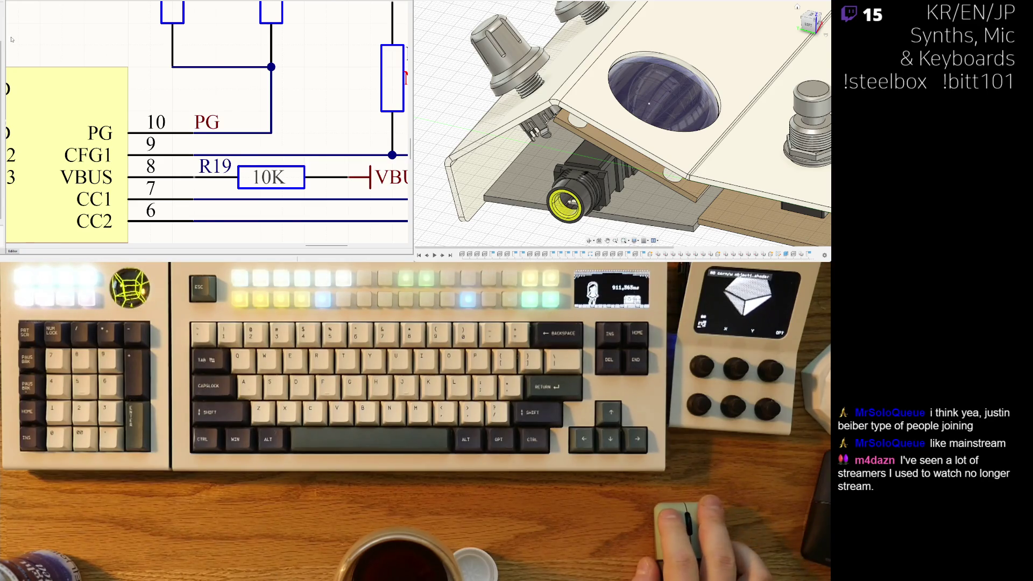
scroll(12, 39, "left", 2)
scroll(12, 39, "down", 5)
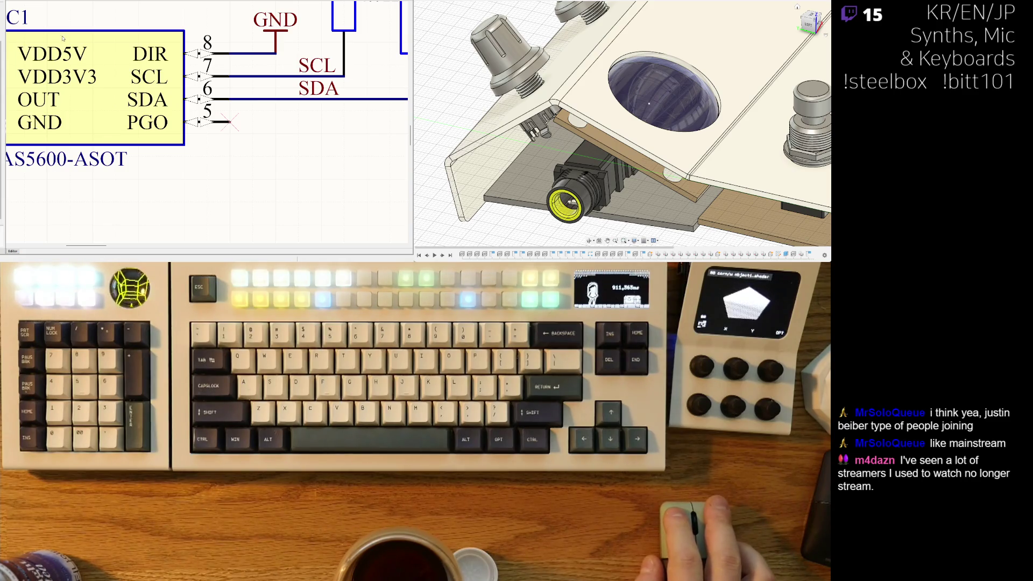
scroll(205, 124, "down", 5, "ctrl")
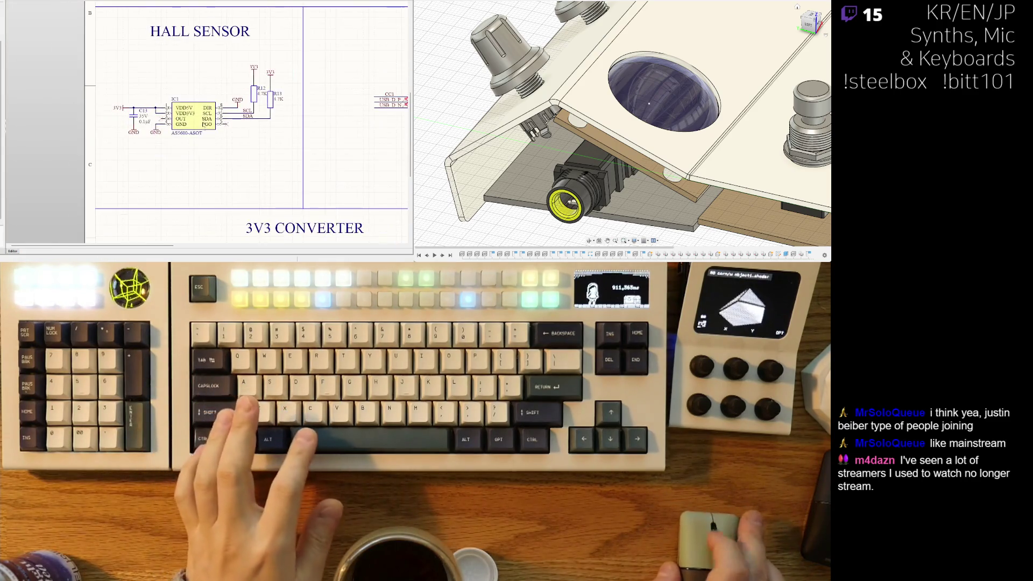
Step: Pan from the 3V3 converter regulator circuit down to the USB C connector block
mouse_move(206, 124)
right_mouse_down()
mouse_move(288, 102)
mouse_move(285, 121)
right_mouse_up()
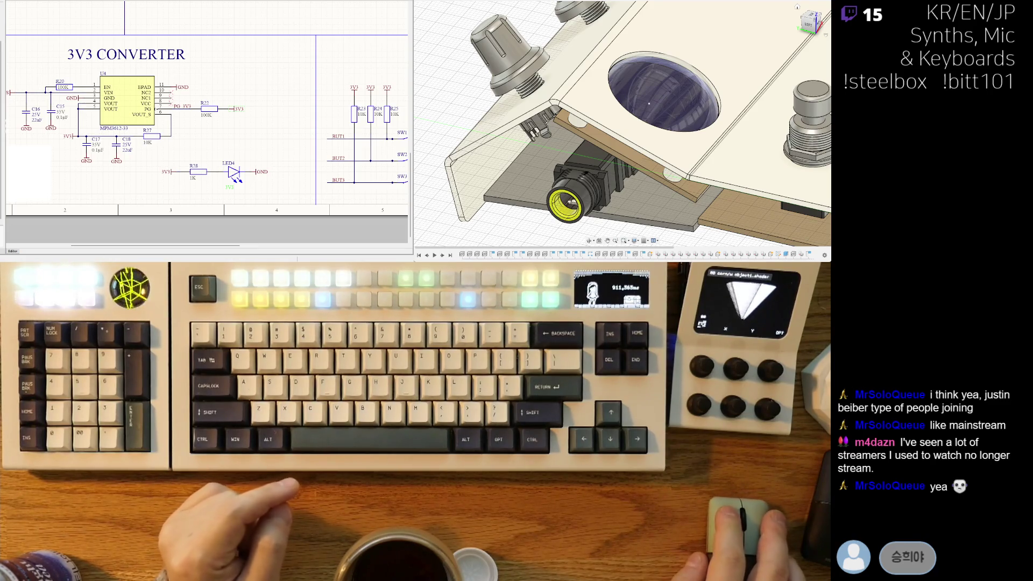
scroll(185, 110, "down", 3)
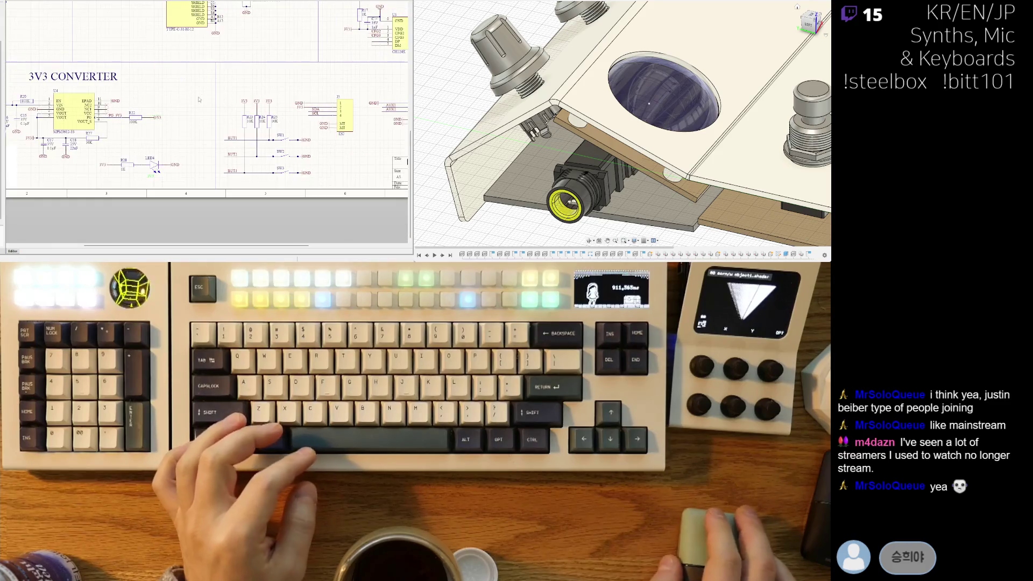
right_click_drag(184, 110, 168, 139)
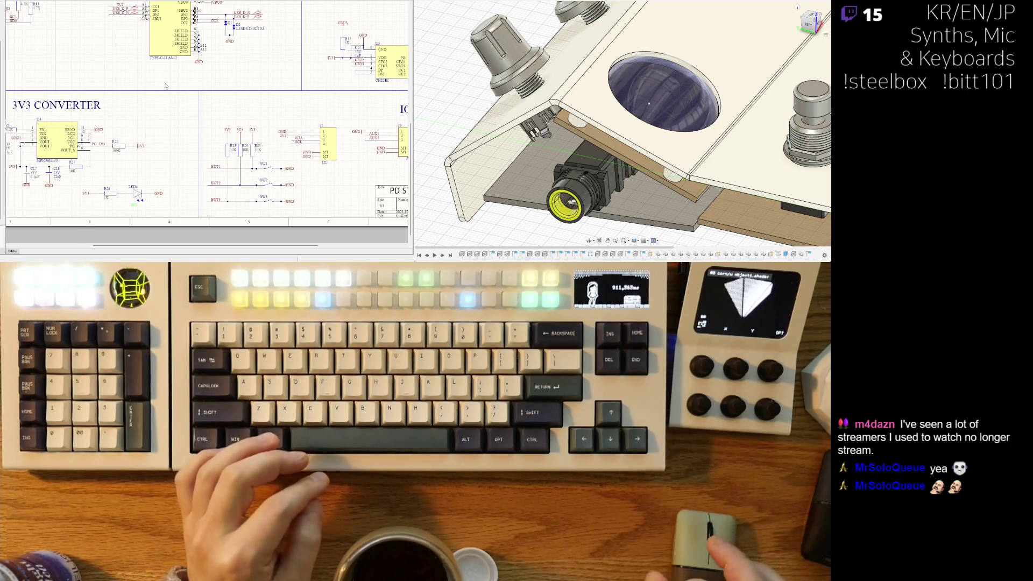
right_click_drag(152, 62, 163, 141)
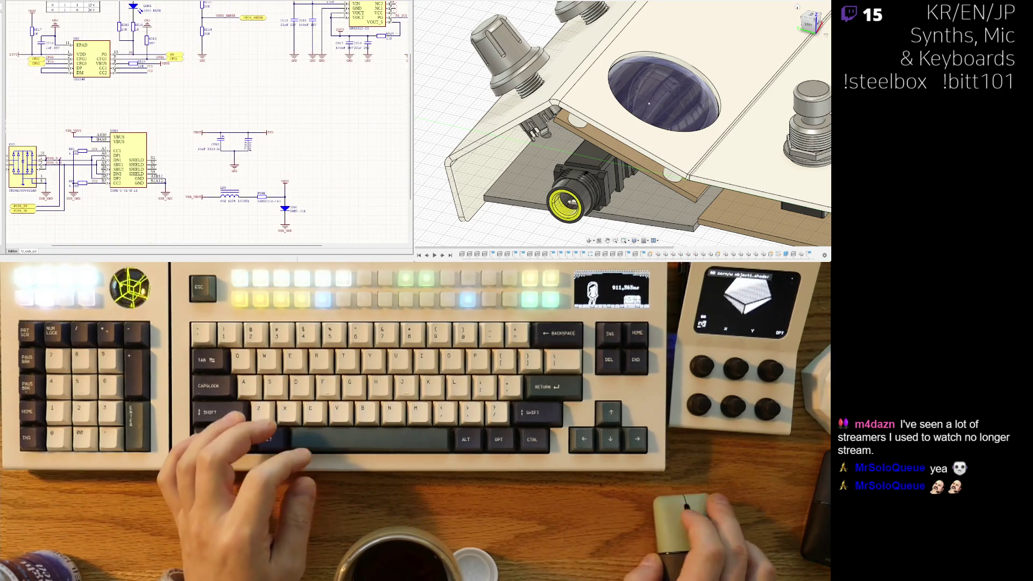
Step: Wire the USB connector's S1–S4 shield pins onto the vertical USB_GND ground wire
scroll(165, 167, "up", 2, "ctrl")
scroll(164, 167, "up", 1, "ctrl")
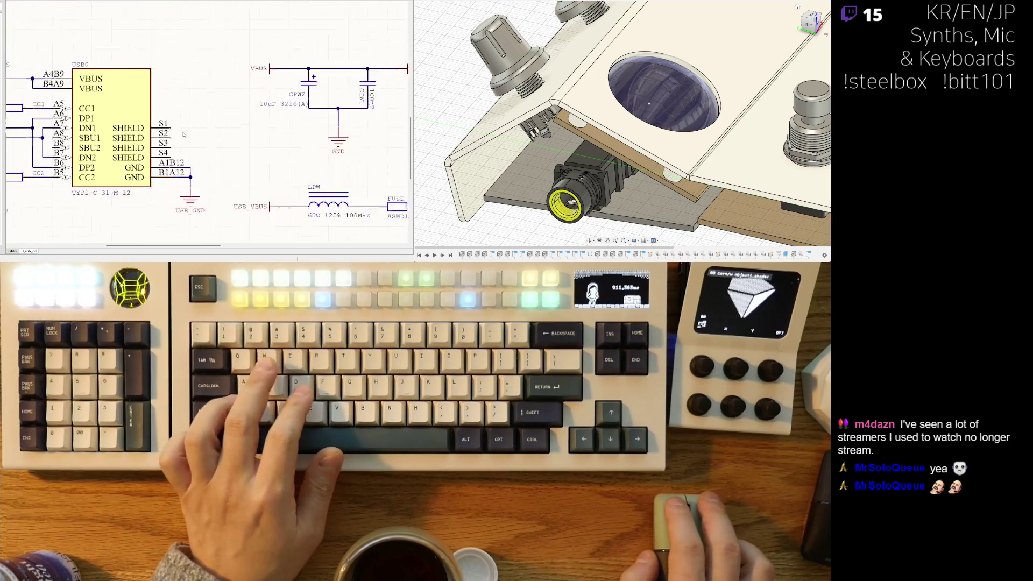
key("ctrl+w")
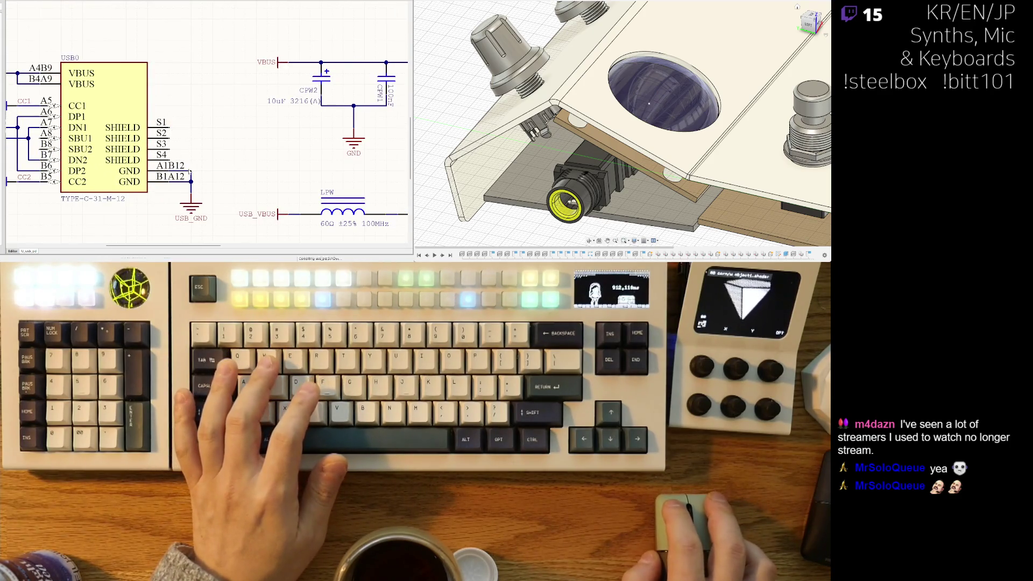
left_click(190, 172)
left_click(169, 127)
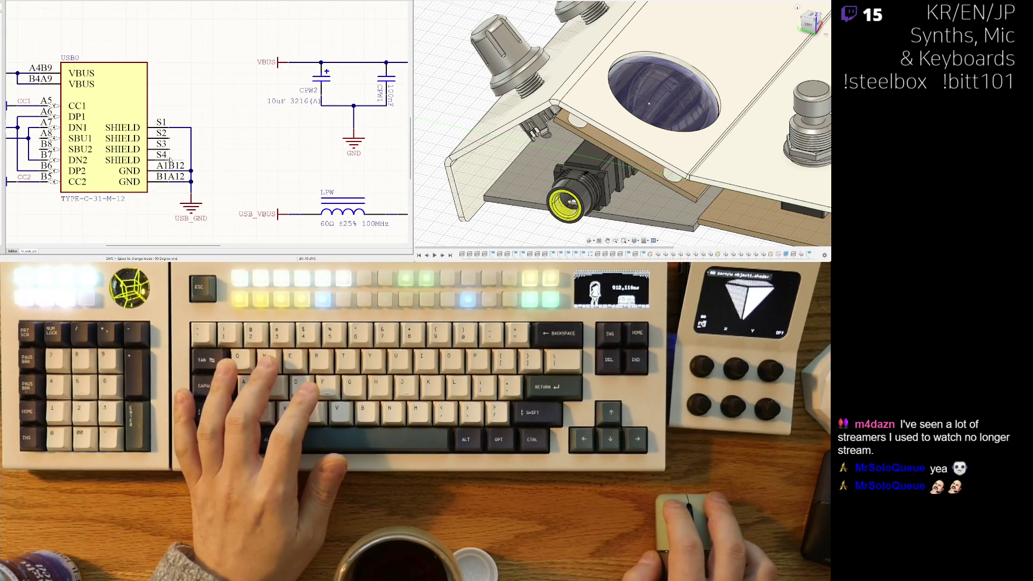
left_click(191, 138)
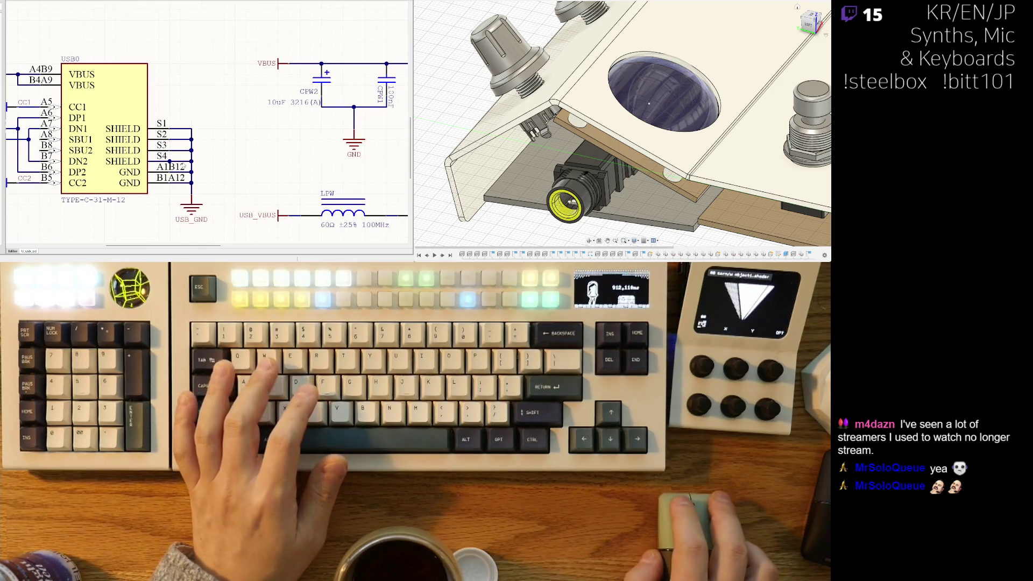
left_click(191, 161)
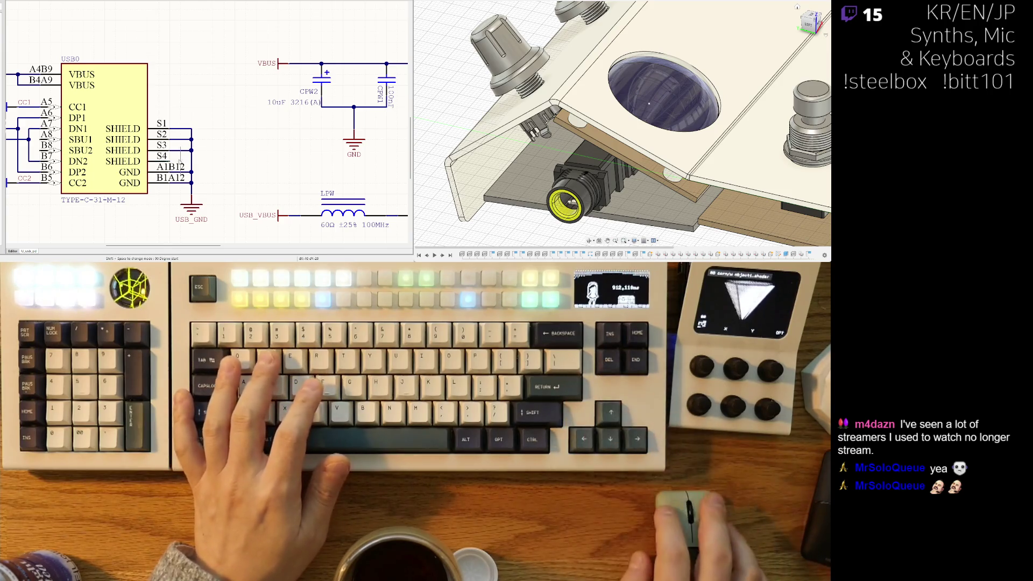
Step: Zoom out and pan over to the U3V regulator circuit
scroll(192, 160, "down", 5)
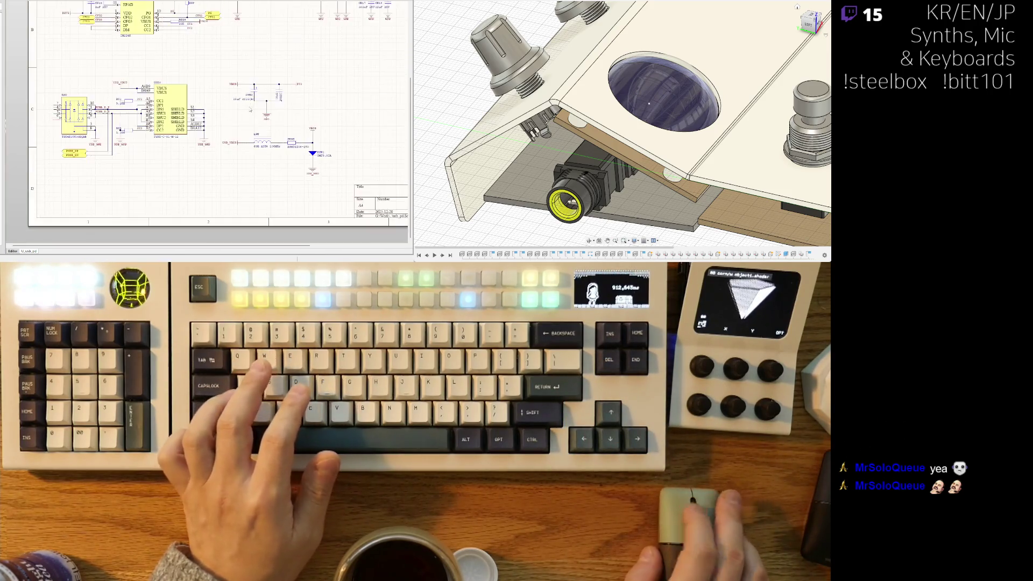
right_click_drag(327, 150, 208, 141)
scroll(222, 127, "up", 3)
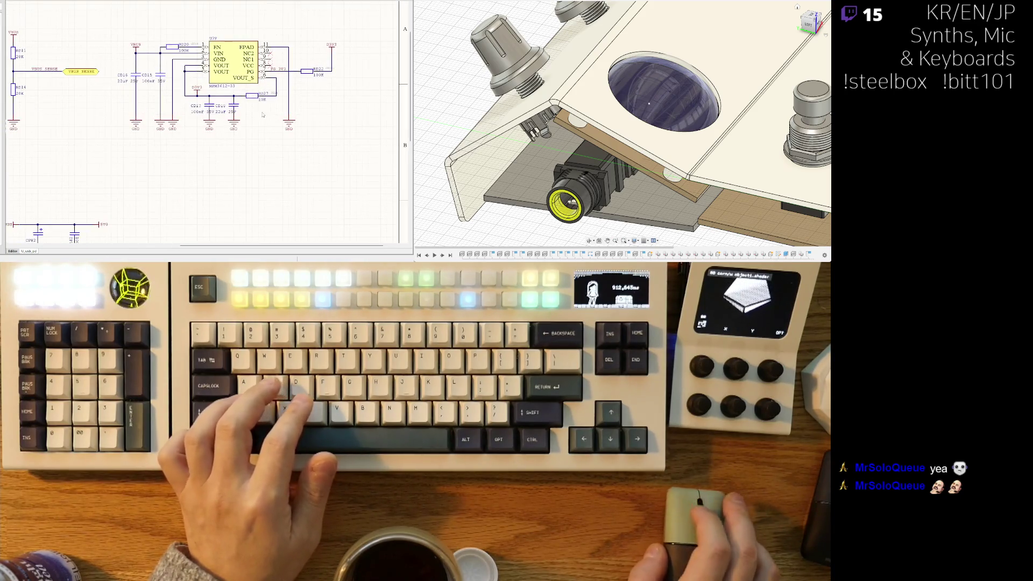
scroll(264, 110, "down", 2)
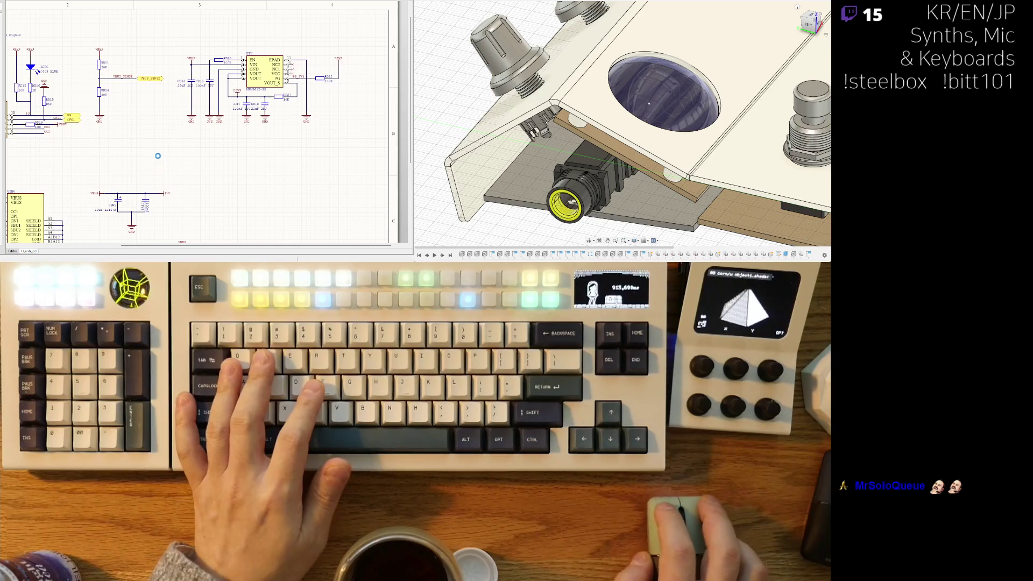
Step: In the PCB layout, move CM3 beside the row of regulator parts
key("ctrl+Tab")
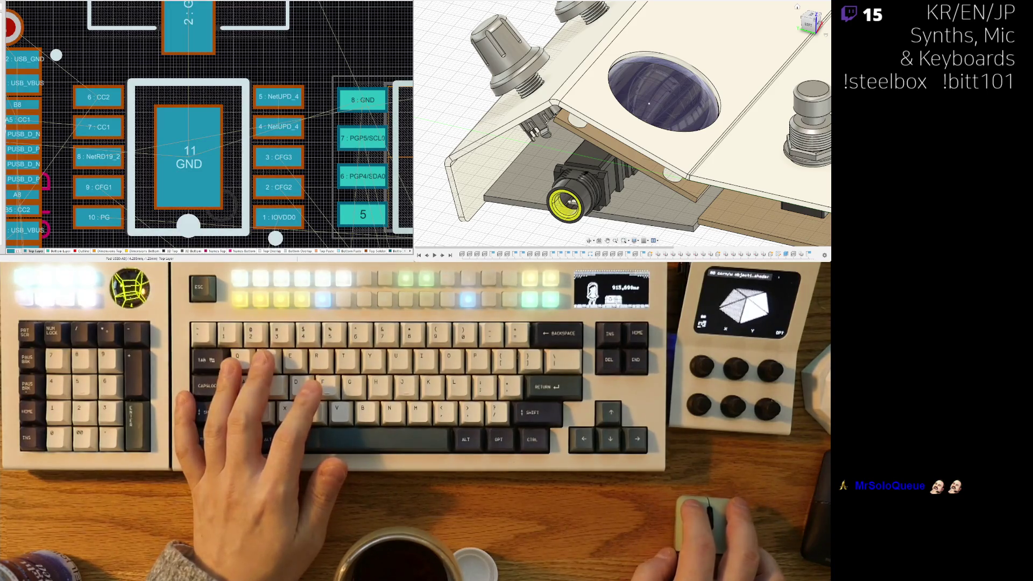
scroll(280, 95, "down", 10, "ctrl")
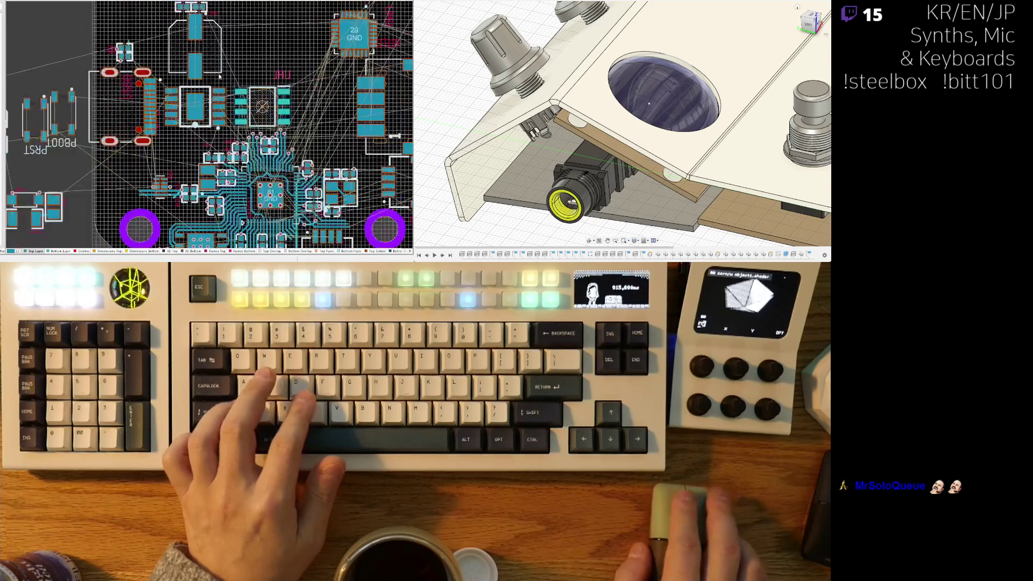
scroll(159, 149, "down", 5, "ctrl")
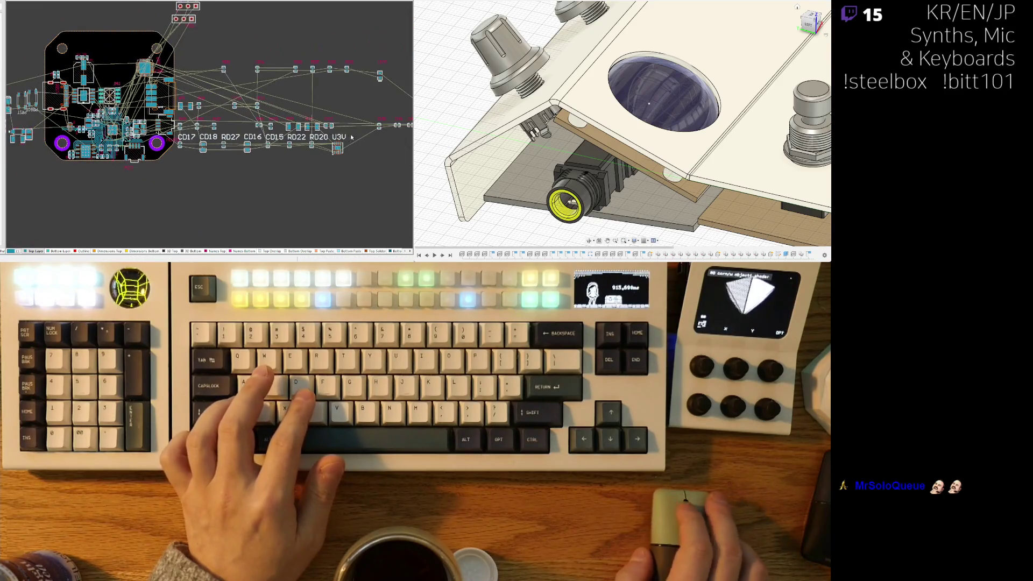
right_click_drag(183, 146, 122, 139)
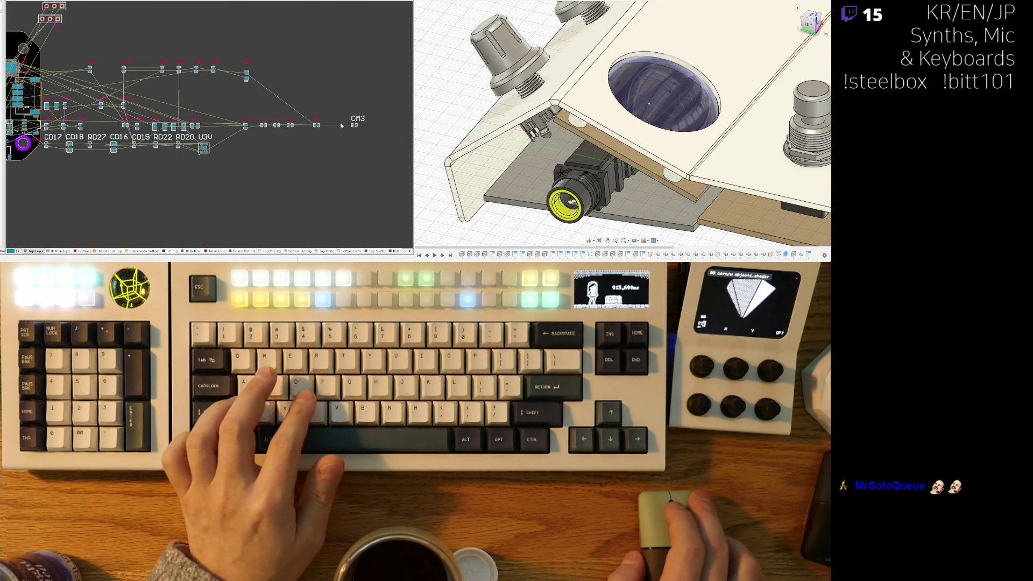
mouse_move(353, 125)
left_mouse_down()
mouse_move(110, 159)
mouse_move(156, 117)
left_mouse_up()
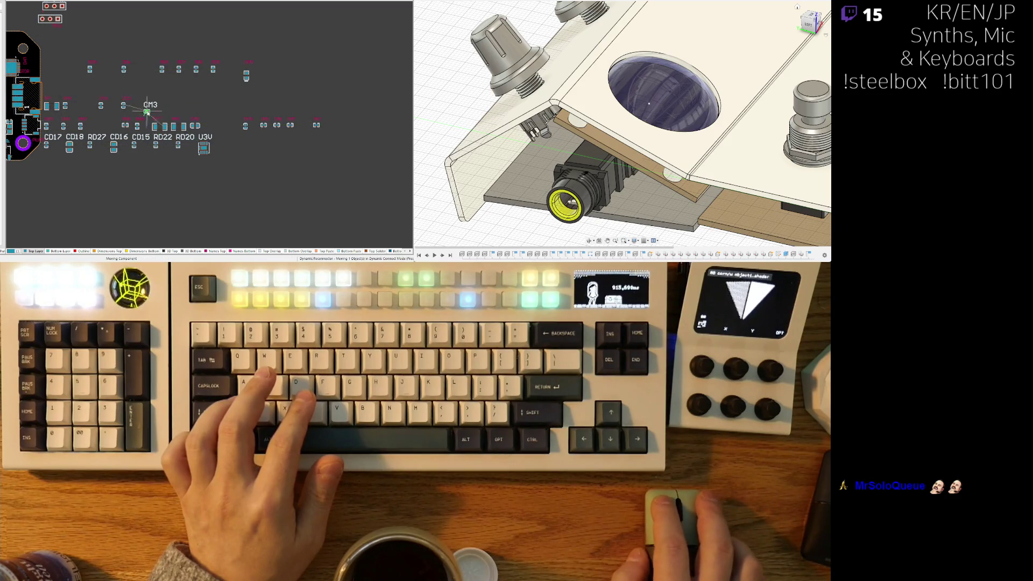
left_click(147, 112)
Step: Select the CD17, CD18, RD27, CD16, CD15, RD22 and U3V designators together
scroll(162, 127, "up", 4, "ctrl")
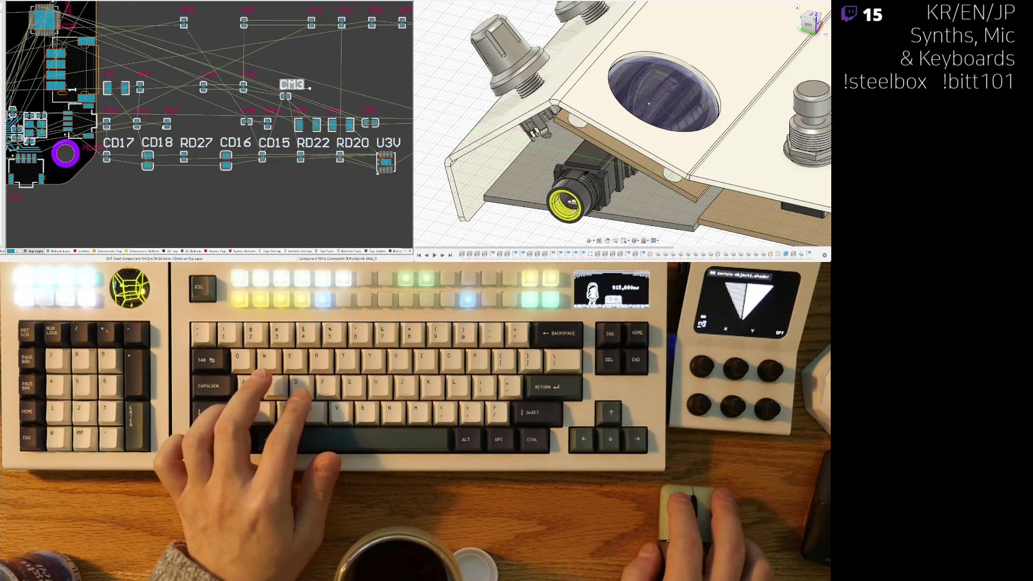
left_click(118, 142, "shift")
left_click(157, 143, "shift")
left_click(196, 143, "shift")
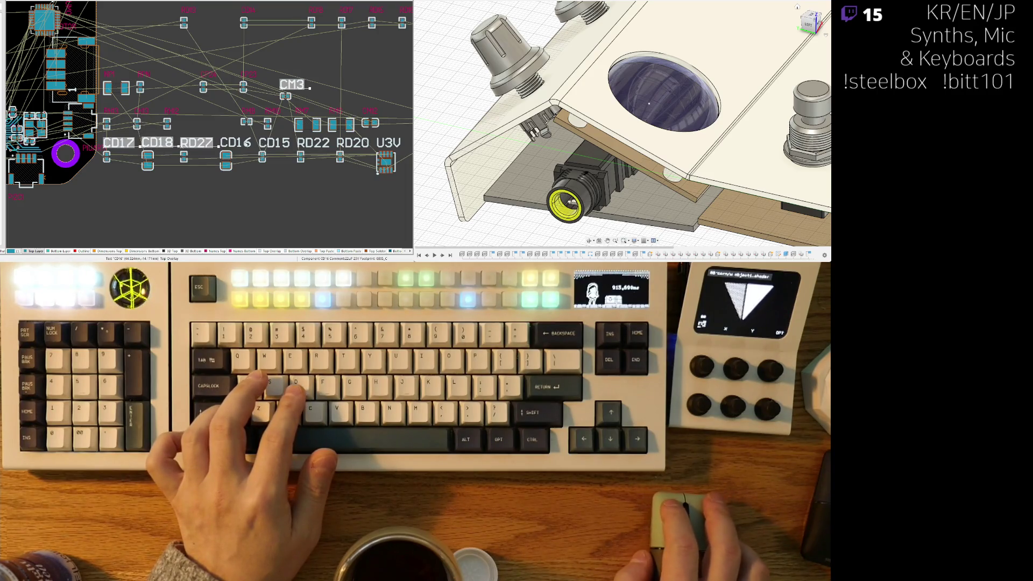
left_click(237, 143, "shift")
left_click(275, 142, "shift")
left_click(313, 143, "shift")
left_click(388, 143, "shift")
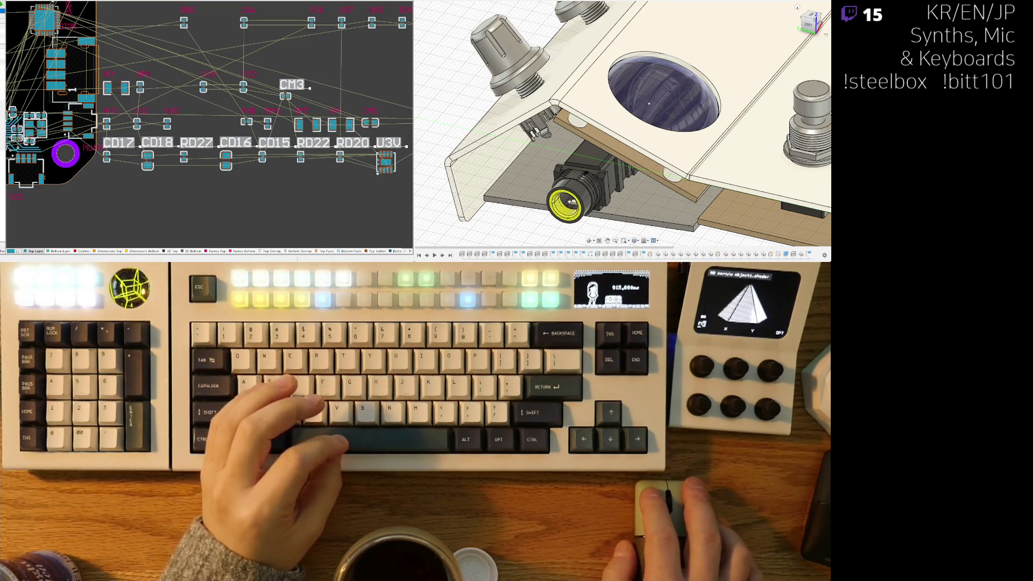
Step: Undo the last two changes made to the selected designator labels
key("Escape")
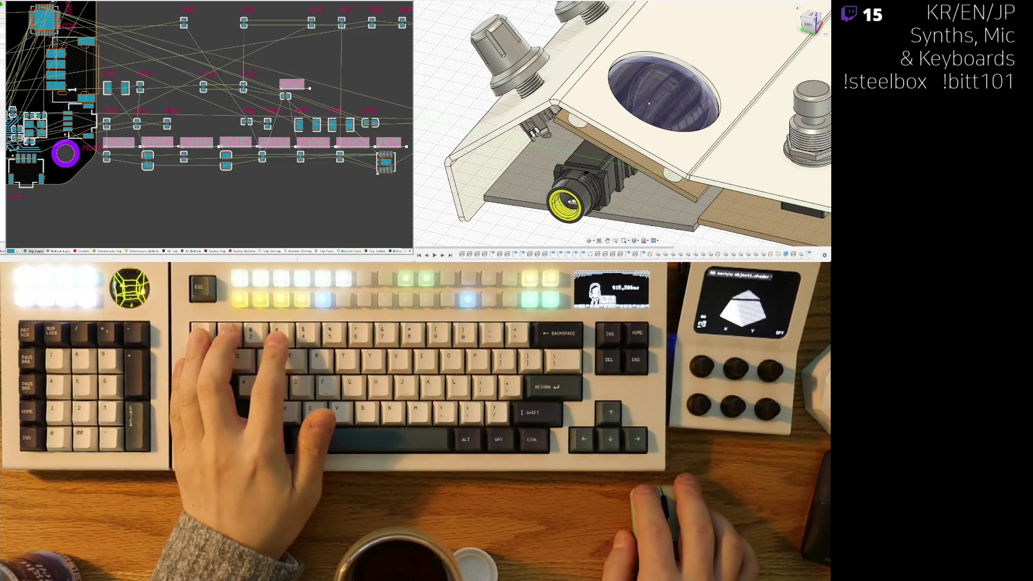
key("ctrl+z")
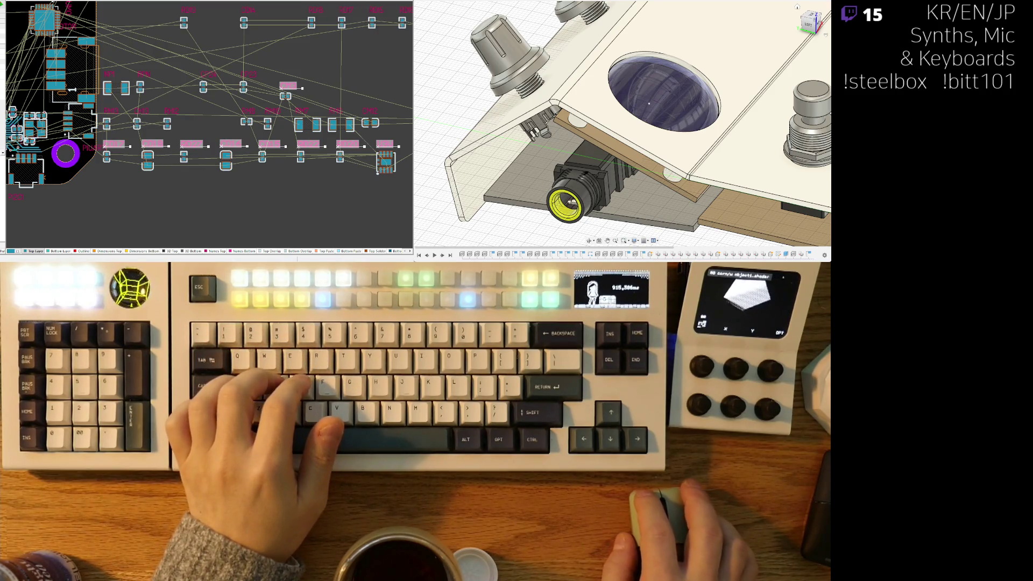
key("ctrl+z")
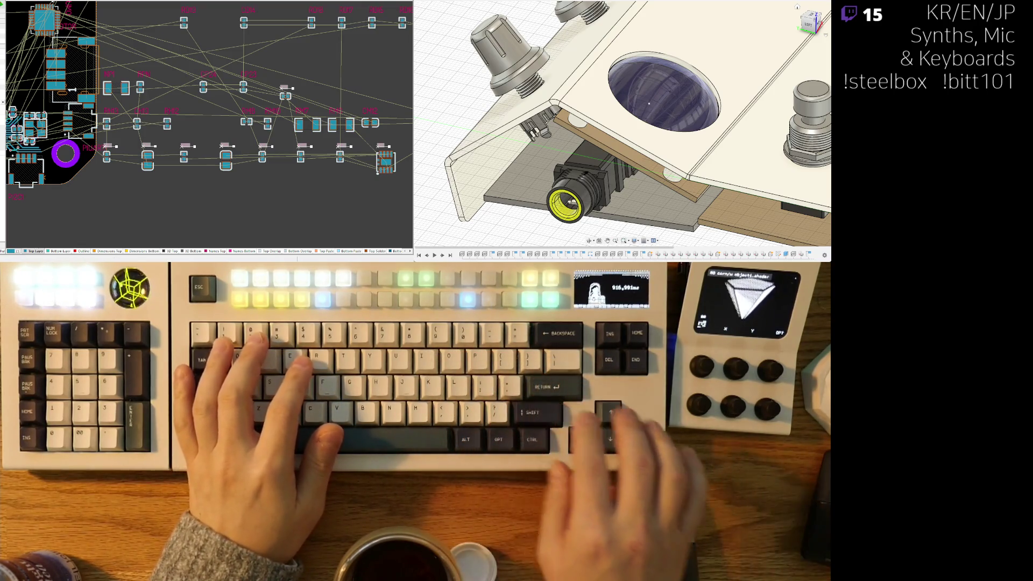
Step: Move a small capacitor and another regulator part toward the board
scroll(125, 170, "up", 3)
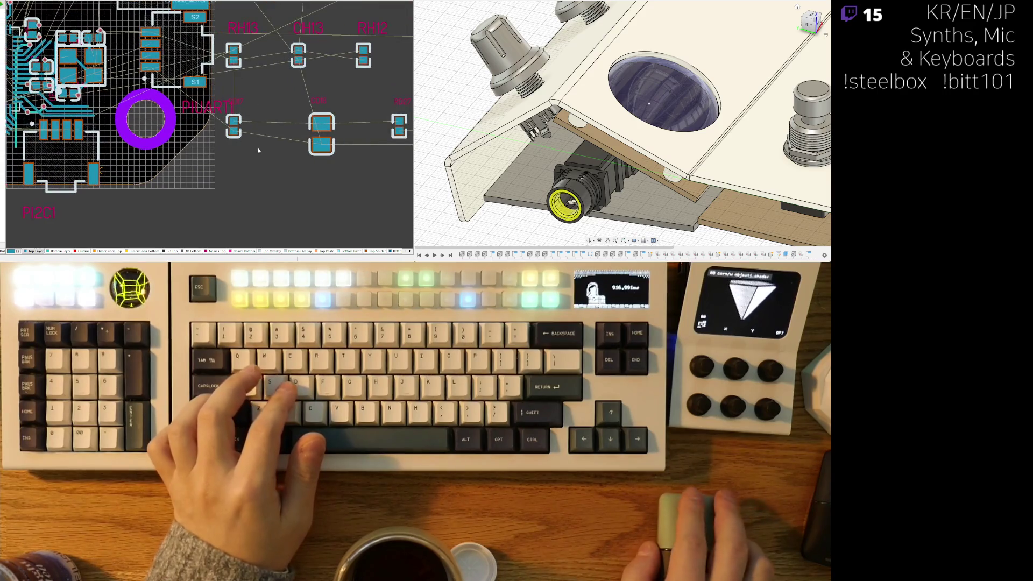
left_click_drag(234, 129, 235, 131)
left_click(235, 131)
scroll(130, 116, "down", 3)
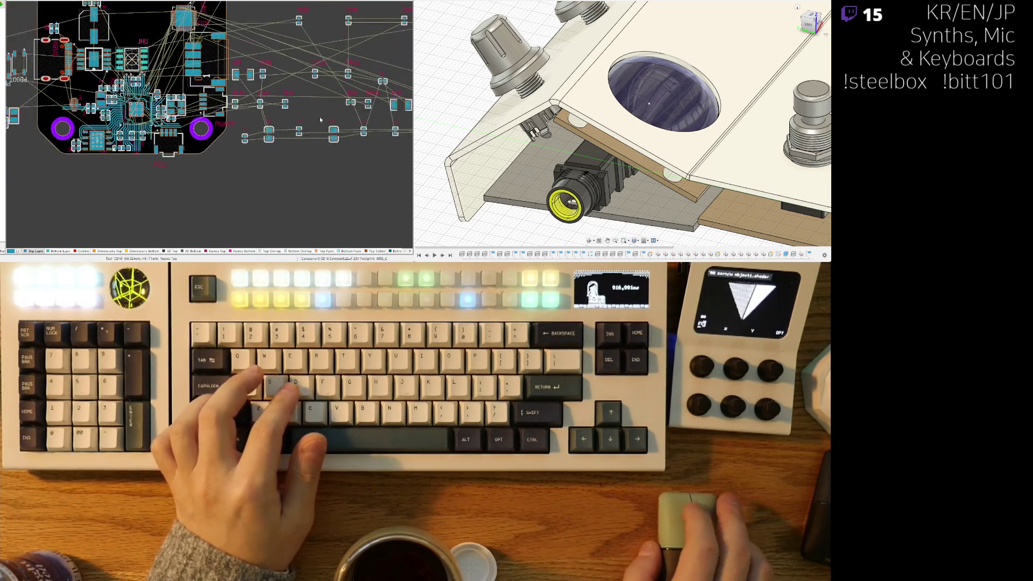
scroll(349, 110, "up", 2)
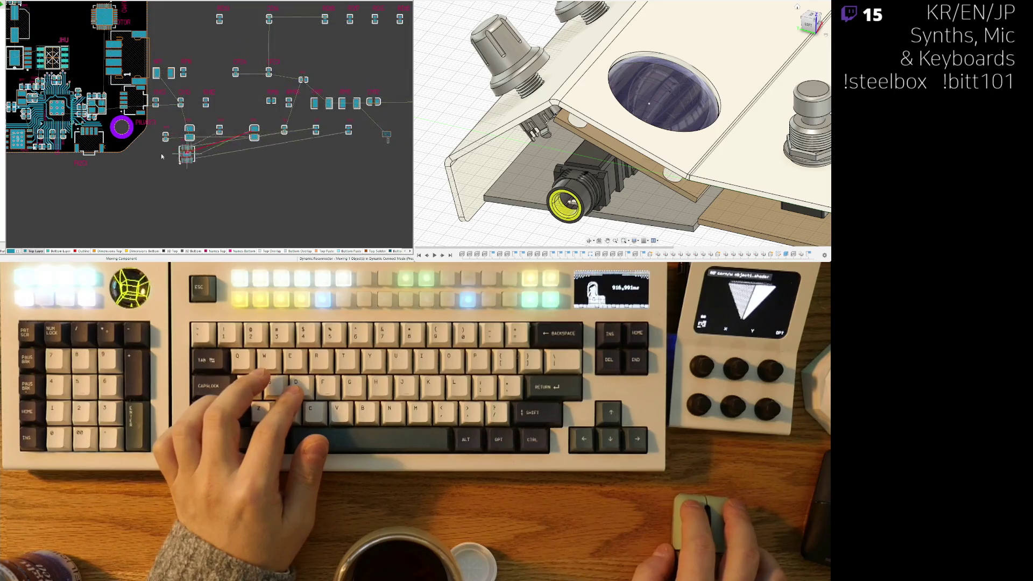
left_click_drag(355, 102, 368, 88)
scroll(368, 87, "down", 3)
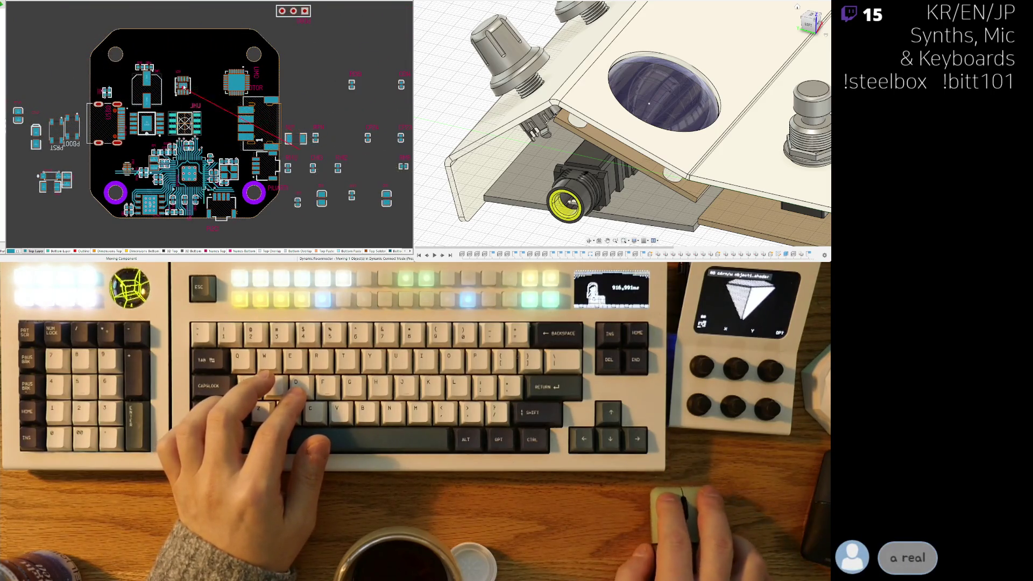
scroll(181, 86, "up", 4)
left_click(181, 86)
scroll(181, 86, "up", 2)
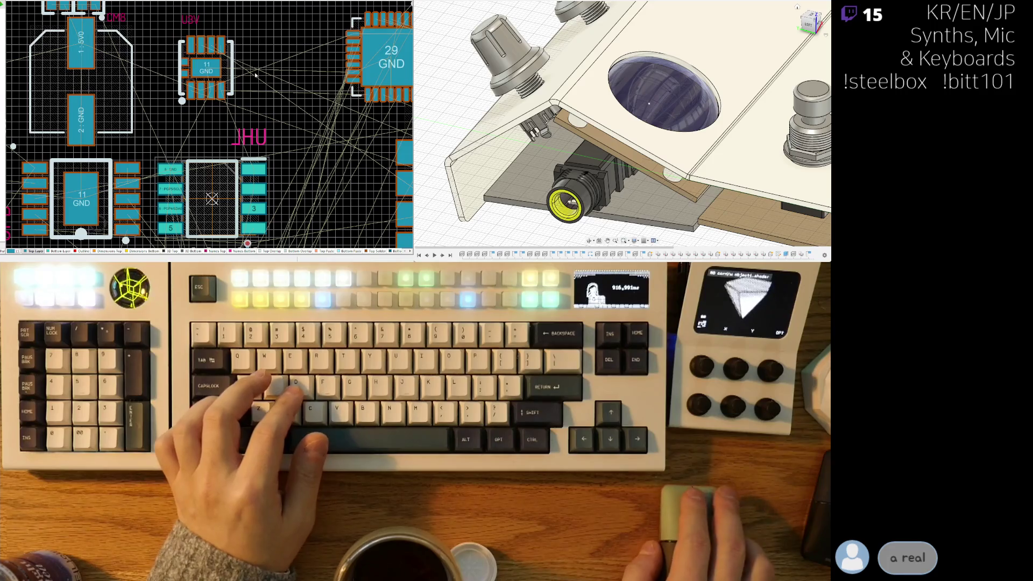
scroll(239, 81, "down", 1)
Step: Shift the U3V regulator left and down on the board
mouse_move(227, 75)
left_mouse_down()
mouse_move(162, 86)
mouse_move(182, 105)
left_mouse_up()
scroll(221, 112, "down", 6)
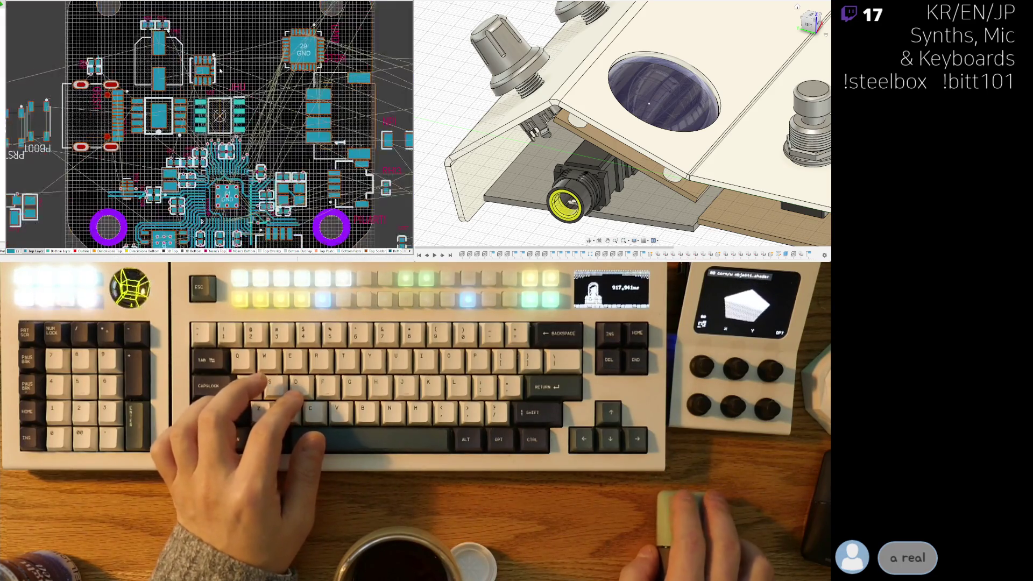
scroll(178, 111, "up", 5)
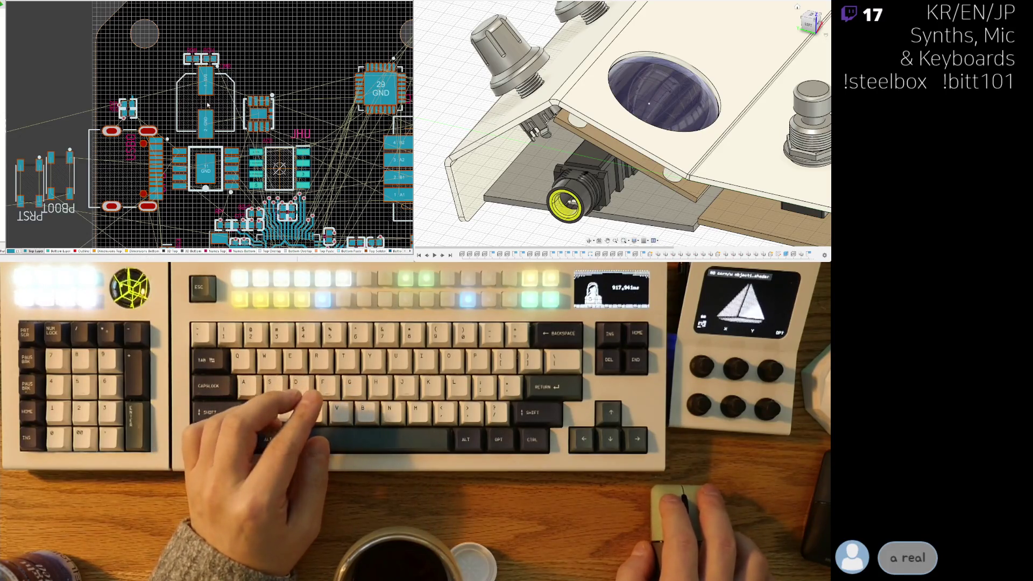
right_click_drag(196, 119, 184, 88)
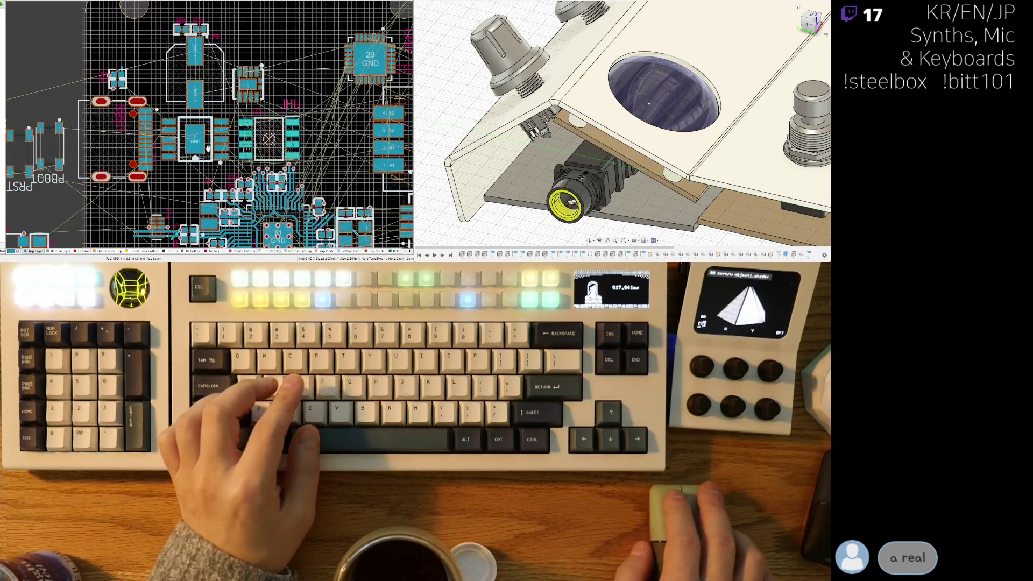
scroll(208, 149, "down", 2)
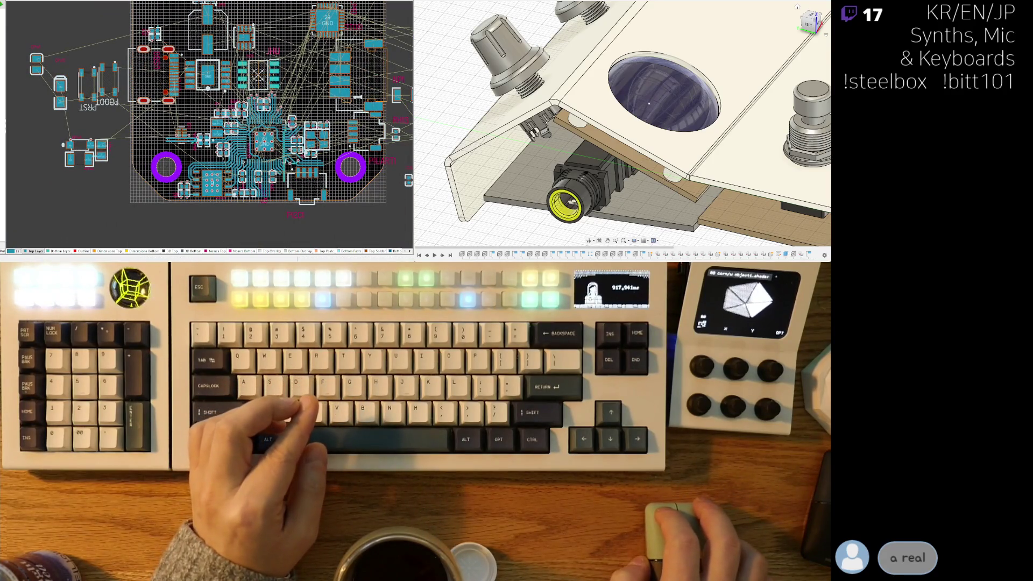
right_click_drag(187, 93, 146, 151)
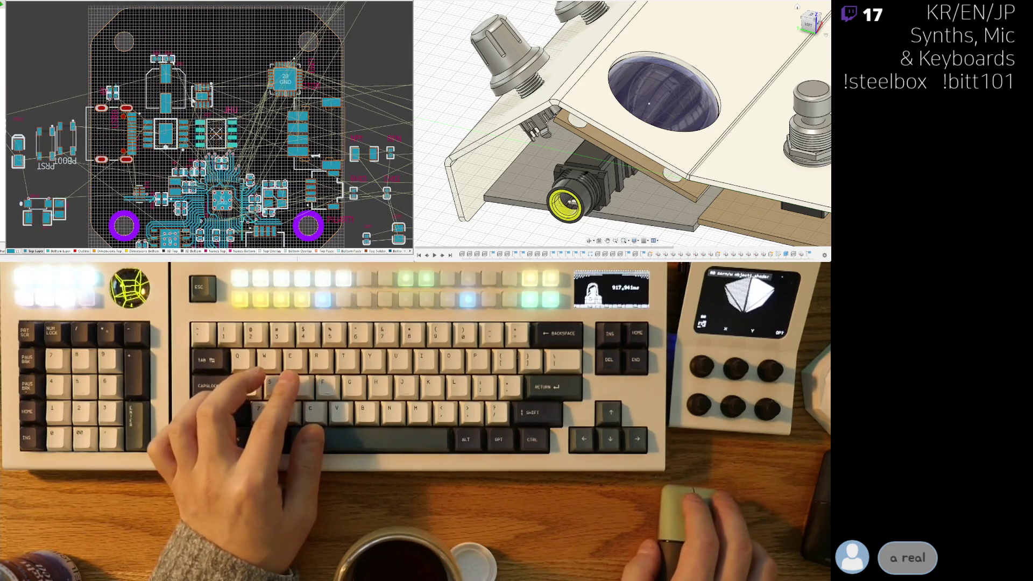
mouse_move(143, 94)
right_mouse_down()
mouse_move(118, 66)
mouse_move(155, 90)
right_mouse_up()
scroll(155, 90, "up", 3, "ctrl")
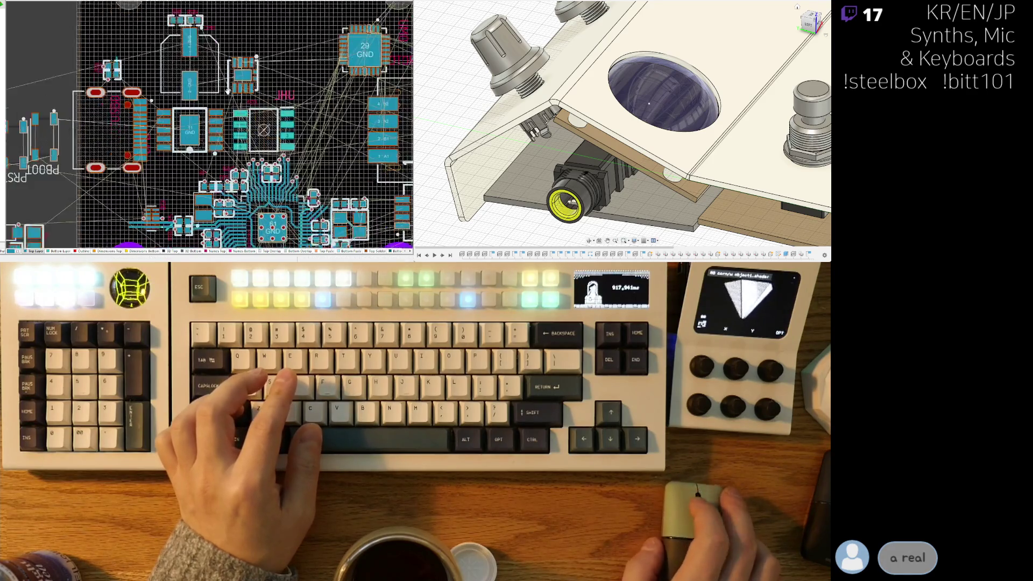
scroll(197, 78, "up", 3, "ctrl")
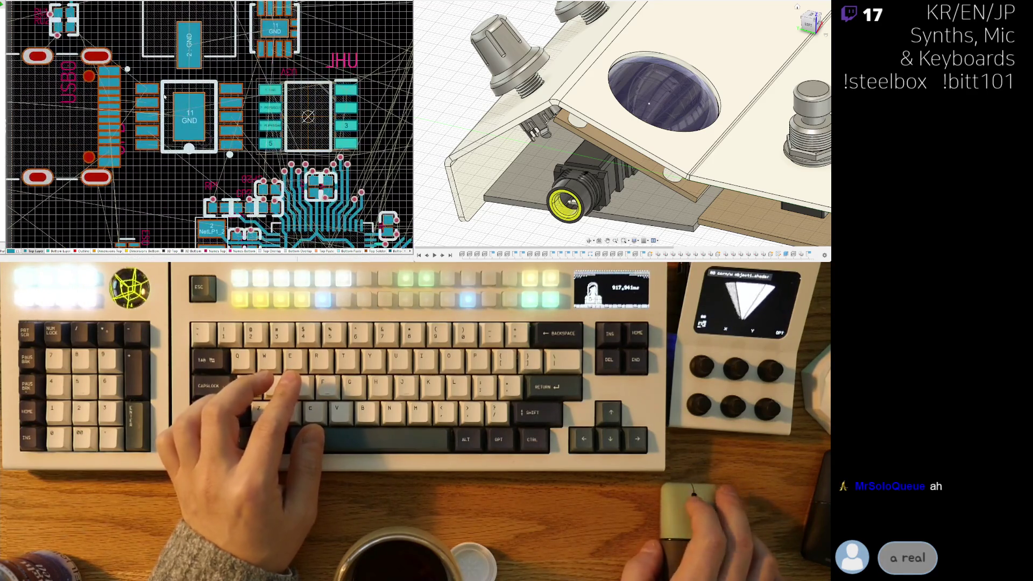
scroll(168, 112, "up", 3, "ctrl")
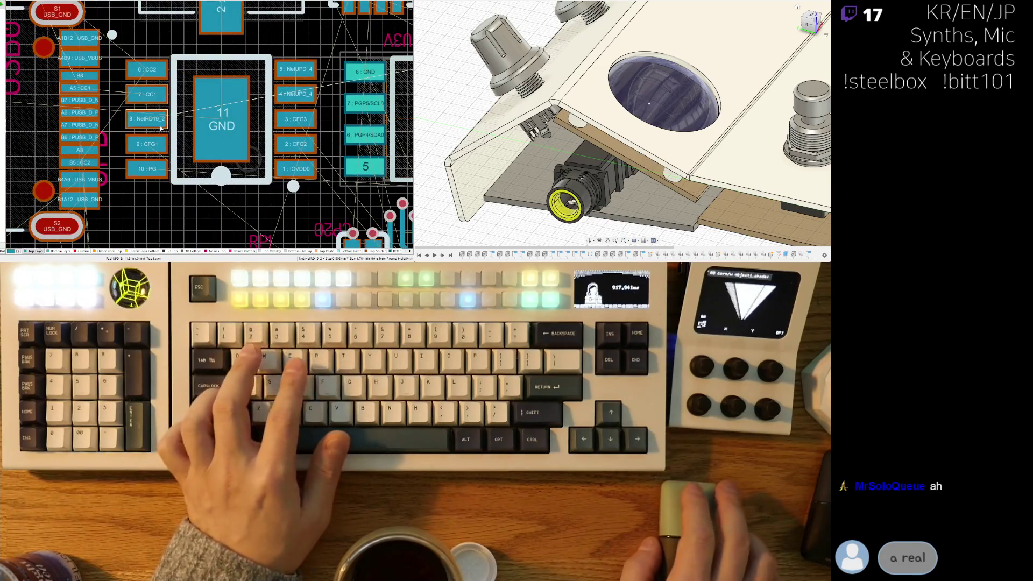
Step: Raise the part next to the regulator so it sits higher up beside it
key("ctrl+w")
scroll(163, 120, "down", 5, "ctrl")
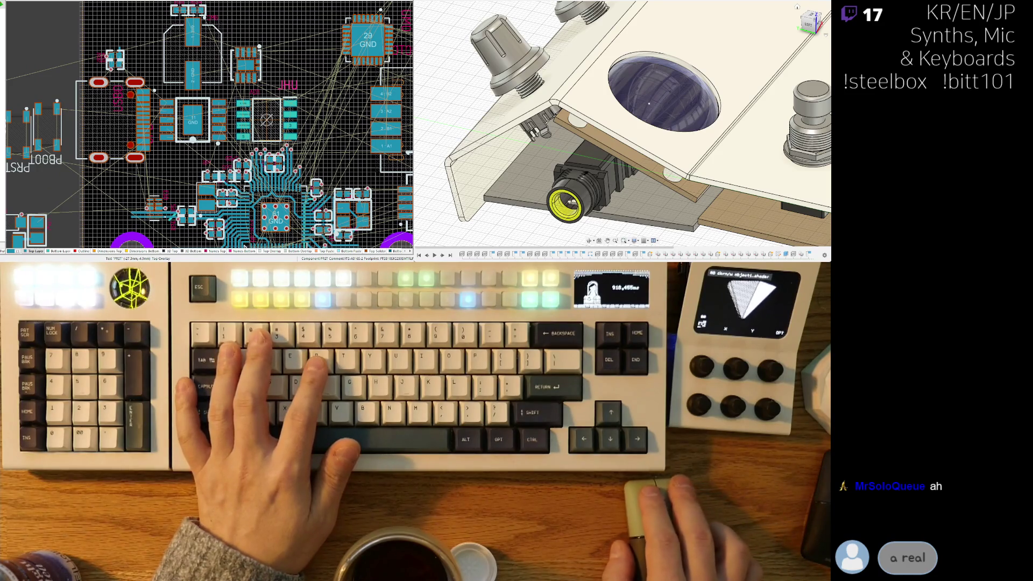
right_click_drag(198, 63, 161, 85)
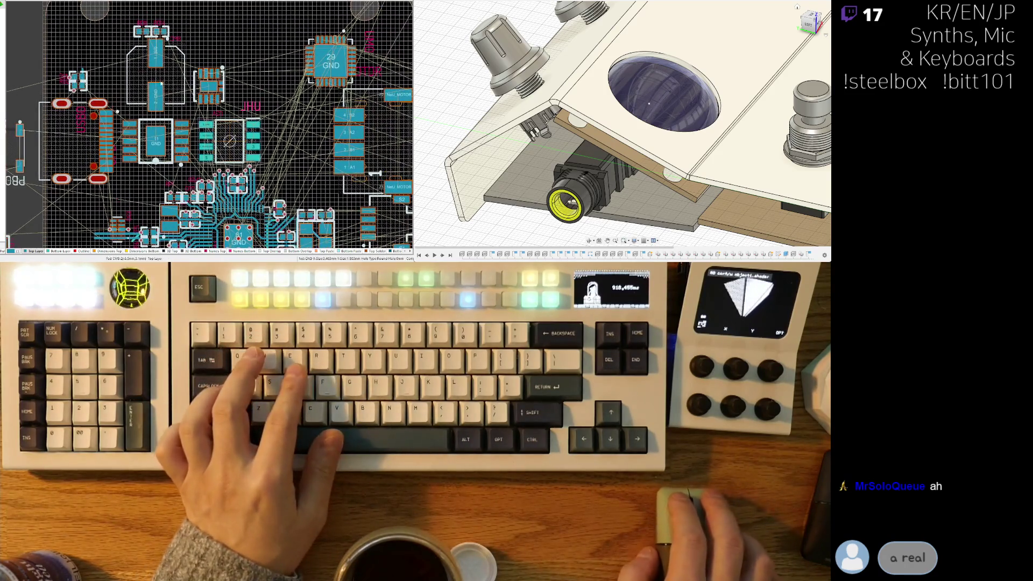
left_click_drag(161, 84, 141, 70)
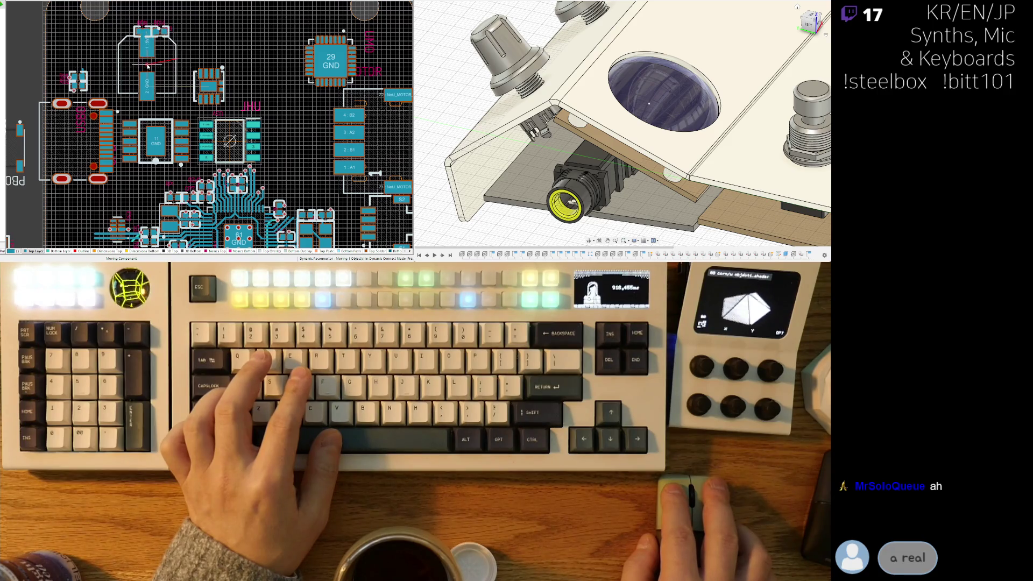
left_click_drag(148, 65, 132, 13)
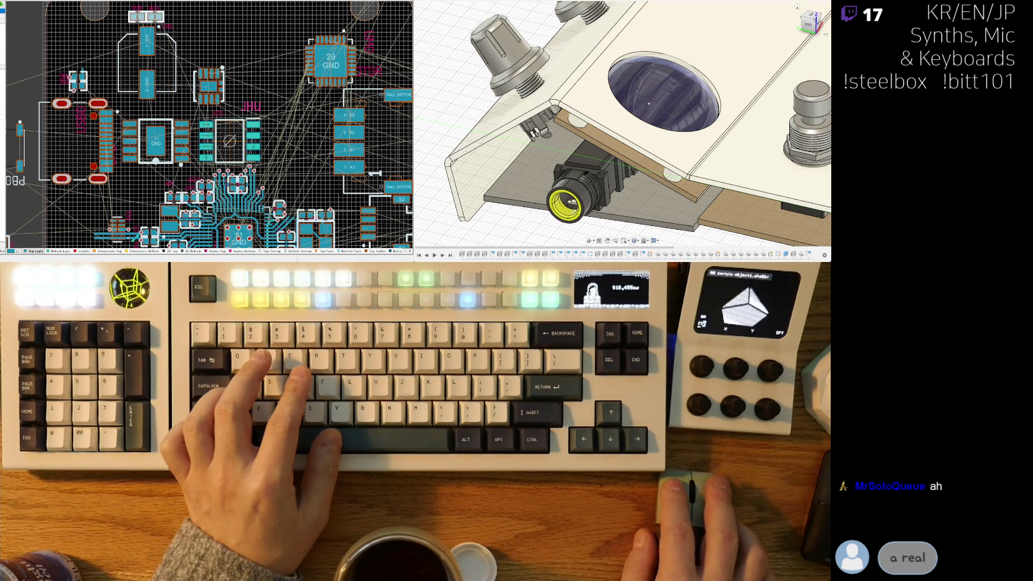
Step: Move the GND regulator part upward into its new spot and switch to 3D view
scroll(154, 107, "down", 2)
left_click_drag(166, 109, 160, 93)
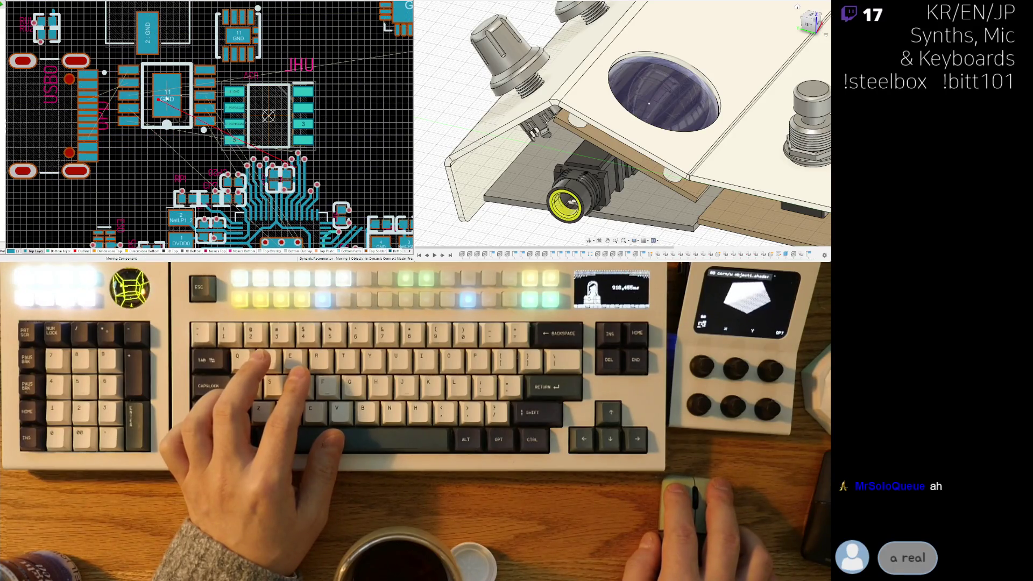
left_click(167, 100)
scroll(156, 113, "down", 3, "ctrl")
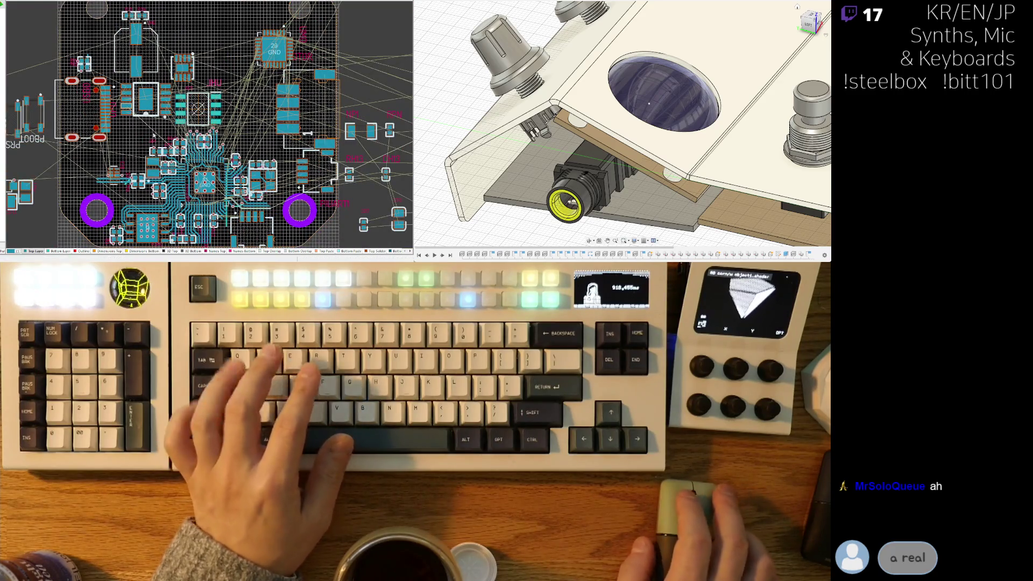
key("3")
scroll(150, 185, "up", 5, "ctrl")
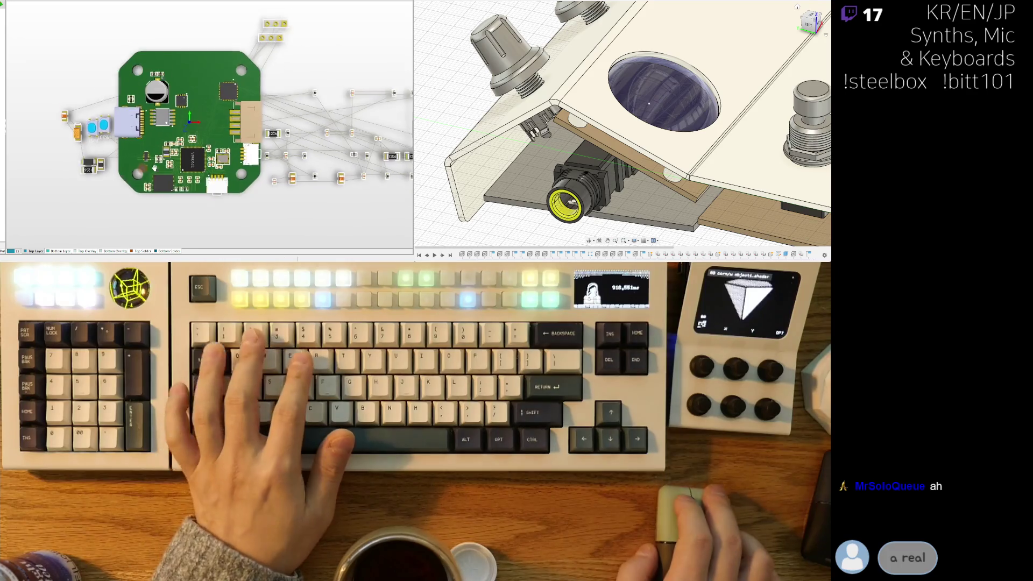
Step: Back in 2D, move a part up-left next to the regulator
key("2")
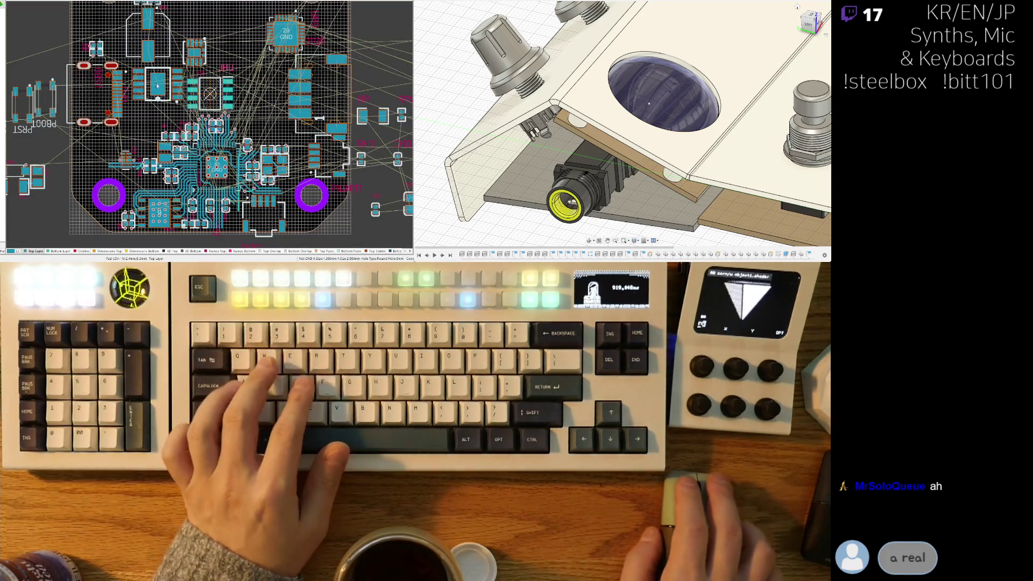
scroll(194, 65, "up", 5, "ctrl")
left_click(200, 70)
left_click_drag(200, 70, 197, 47)
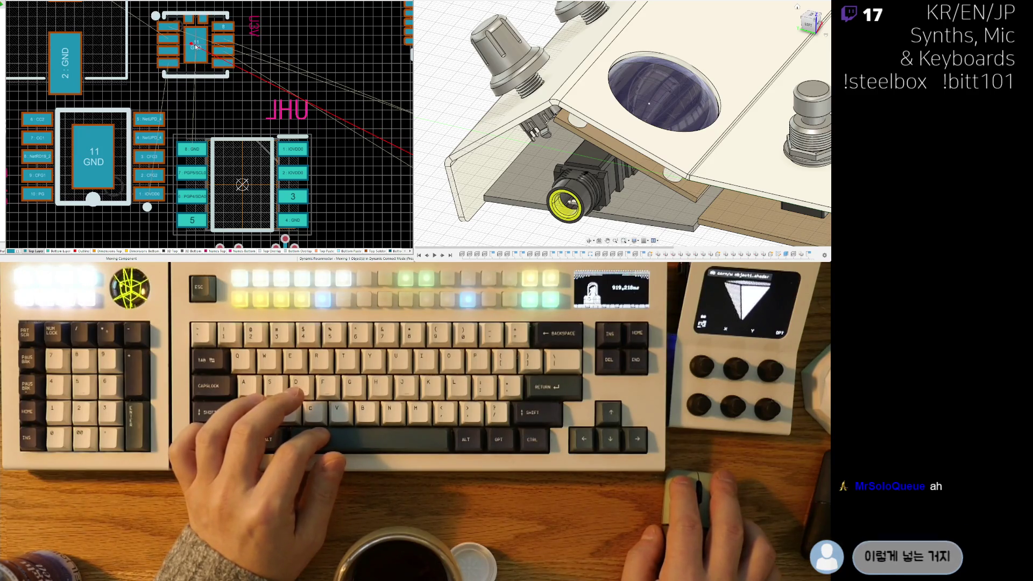
left_click(197, 47)
Step: Gather the seven unplaced parts from right of the board beside it
scroll(215, 87, "down", 4, "ctrl")
scroll(254, 148, "down", 2, "ctrl")
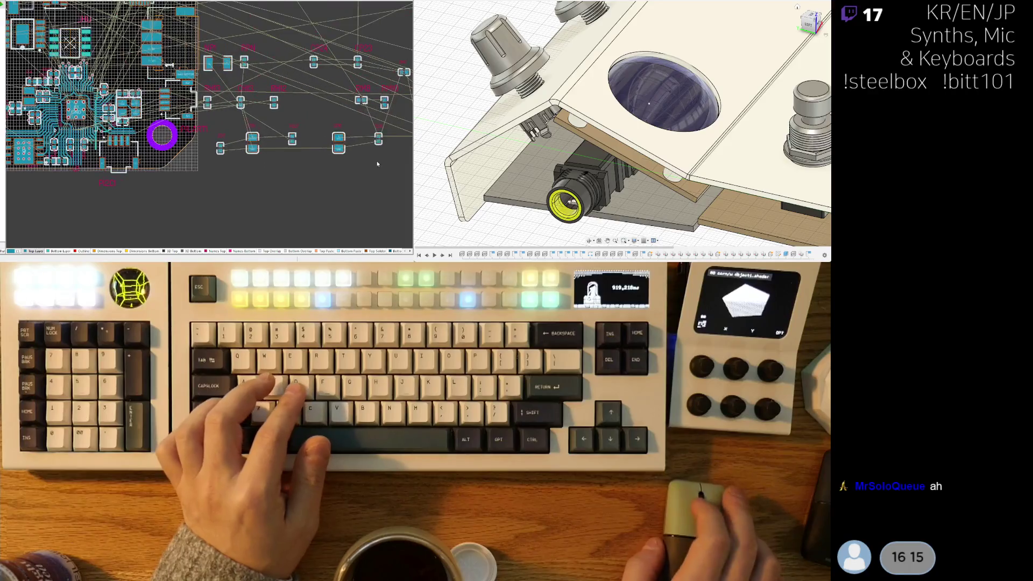
scroll(314, 123, "up", 4, "ctrl")
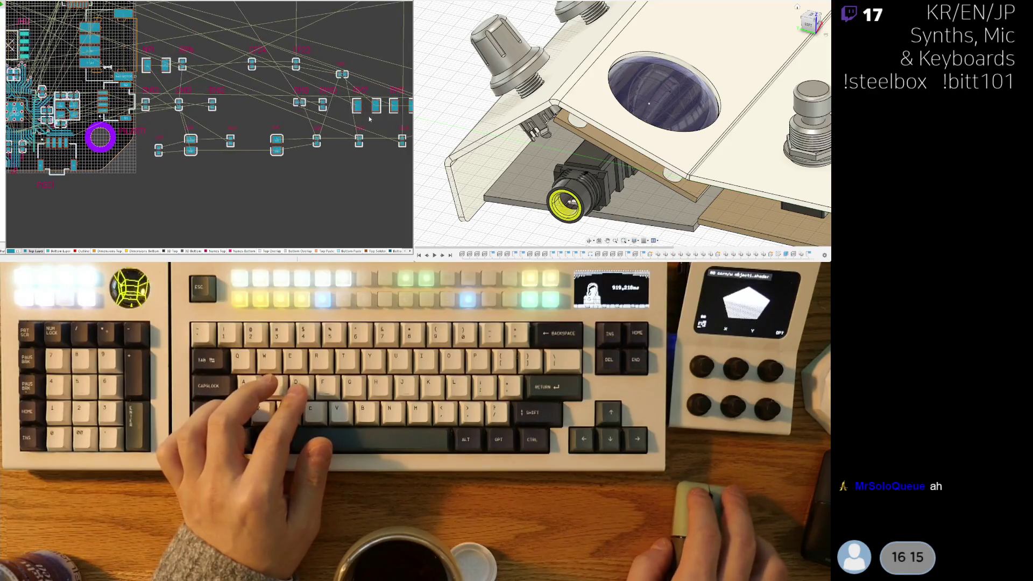
left_click(32, 184)
mouse_move(89, 143)
left_mouse_down()
mouse_move(7, 136)
mouse_move(21, 98)
left_mouse_up()
mouse_move(21, 97)
right_mouse_down()
mouse_move(92, 168)
mouse_move(112, 206)
right_mouse_up()
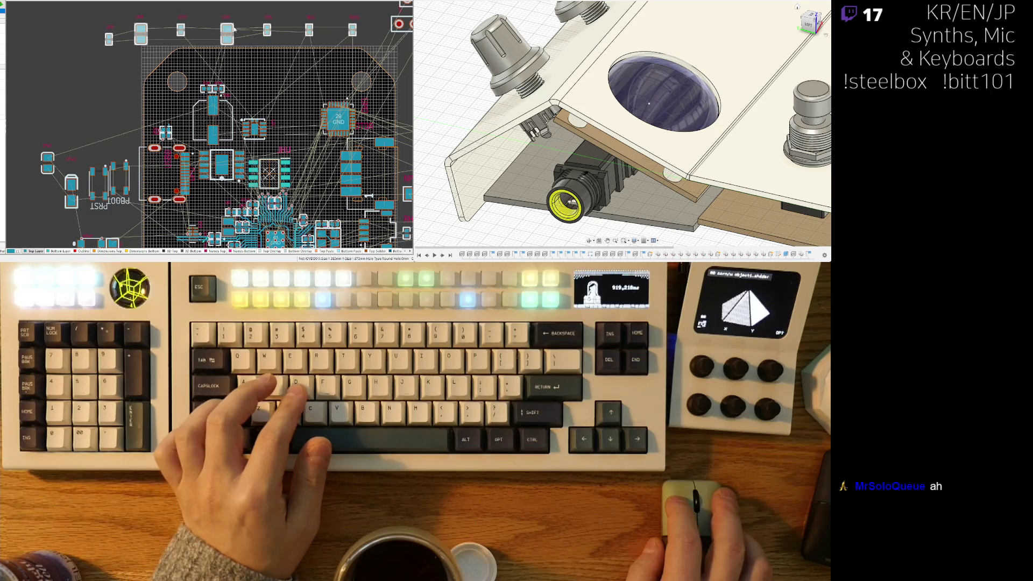
Step: Move the three top parts above the board and bring one loose part onto it
left_click(254, 46)
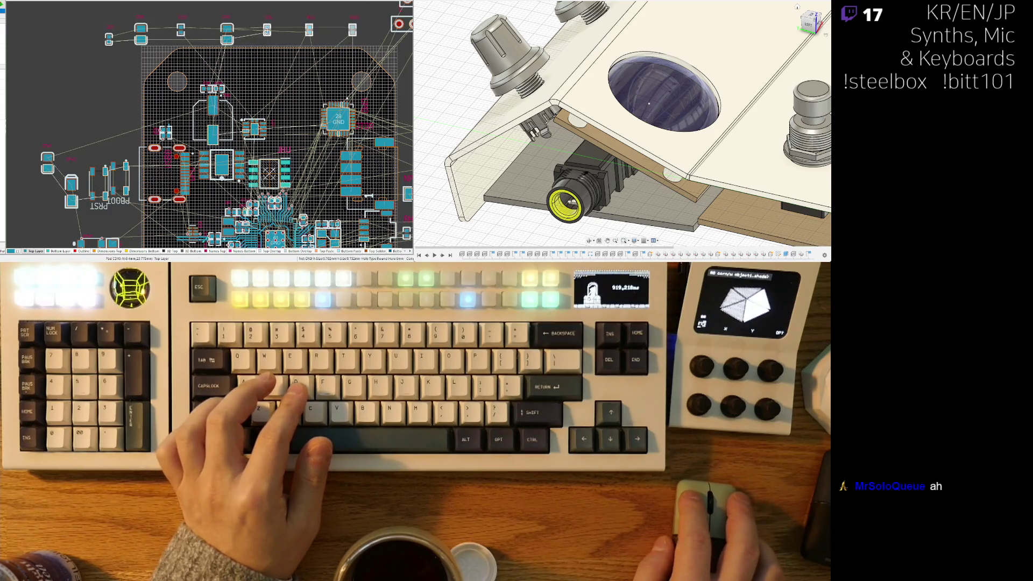
left_click_drag(308, 31, 177, 42)
left_click(123, 15)
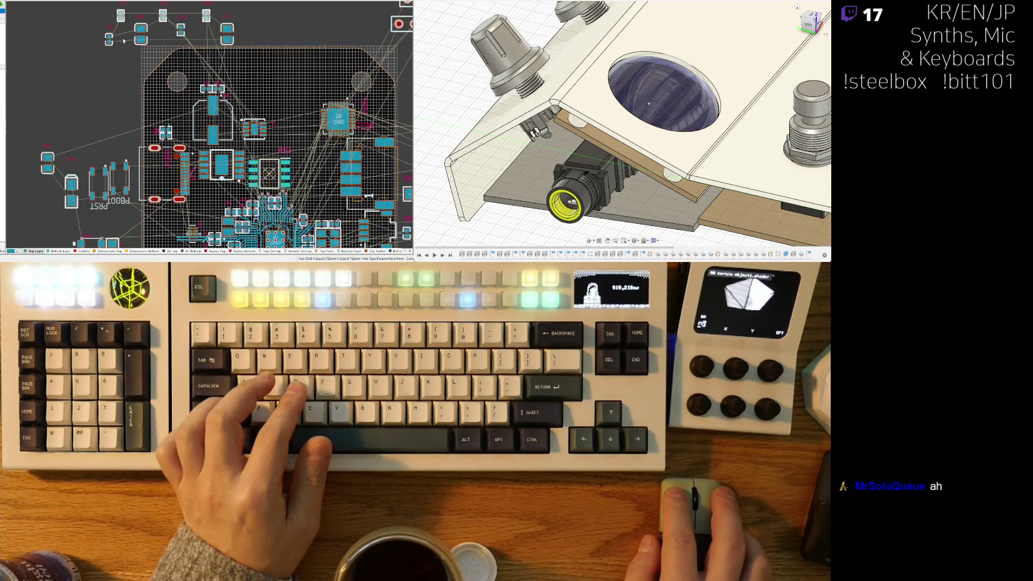
right_click_drag(123, 51, 124, 88)
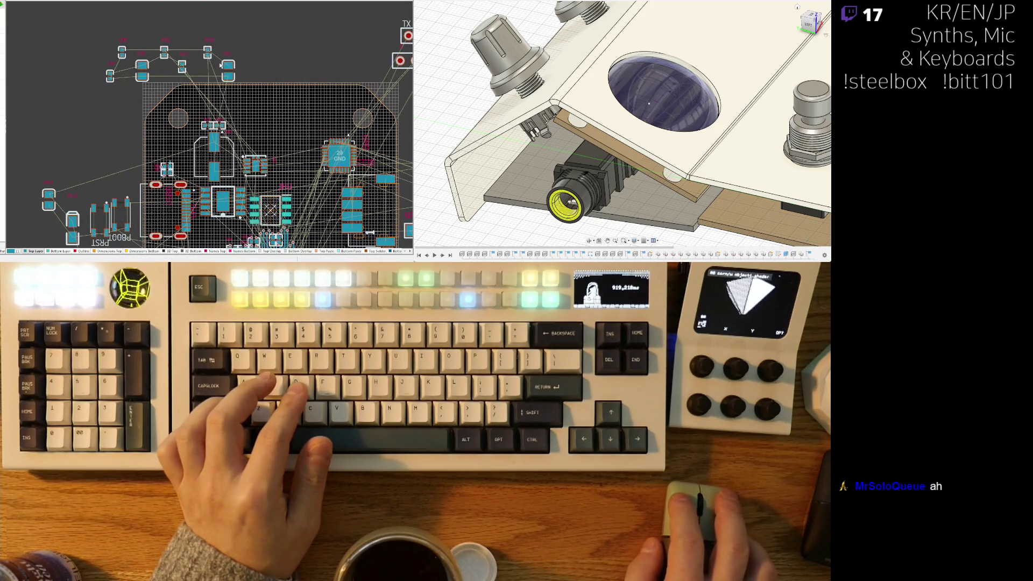
left_click_drag(221, 64, 242, 141)
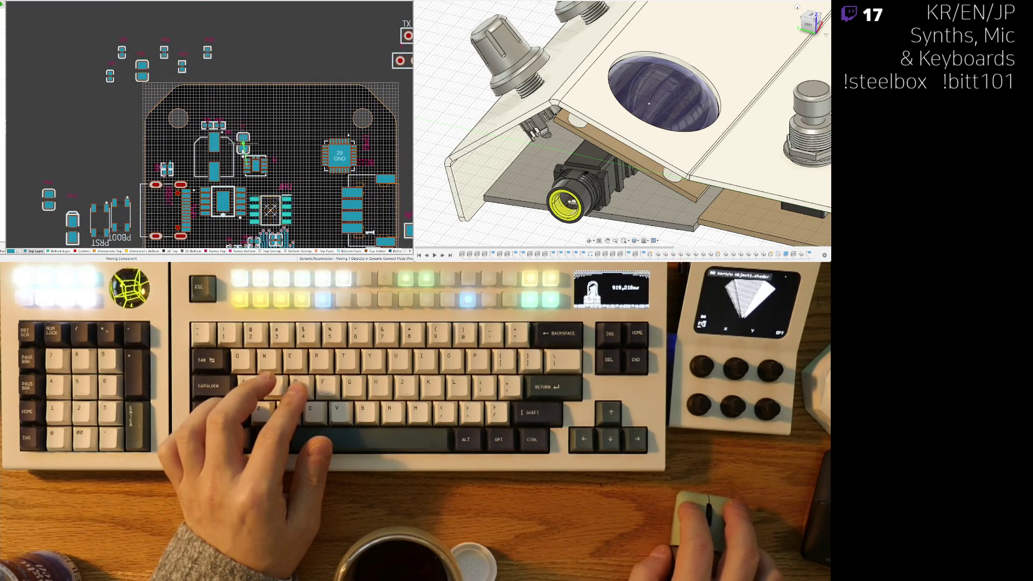
Step: Set two small parts down near the regulator on the board's left edge
scroll(240, 161, "up", 4, "ctrl")
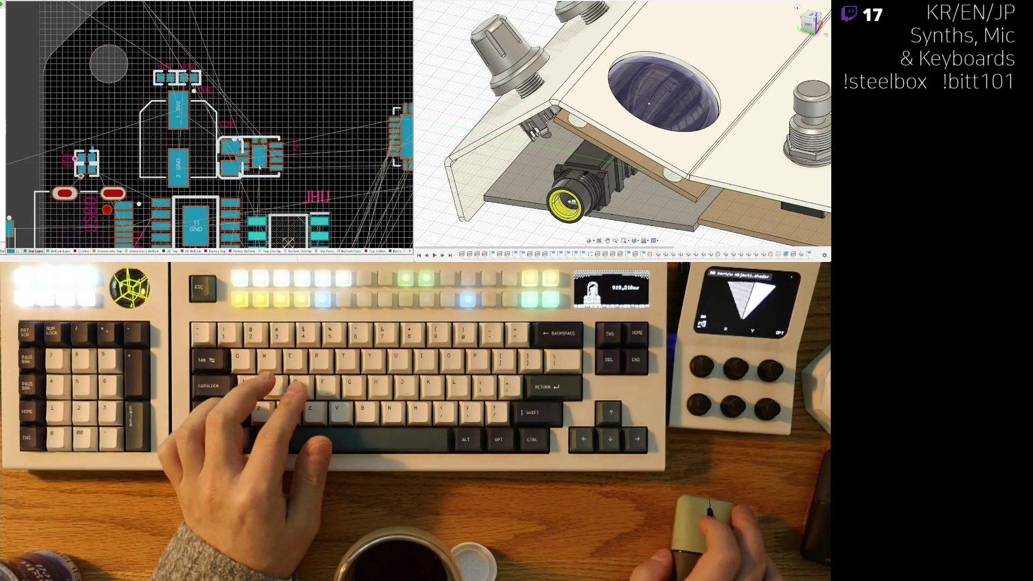
left_click_drag(270, 159, 277, 158)
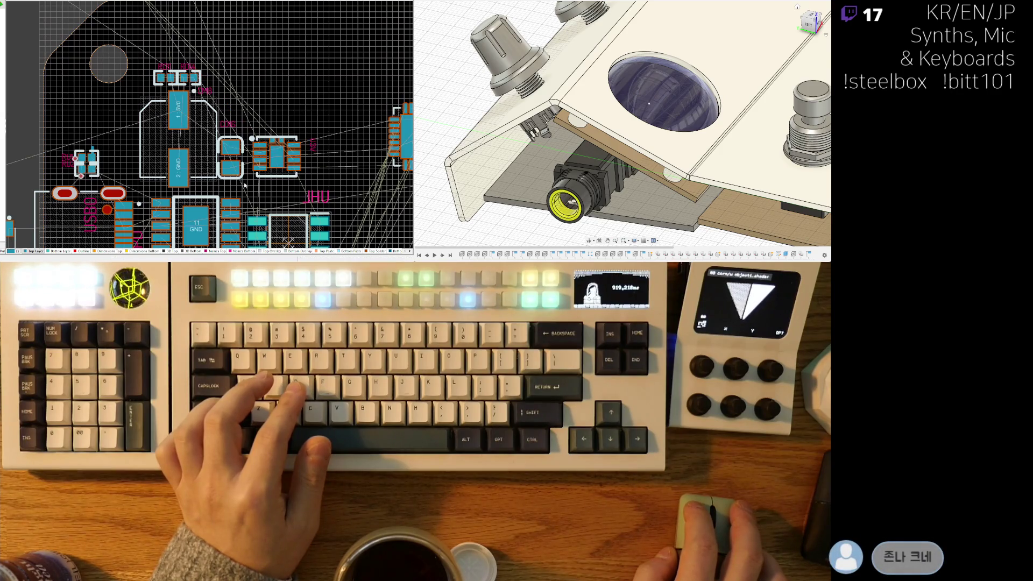
right_click_drag(112, 160, 143, 135)
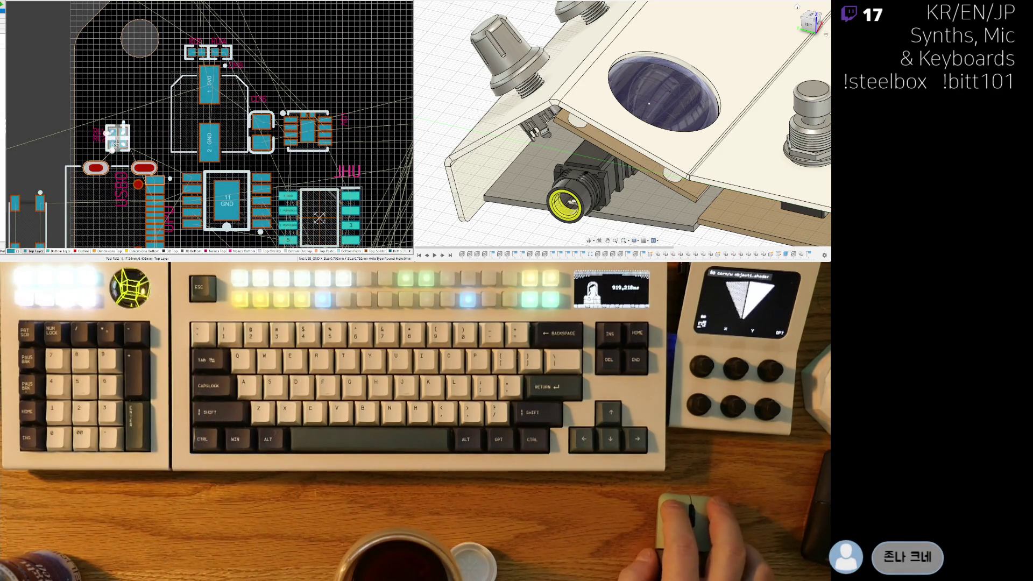
left_click_drag(116, 144, 99, 135)
left_click(93, 139)
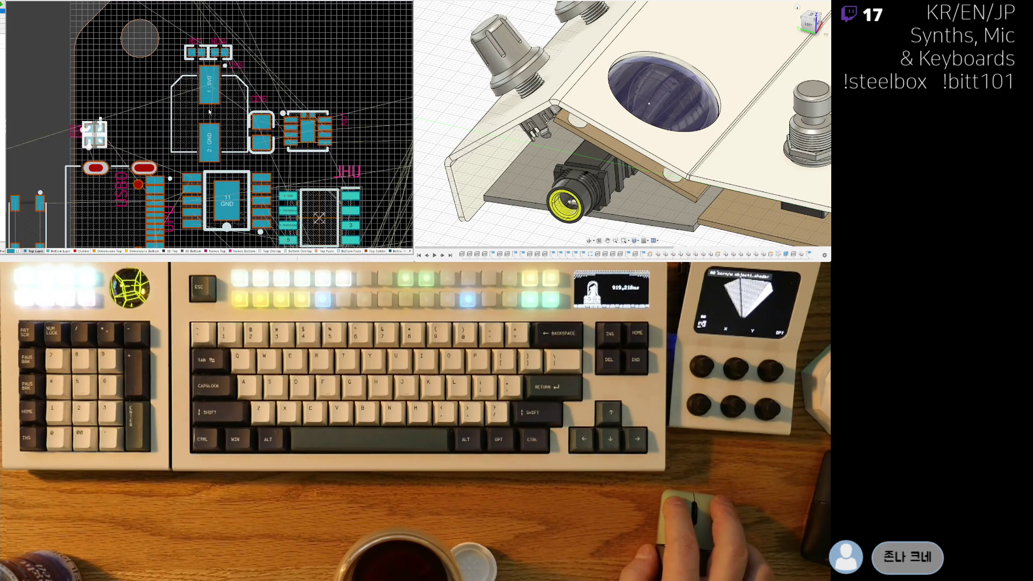
Step: Turn the 5V0/GND part horizontal and drop it, with another small part beside the 5V0 pad
left_click_drag(209, 112, 146, 110)
key("space")
left_click_drag(95, 134, 92, 139)
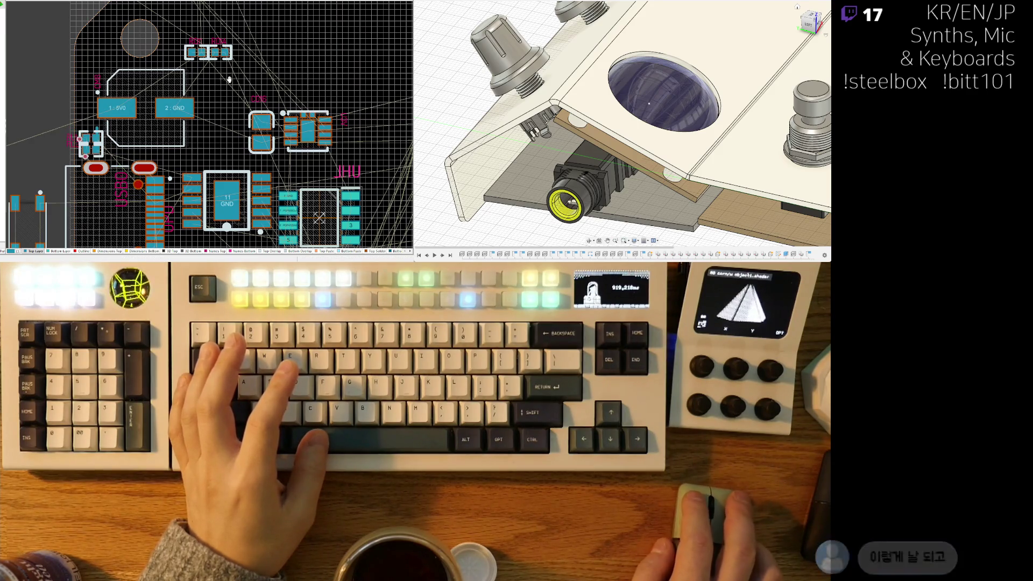
right_click_drag(226, 75, 242, 70)
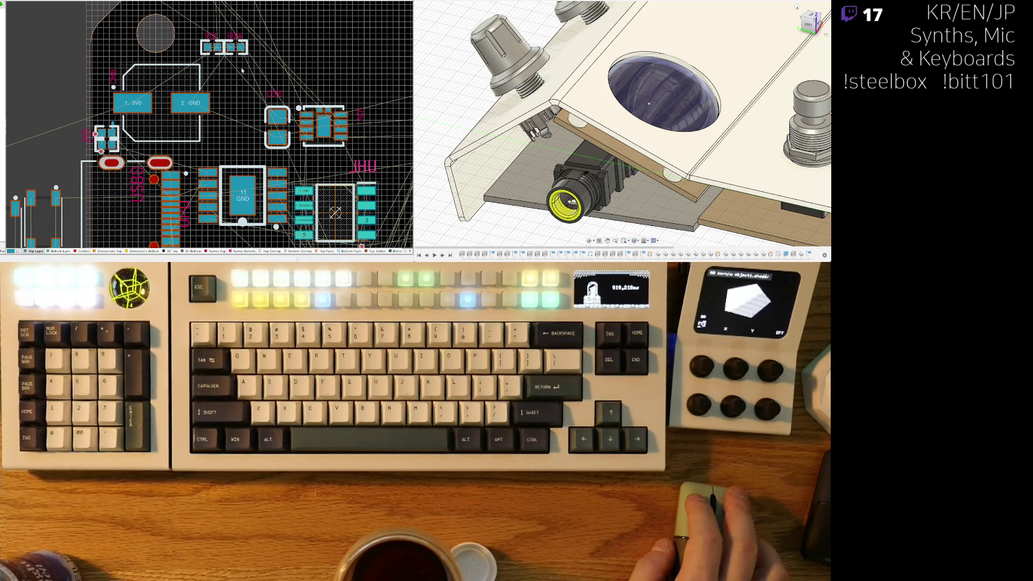
mouse_move(211, 48)
left_mouse_down()
mouse_move(106, 109)
mouse_move(104, 86)
left_mouse_up()
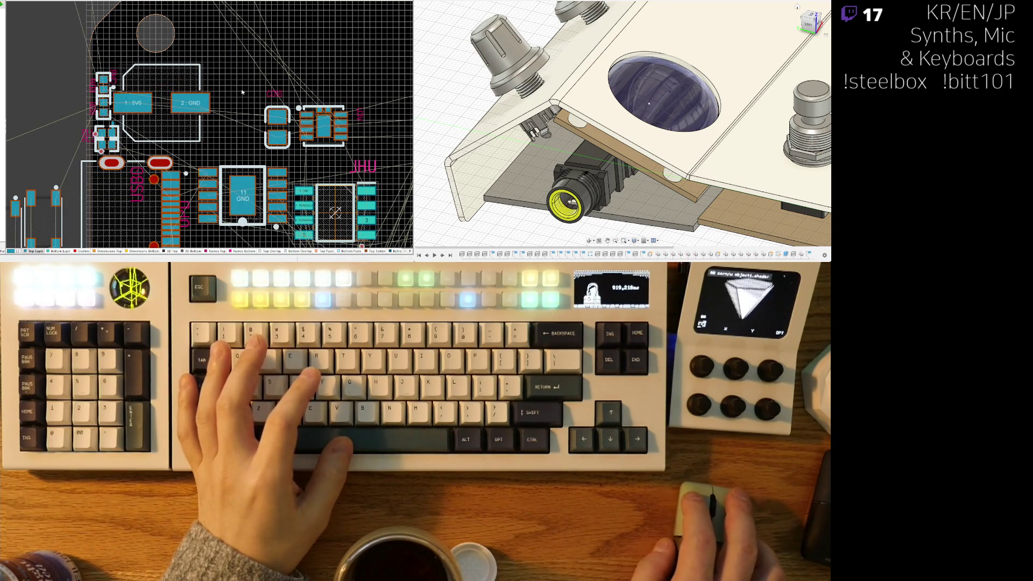
Step: Preview the board in 3D, then return to 2D and reseat the 5V0/GND capacitor
key("3")
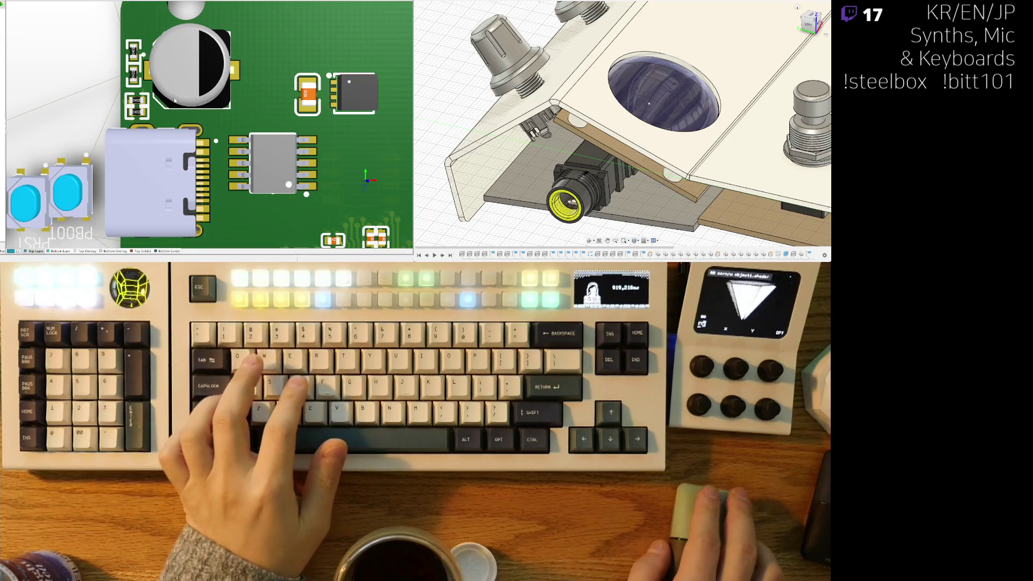
scroll(175, 101, "down", 5, "ctrl")
key("2")
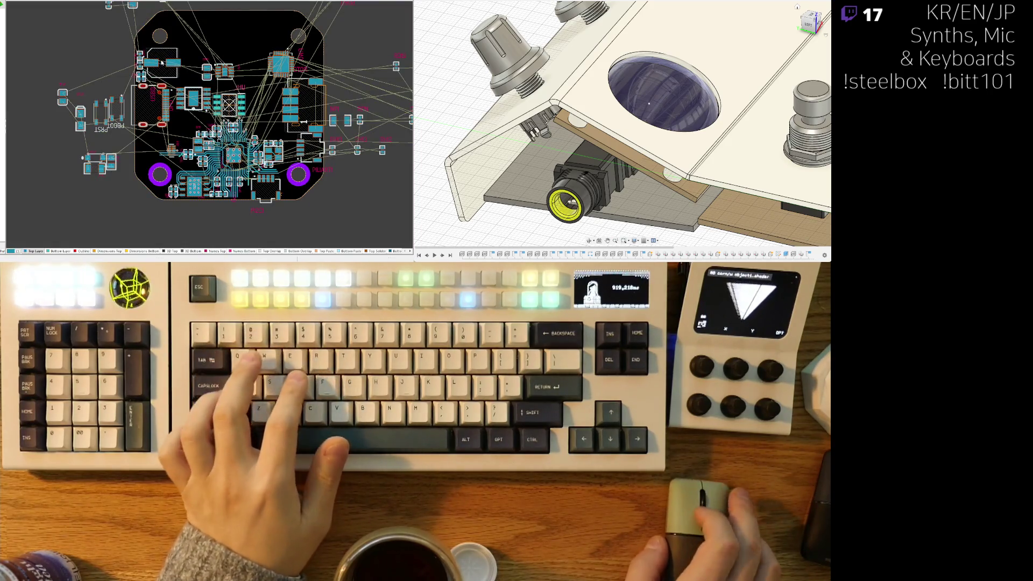
scroll(162, 63, "up", 3, "ctrl")
left_click_drag(156, 81, 154, 86)
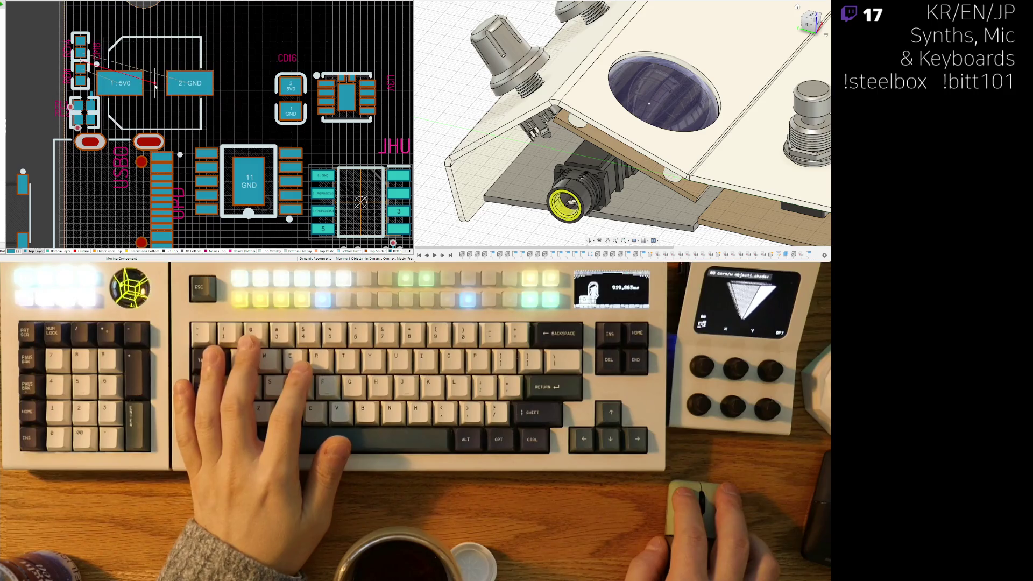
left_click(155, 86)
Step: Place the 5V0/GND capacitor beside the regulator and shift the regulator slightly left
right_click_drag(313, 98, 270, 89)
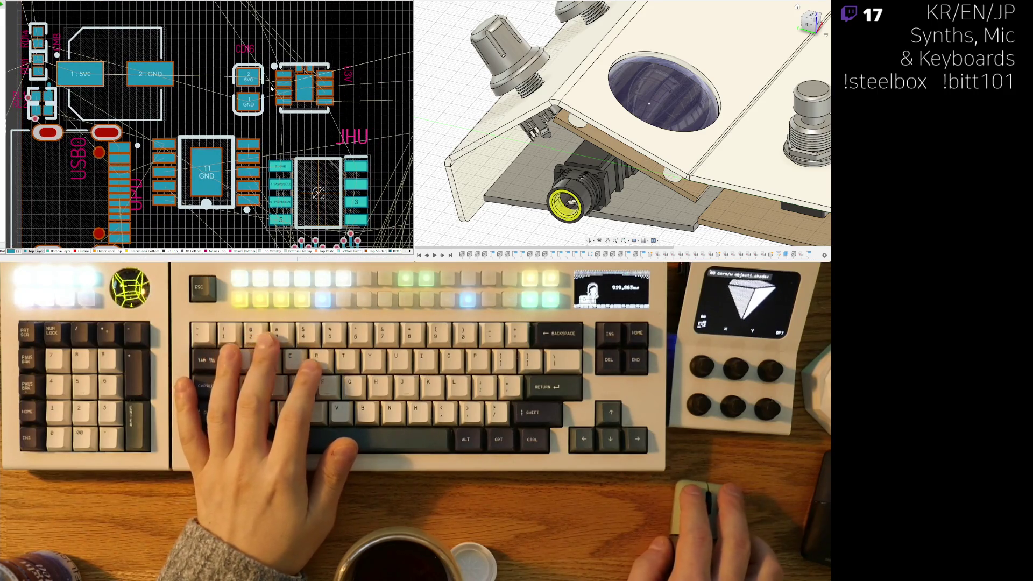
left_click_drag(248, 91, 204, 96)
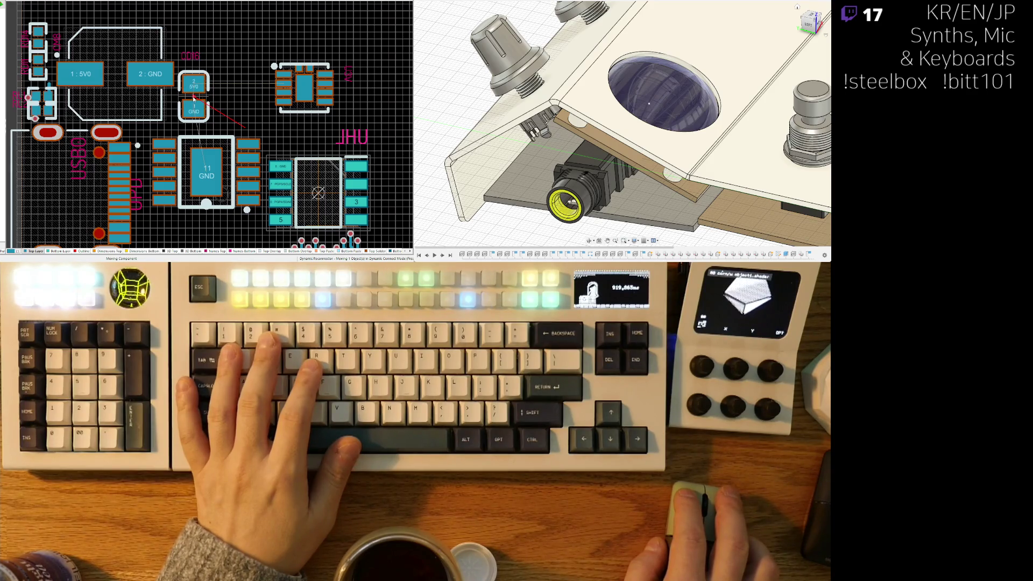
left_click_drag(194, 98, 192, 95)
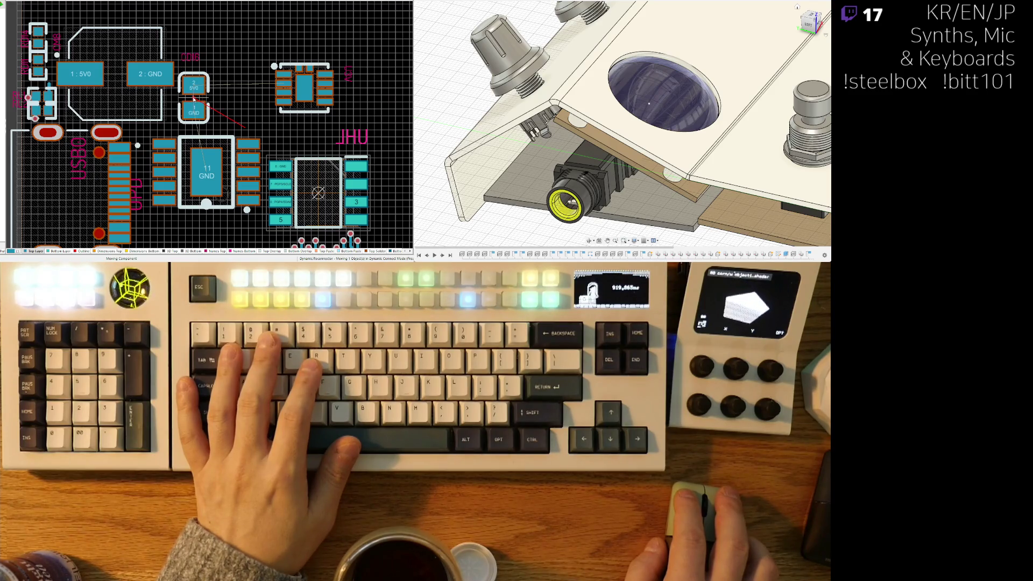
left_click_drag(193, 99, 192, 98)
left_click_drag(116, 76, 114, 76)
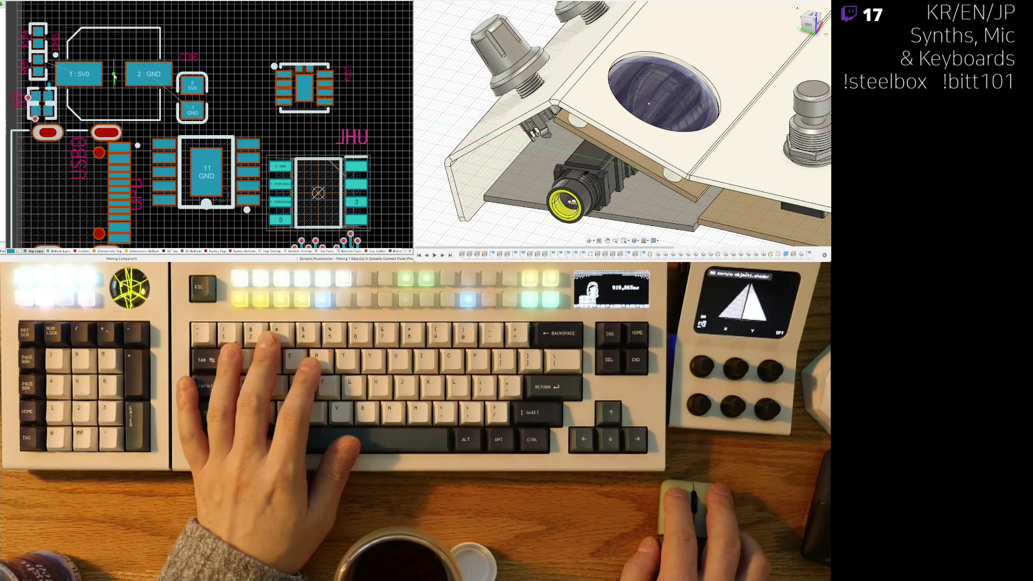
scroll(115, 76, "down", 5, "ctrl")
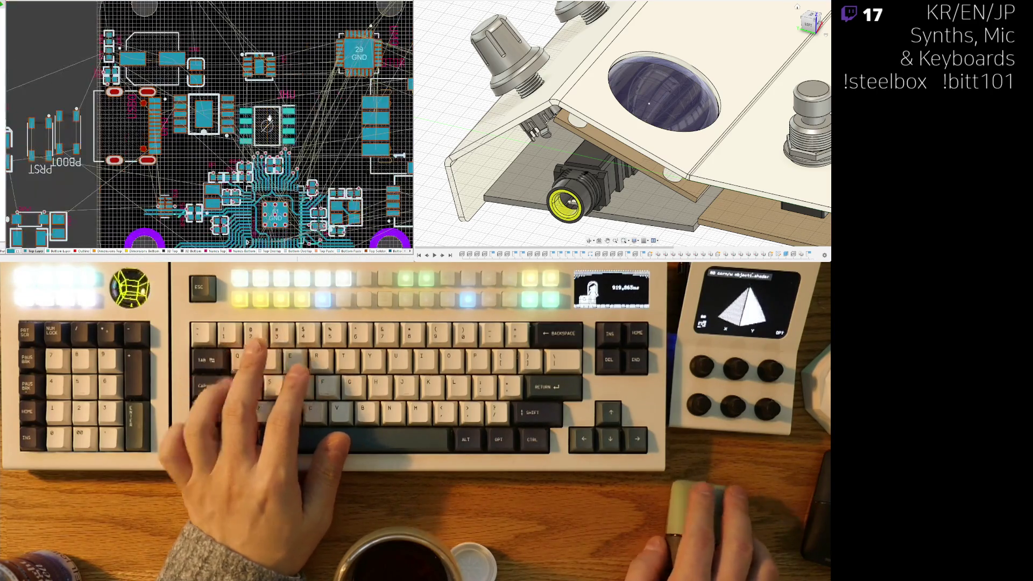
scroll(161, 84, "up", 3, "ctrl")
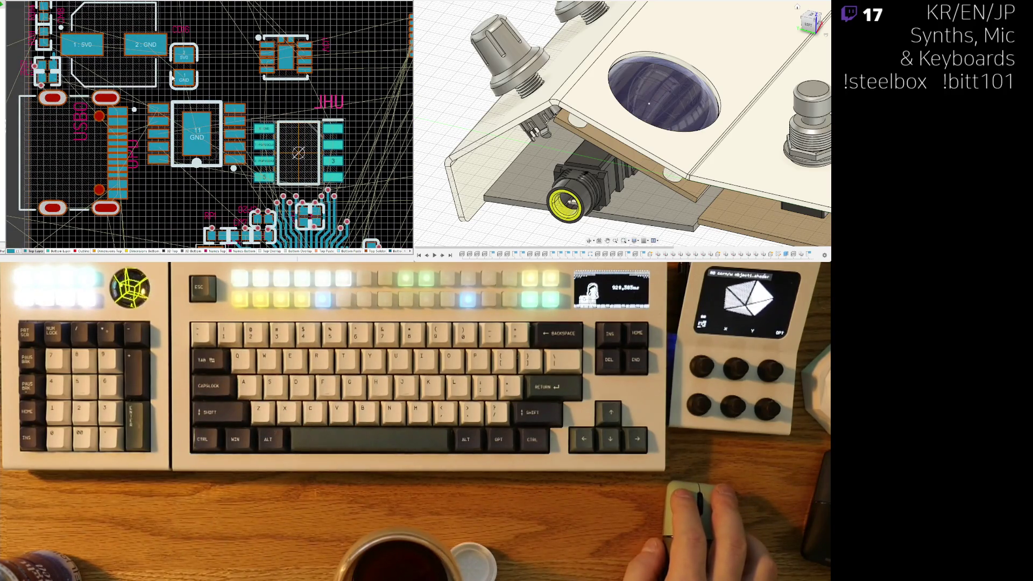
Step: Rotate the capacitor 180° beside the regulator and move the 8-pin regulator closer
left_click_drag(187, 61, 185, 67)
key("space")
key("space")
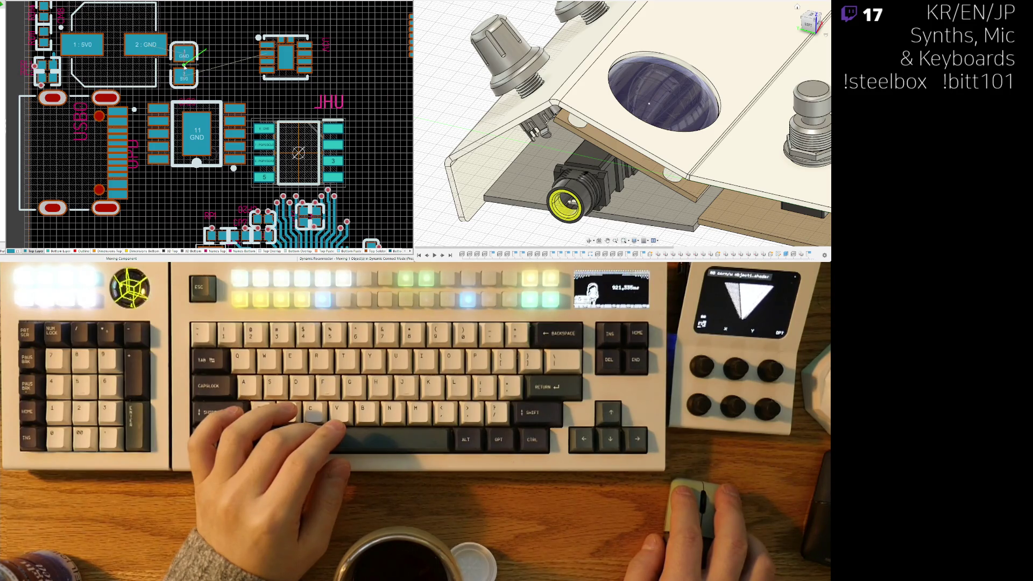
left_click_drag(185, 66, 185, 66)
left_click_drag(294, 61, 255, 67)
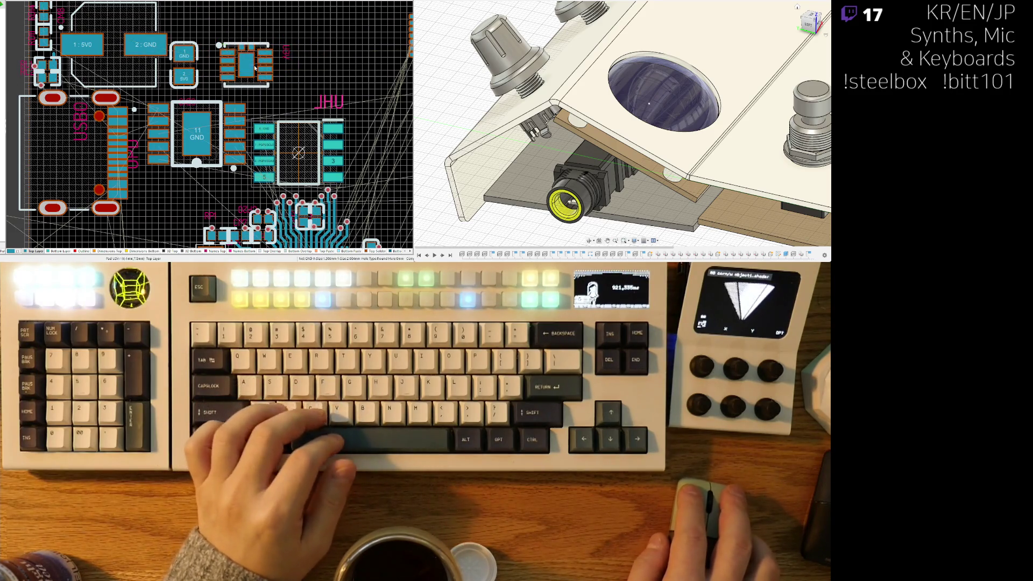
scroll(236, 59, "up", 2)
Step: Adjust the 5V0/GND capacitor, nudge CD15 right and shift CD16 toward the regulator
left_click_drag(145, 69, 144, 70)
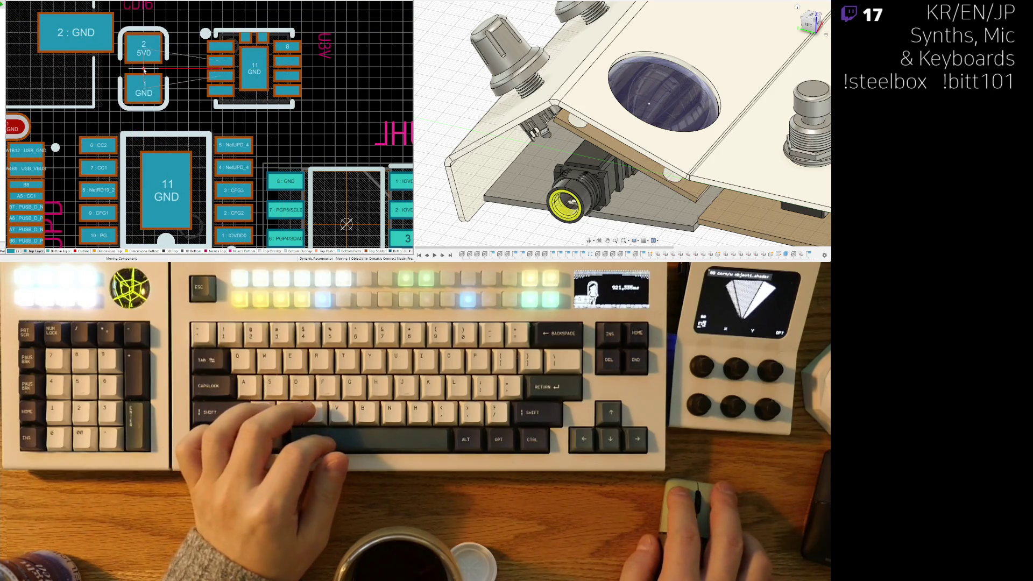
scroll(179, 103, "down", 5)
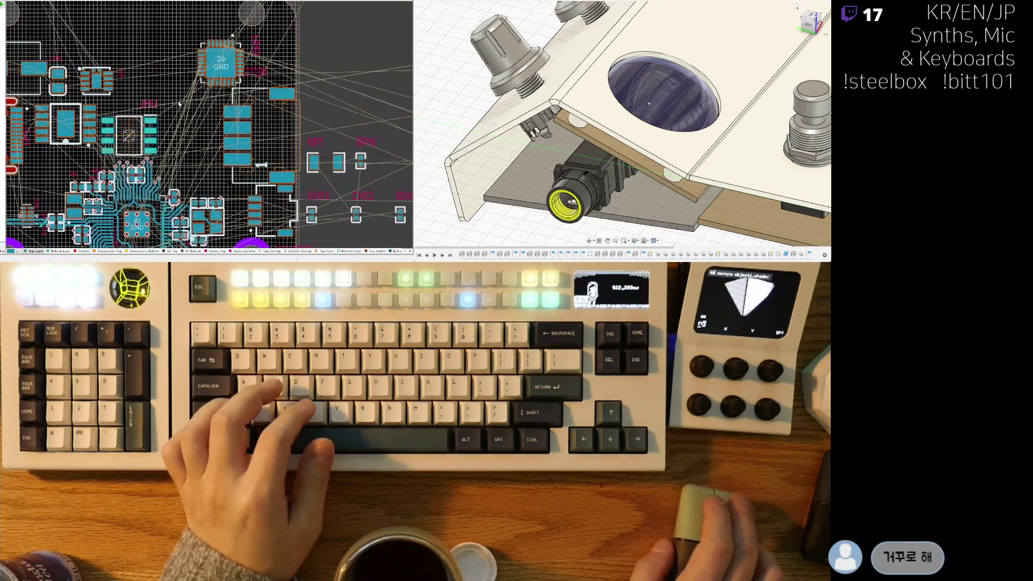
scroll(179, 104, "down", 1)
scroll(159, 68, "up", 4)
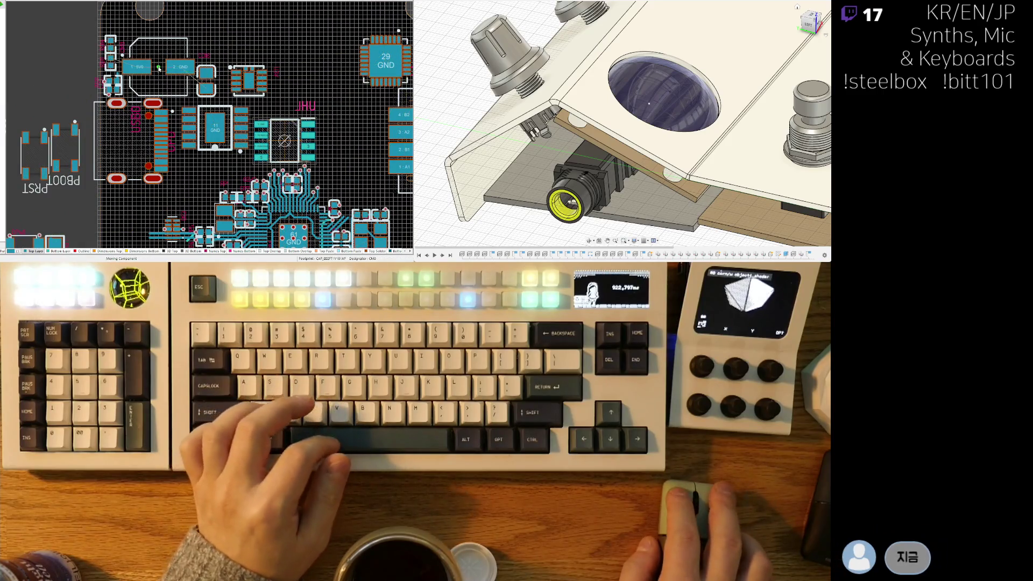
scroll(172, 81, "down", 5)
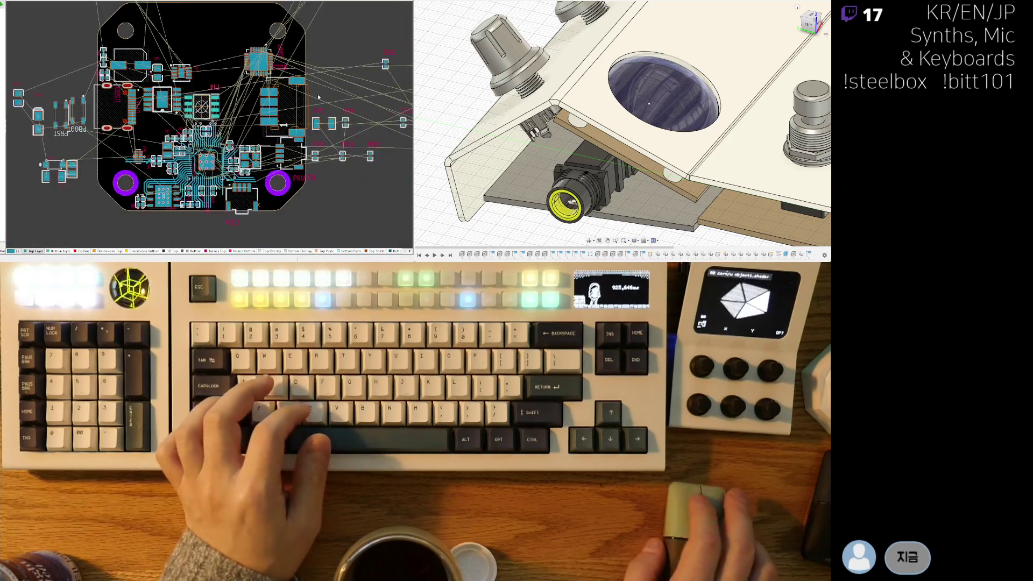
scroll(188, 92, "up", 2)
scroll(187, 92, "up", 4)
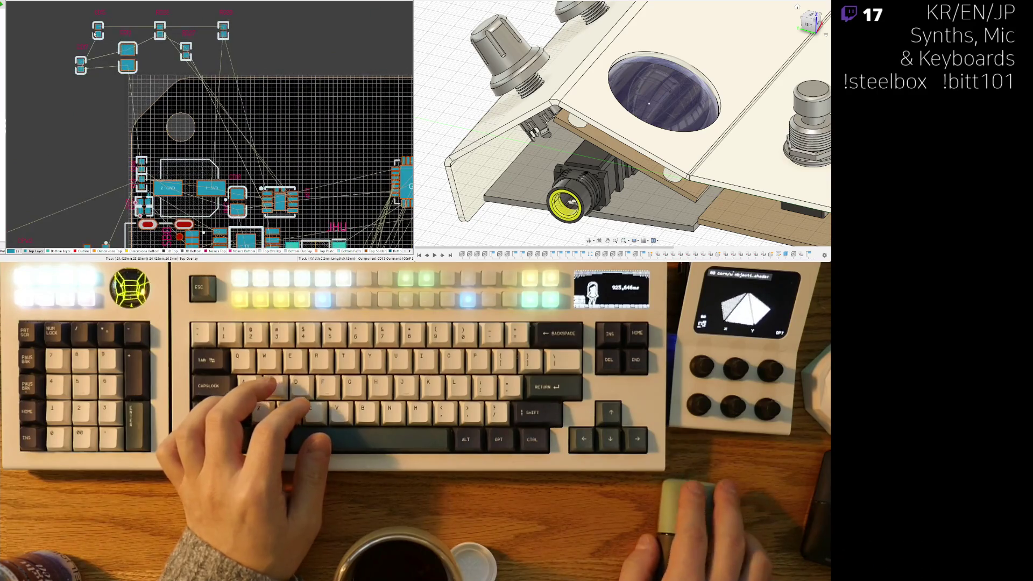
scroll(257, 200, "up", 5)
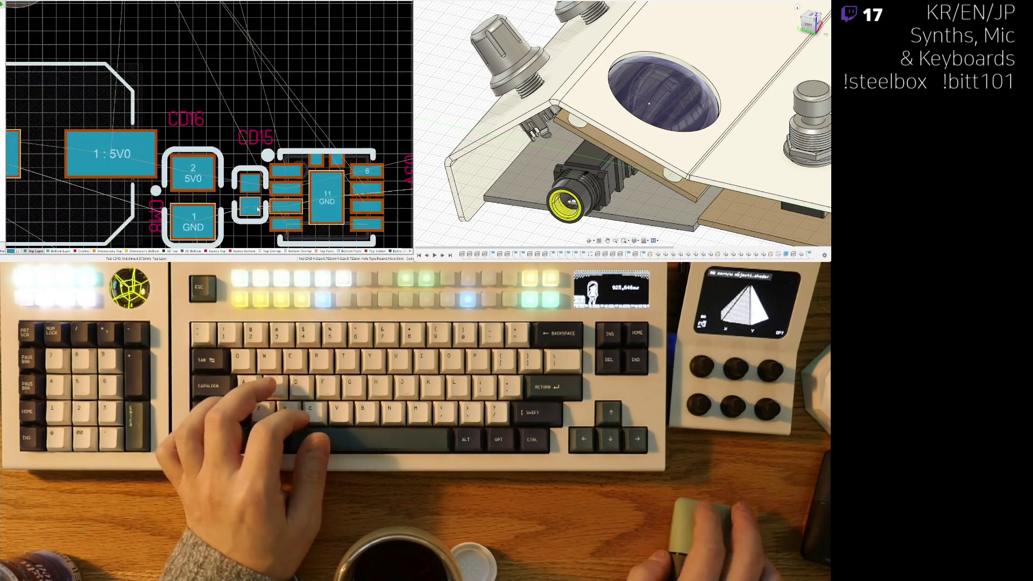
left_click_drag(214, 151, 219, 152)
left_click_drag(135, 152, 154, 153)
Step: Move the CD15 and CD16 designators next to their capacitors
scroll(183, 92, "down", 3)
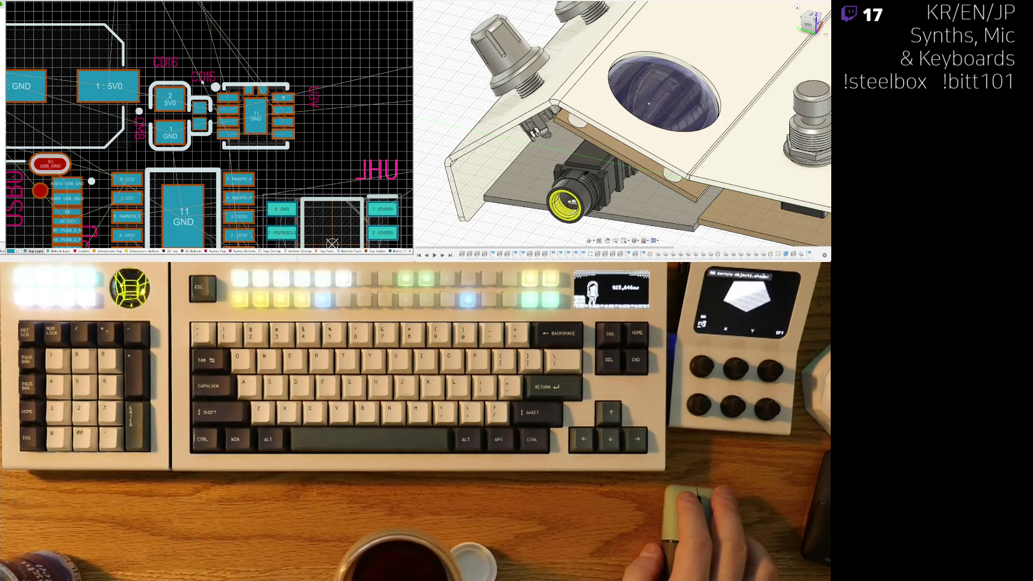
mouse_move(200, 76)
left_mouse_down()
mouse_move(198, 87)
mouse_move(158, 81)
left_mouse_up()
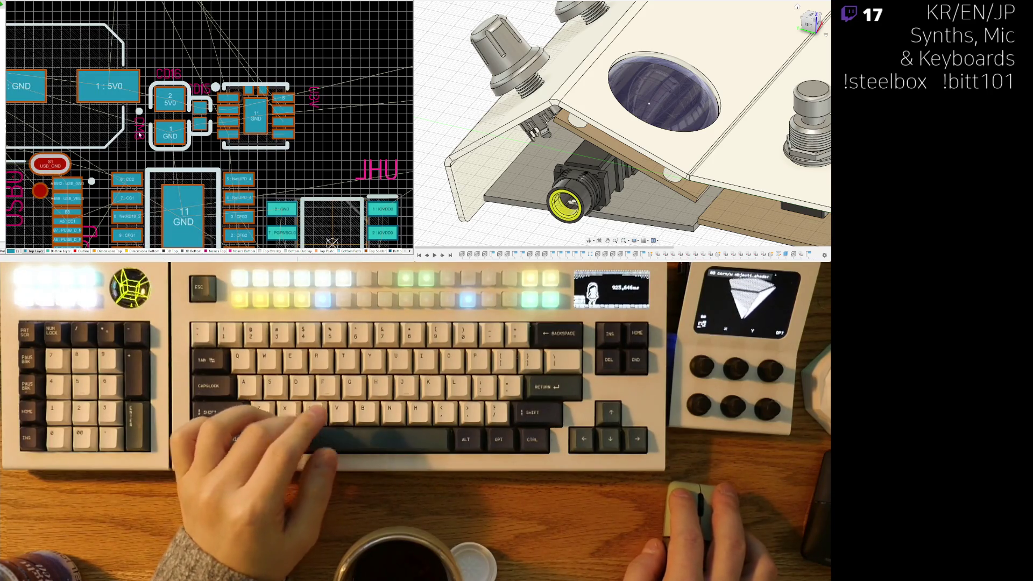
scroll(157, 150, "up", 1)
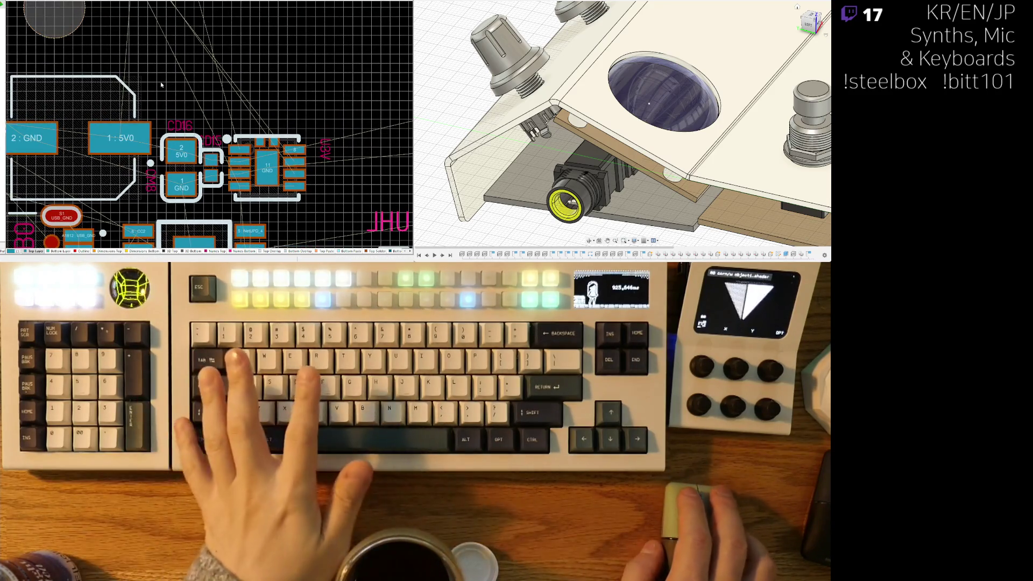
scroll(103, 57, "down", 3, "ctrl")
scroll(106, 86, "up", 3)
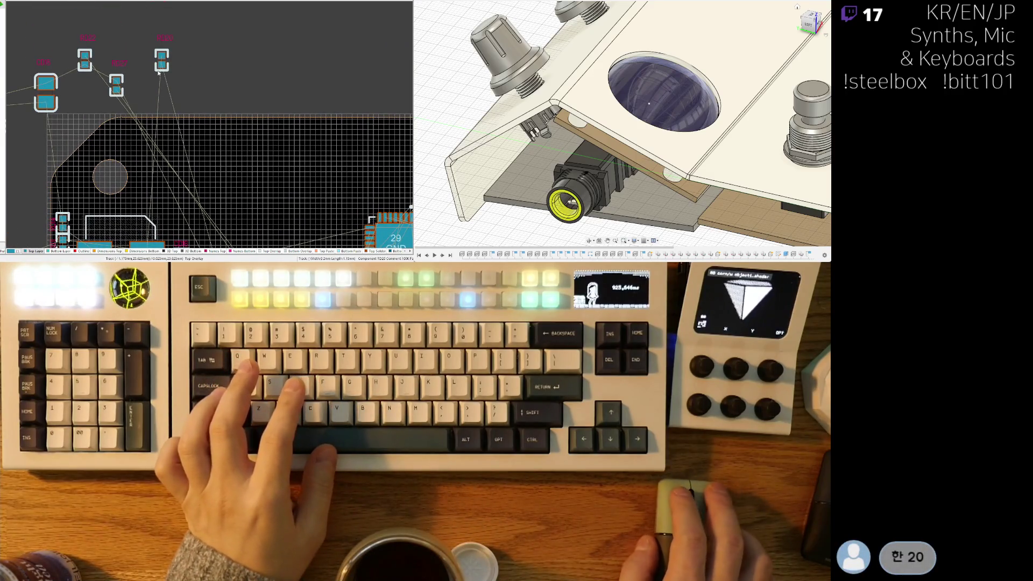
Step: Place resistor RD20 on the board near the regulator, nudged slightly left
mouse_move(159, 73)
left_mouse_down()
mouse_move(173, 138)
mouse_move(200, 172)
mouse_move(204, 155)
left_mouse_up()
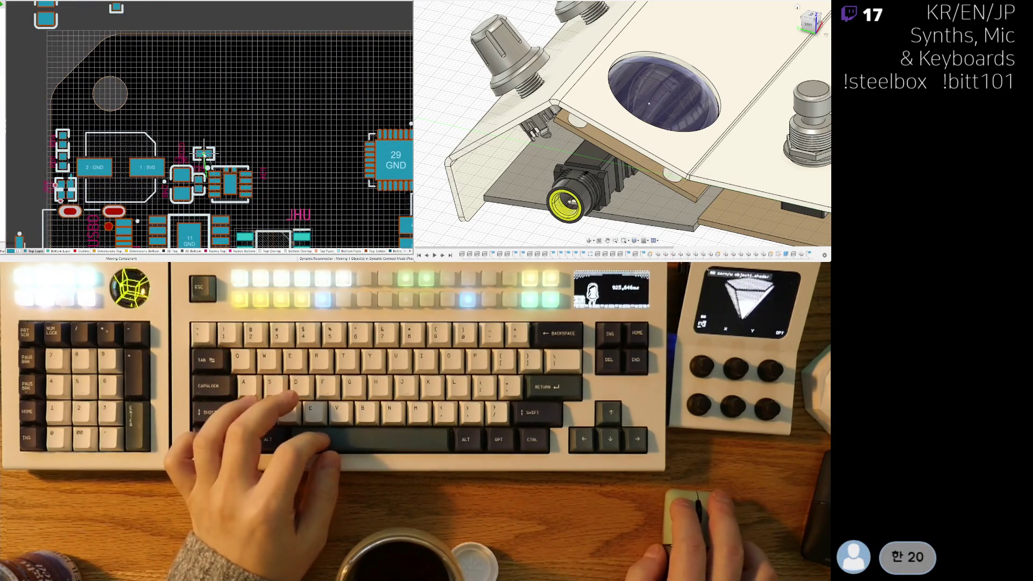
left_click(206, 159)
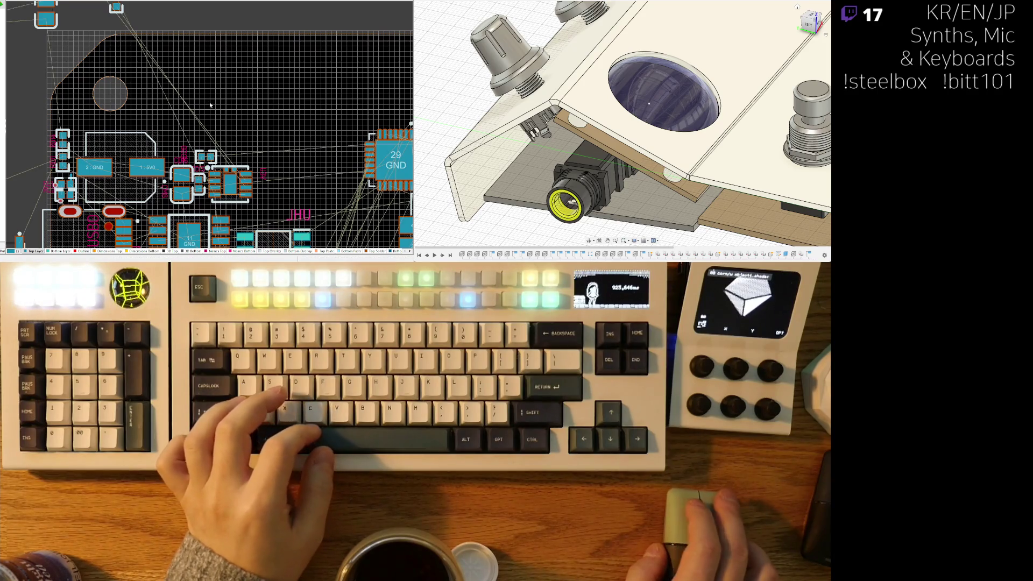
scroll(207, 159, "up", 4, "ctrl")
left_click_drag(198, 147, 191, 148)
scroll(194, 147, "down", 2, "ctrl")
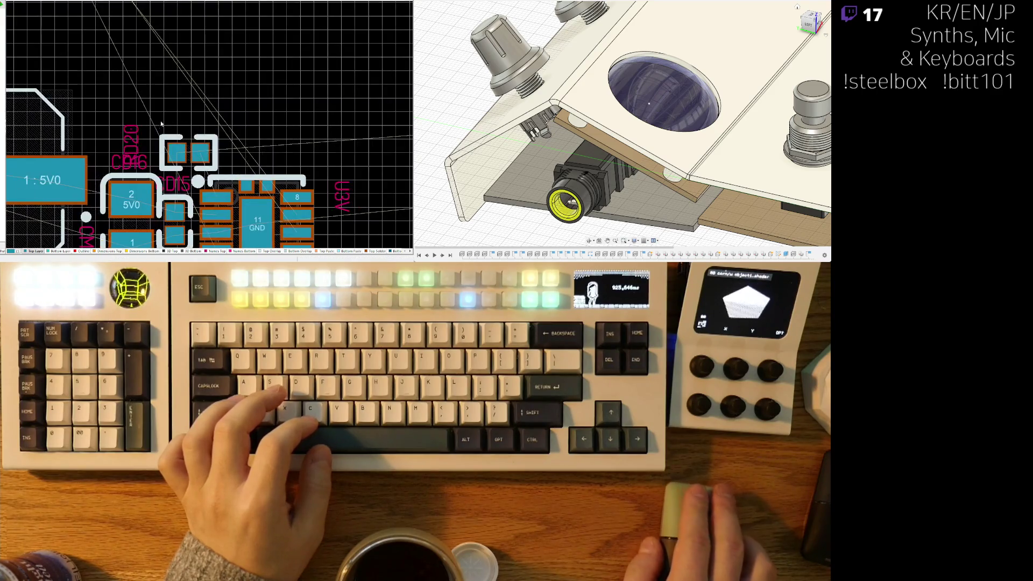
left_click(204, 145)
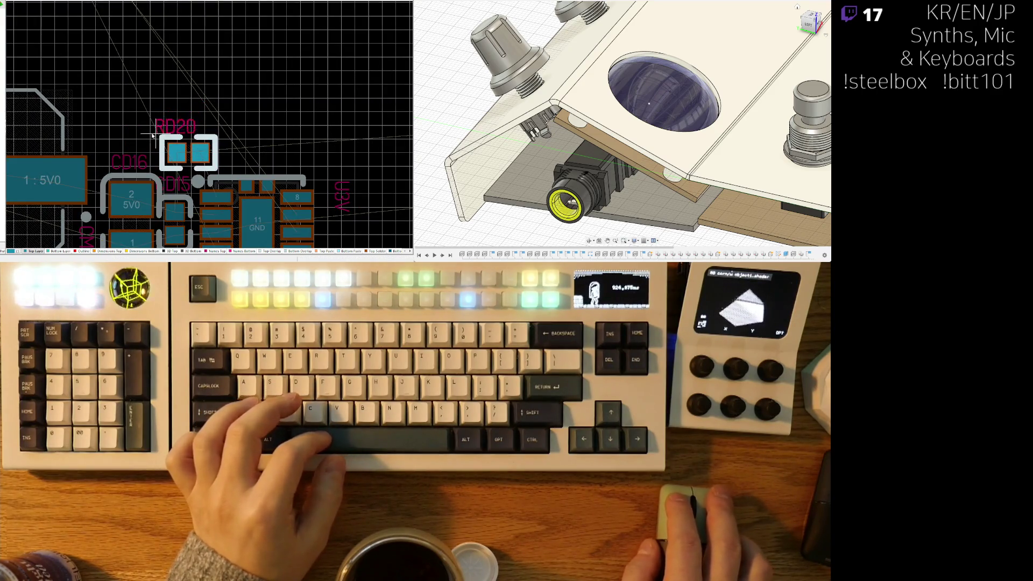
scroll(117, 153, "down", 3, "ctrl")
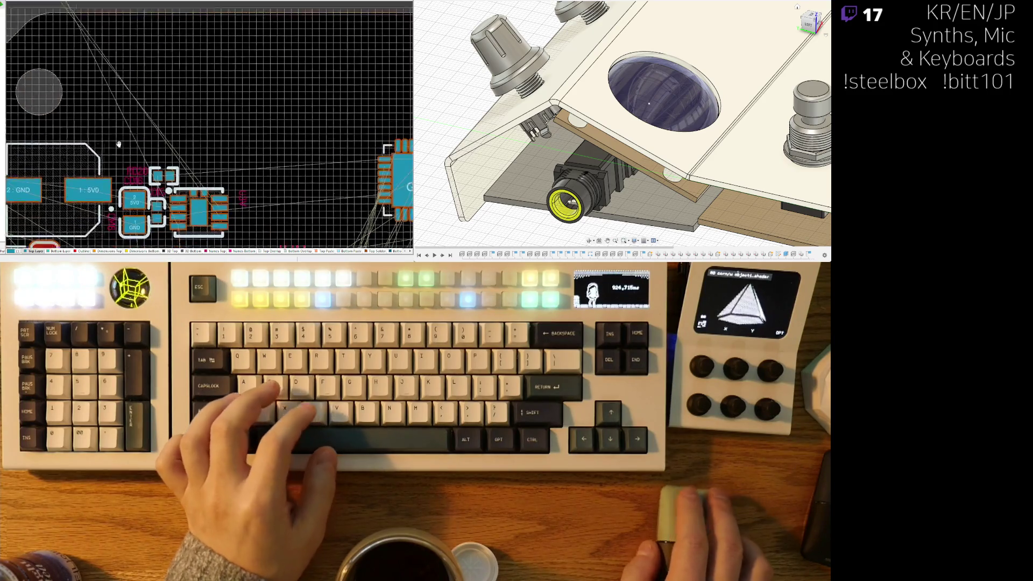
Step: Rotate a small unplaced resistor 180° and drop it beside the regulator
right_click_drag(116, 127, 115, 178)
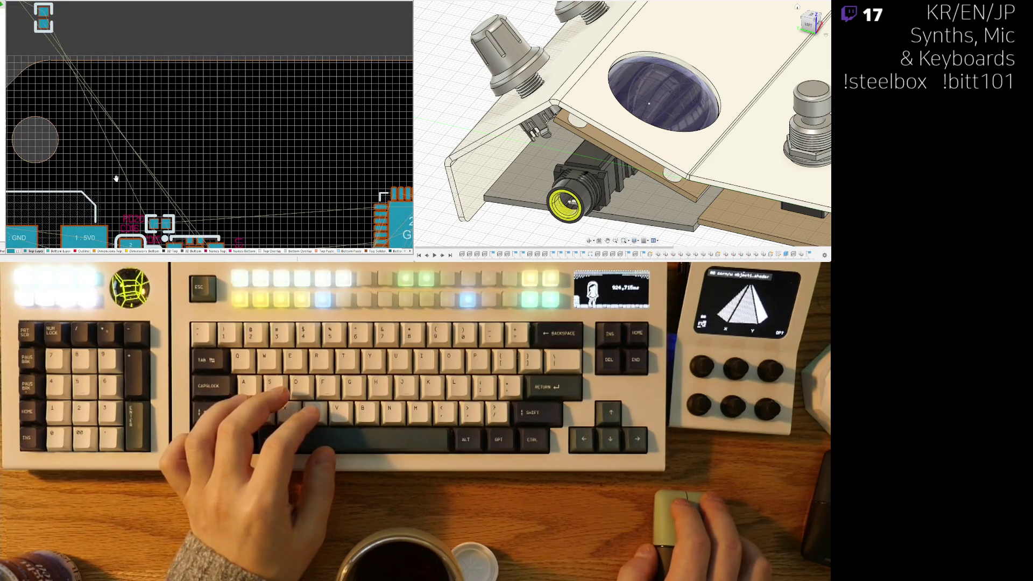
scroll(115, 178, "down", 3, "ctrl")
right_click_drag(107, 11, 102, 108)
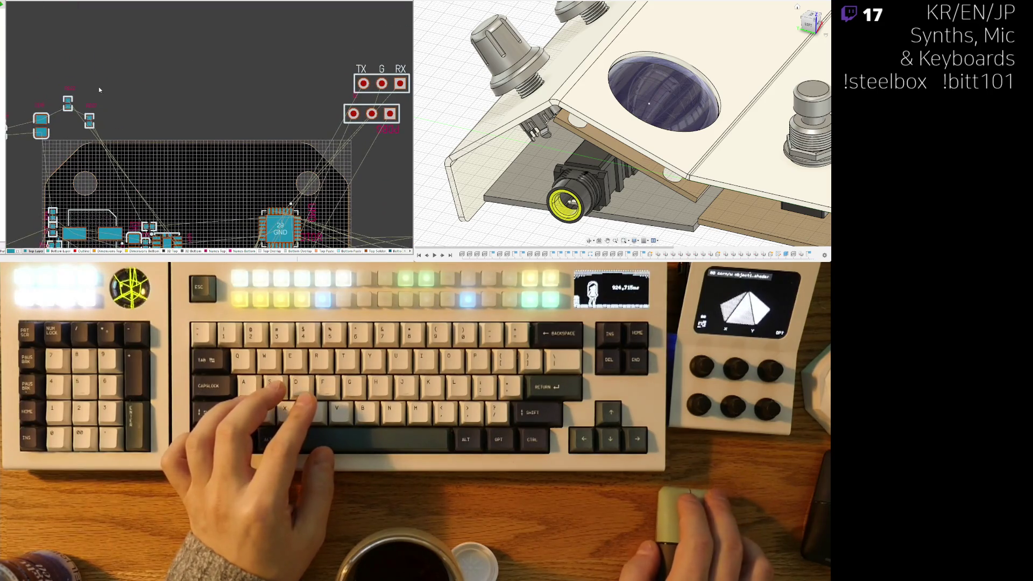
mouse_move(94, 124)
left_mouse_down()
mouse_move(203, 187)
mouse_move(141, 171)
left_mouse_up()
scroll(96, 125, "up", 2, "ctrl")
scroll(203, 186, "up", 1, "ctrl")
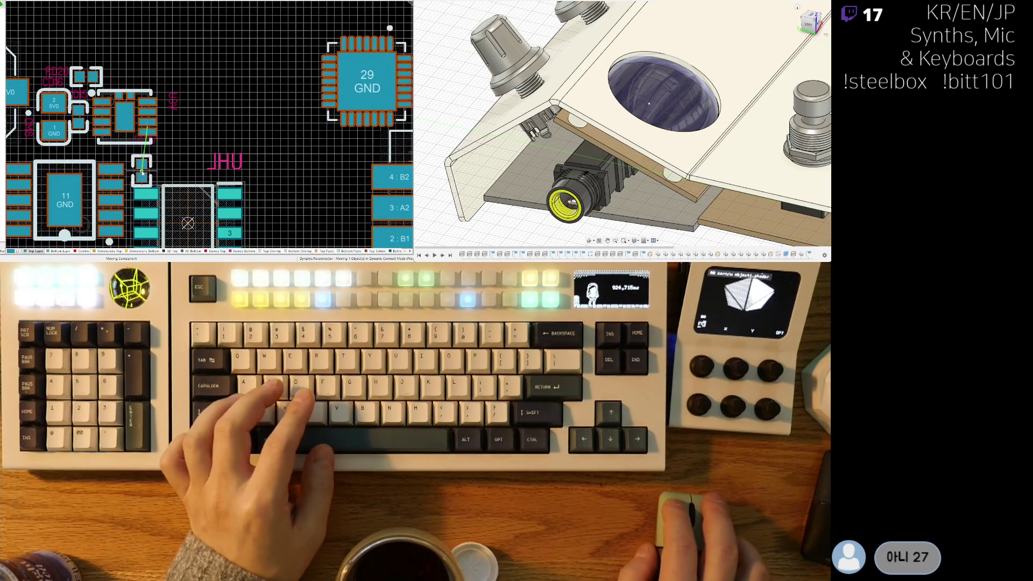
key("space")
key("space")
left_click_drag(169, 112, 174, 99)
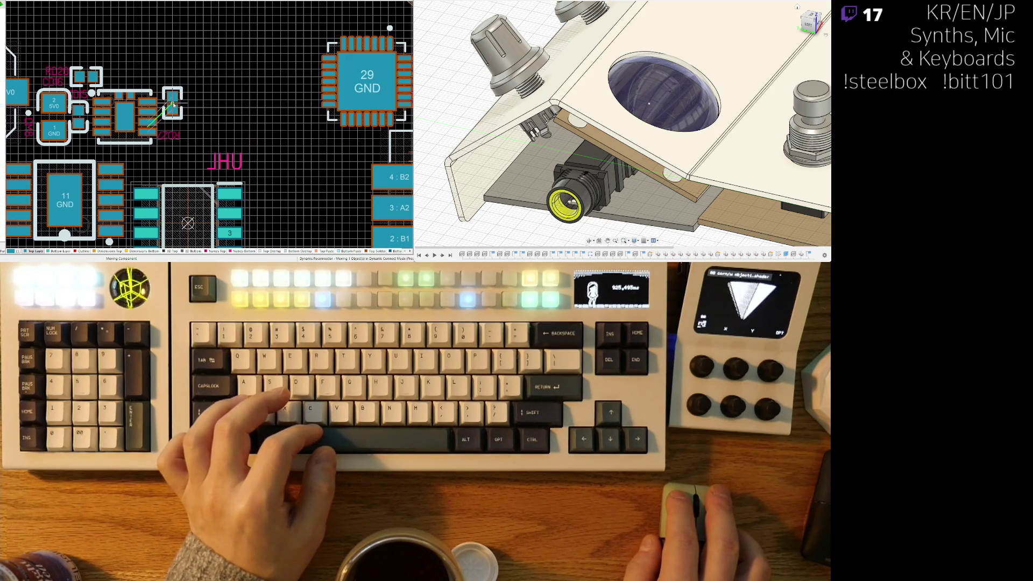
left_click_drag(173, 104, 174, 98)
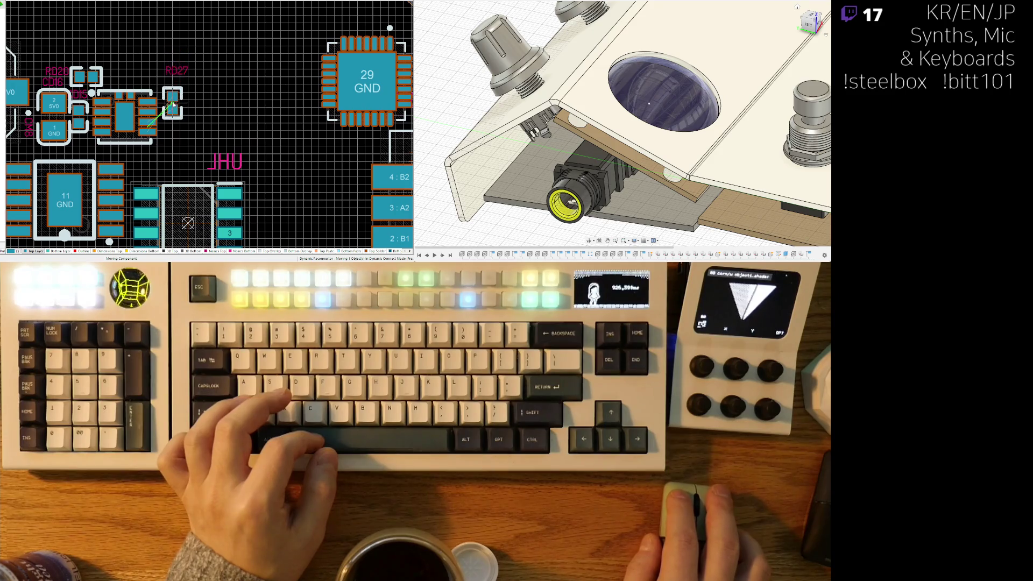
left_click_drag(174, 100, 174, 101)
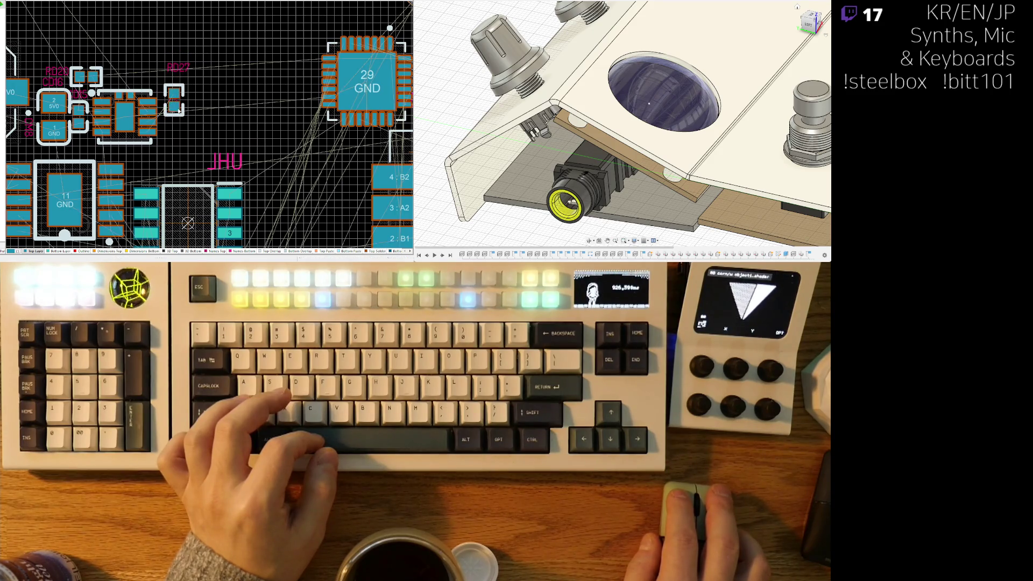
Step: Check the regulator layout in 3D view, then return to 2D
left_click(152, 90)
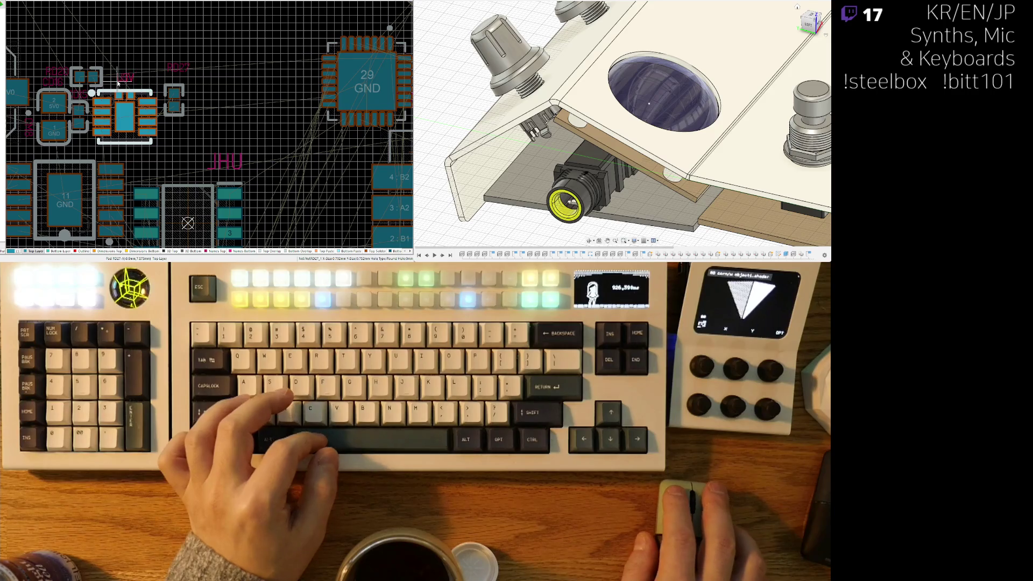
left_click(186, 146)
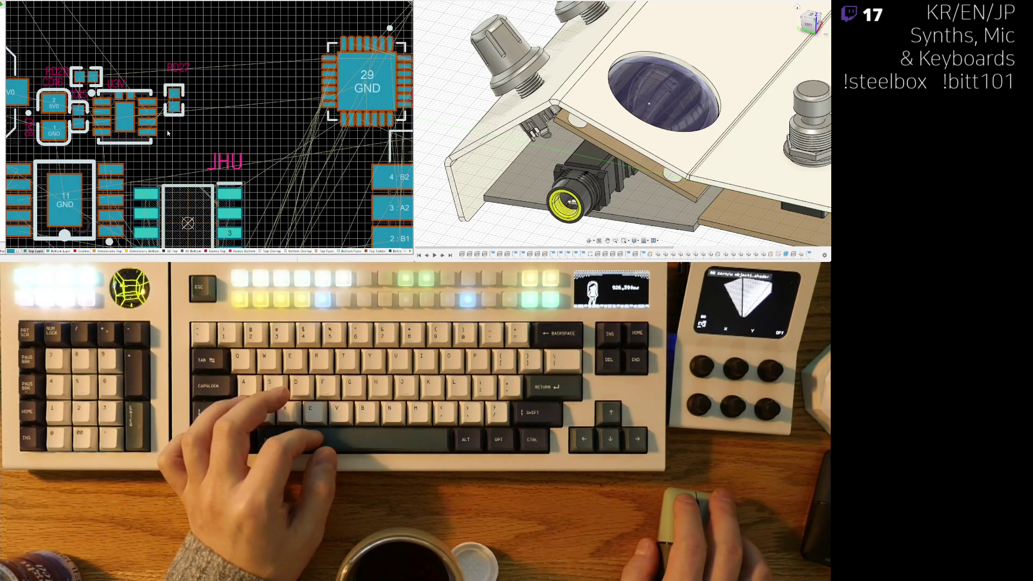
key("3")
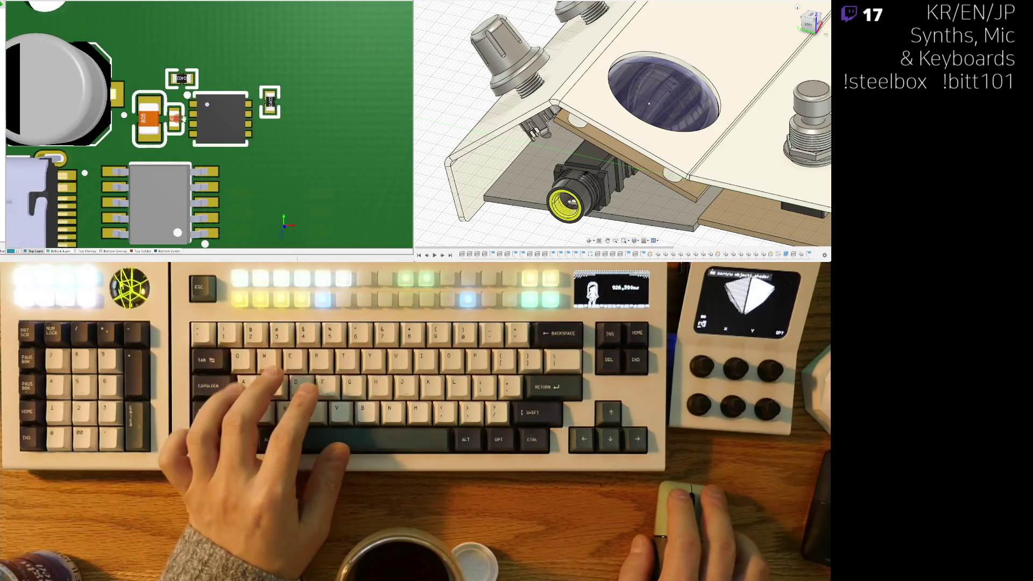
scroll(183, 117, "down", 5, "ctrl")
scroll(183, 118, "up", 5, "ctrl")
key("2")
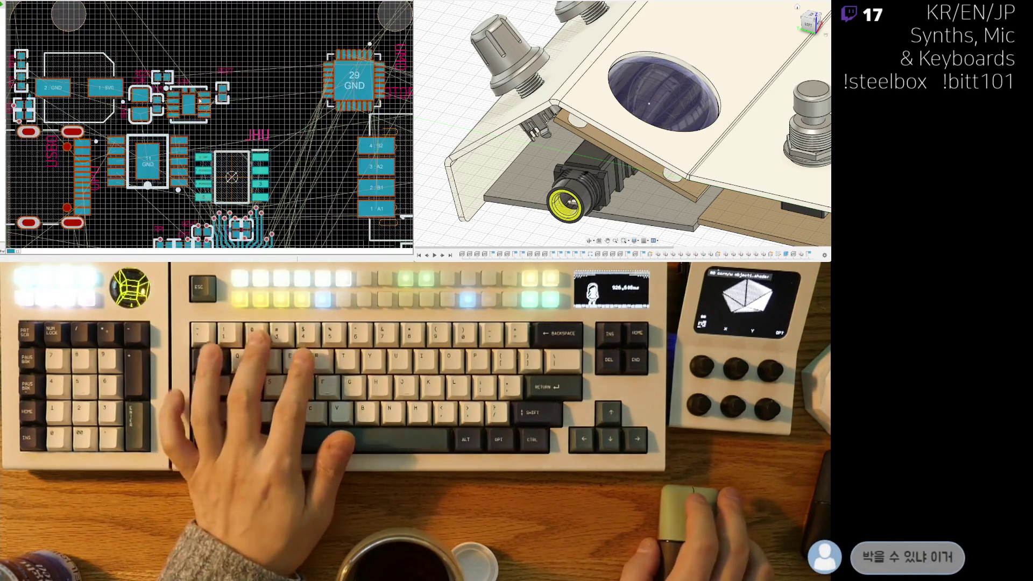
scroll(199, 101, "up", 5, "ctrl")
Step: Pick up resistor RD27 again to adjust its position near the regulator
left_click_drag(227, 93, 230, 96)
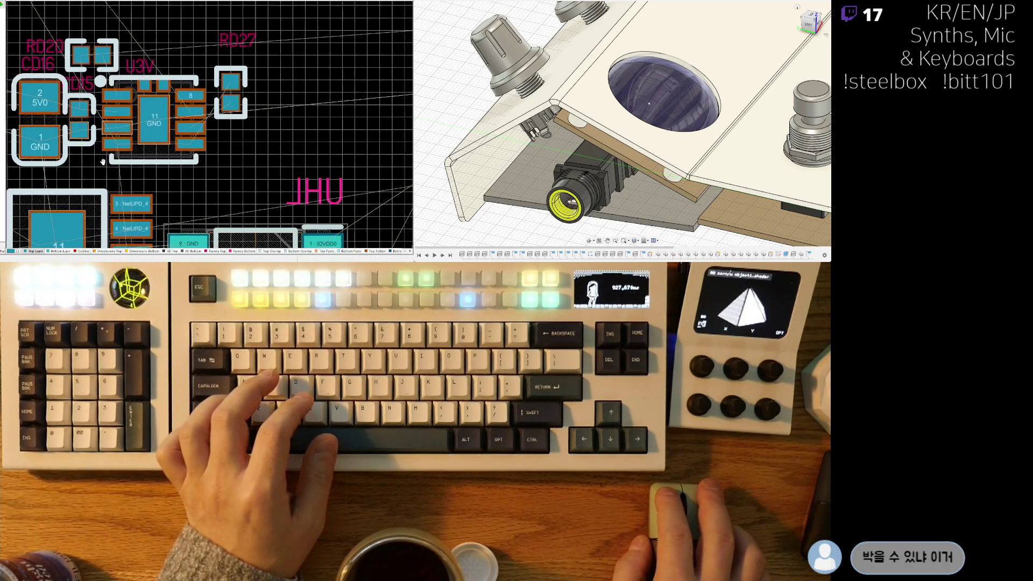
right_click_drag(79, 123, 87, 115)
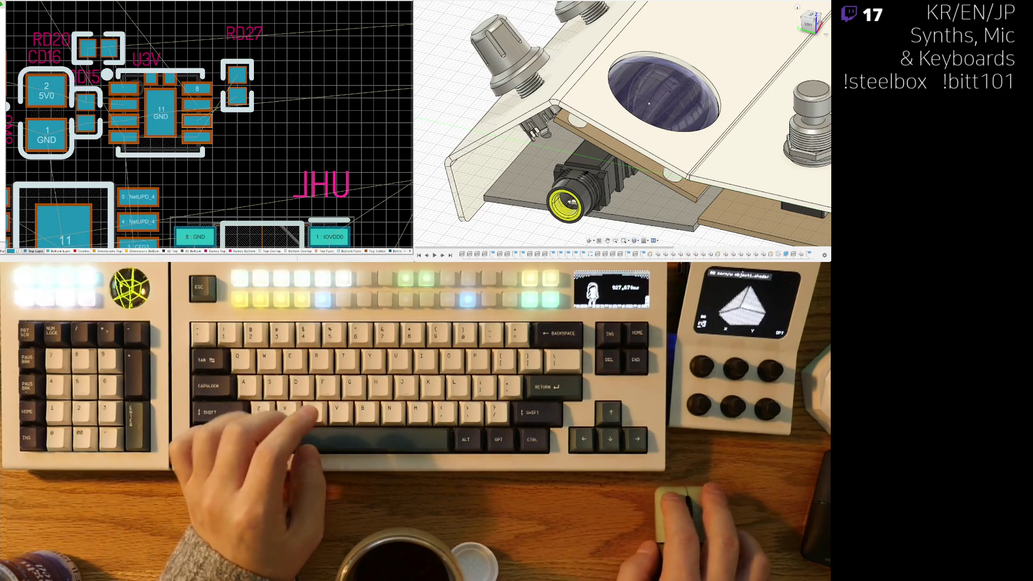
scroll(113, 54, "down", 5, "ctrl")
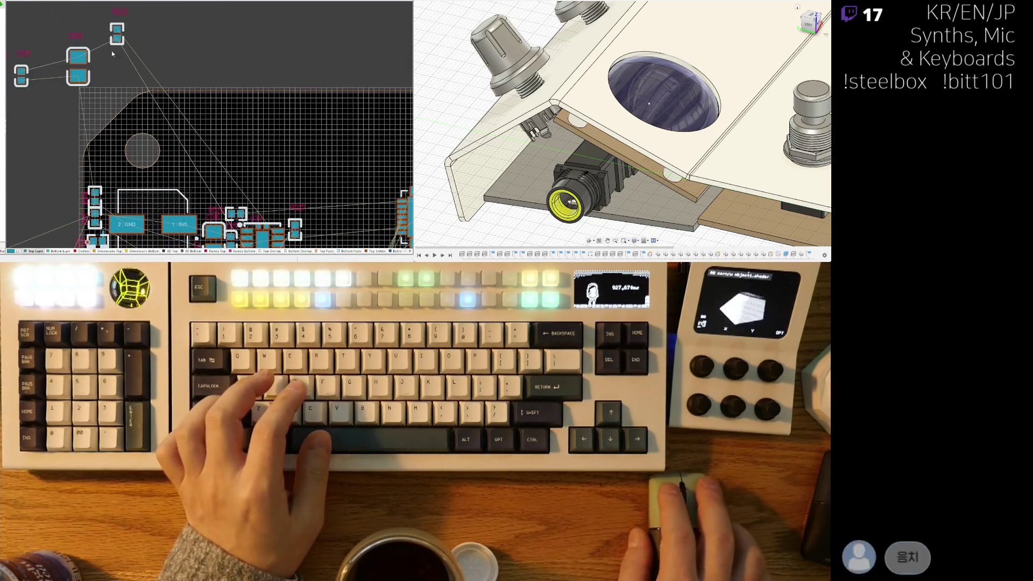
Step: Place RD27 and capacitor CD18 beside U3V, with CD18 rotated 180°
mouse_move(117, 34)
left_mouse_down()
mouse_move(288, 226)
mouse_move(297, 200)
left_mouse_up()
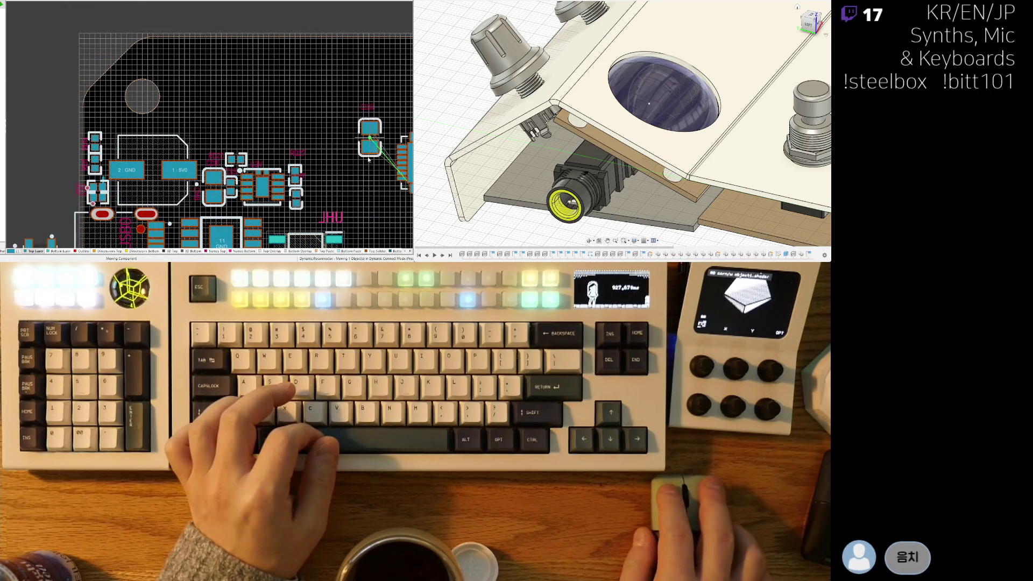
scroll(265, 173, "up", 3, "ctrl")
scroll(265, 174, "up", 2, "ctrl")
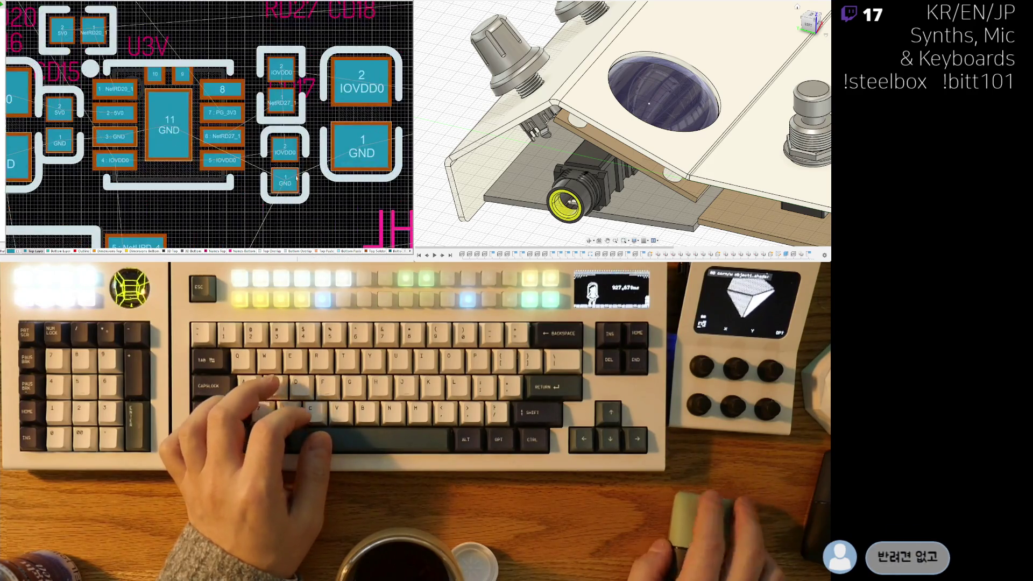
left_click_drag(264, 173, 273, 158)
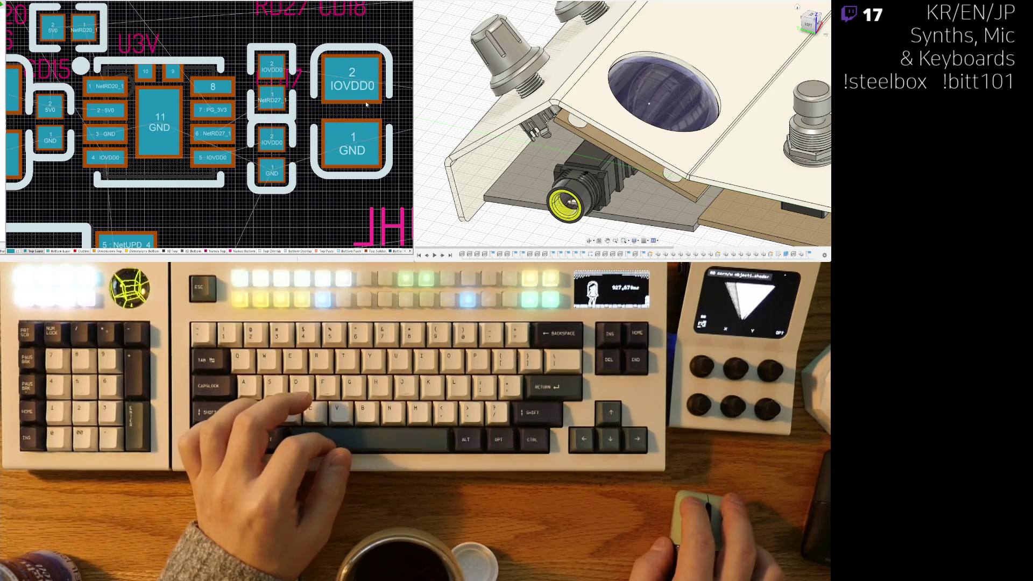
left_click_drag(366, 104, 333, 116)
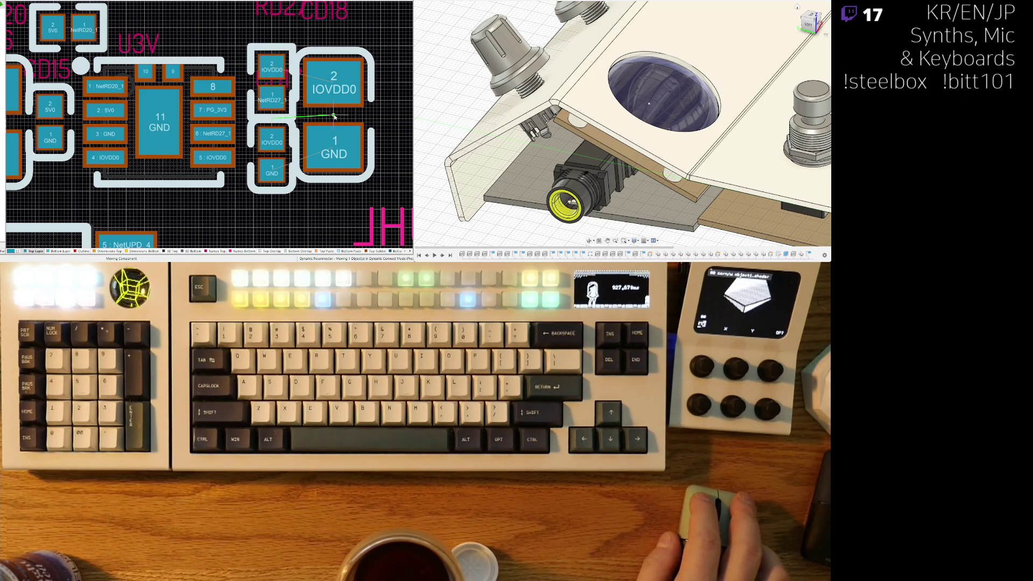
key("space")
key("space")
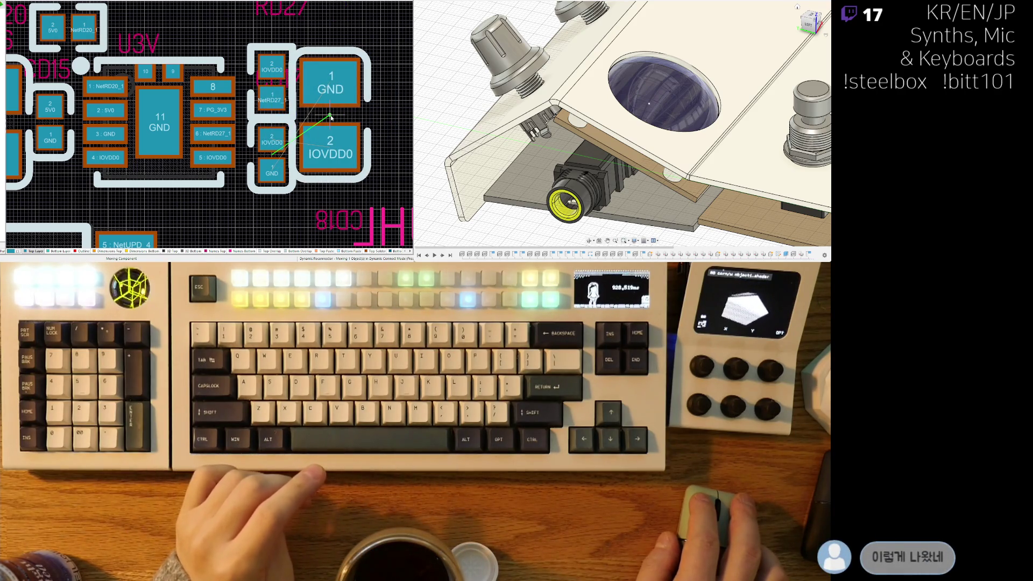
left_click(330, 119)
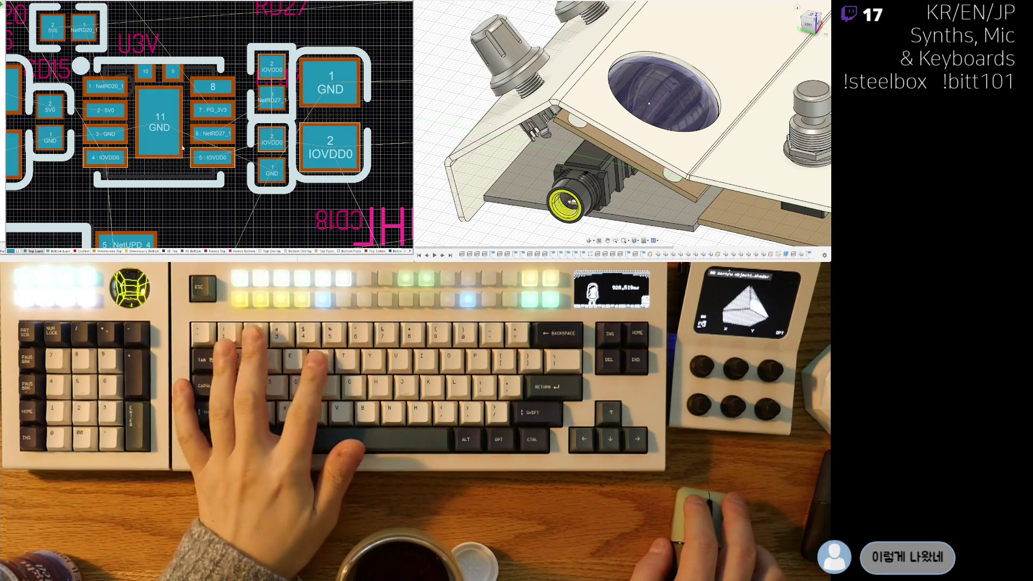
Step: Start a track from U3V's IOVDD0 pad, then switch to the top-level schematic sheet
right_click_drag(196, 134, 226, 111)
mouse_move(141, 139)
right_mouse_down()
mouse_move(106, 151)
mouse_move(174, 133)
right_mouse_up()
key("ctrl+w")
left_click(178, 132)
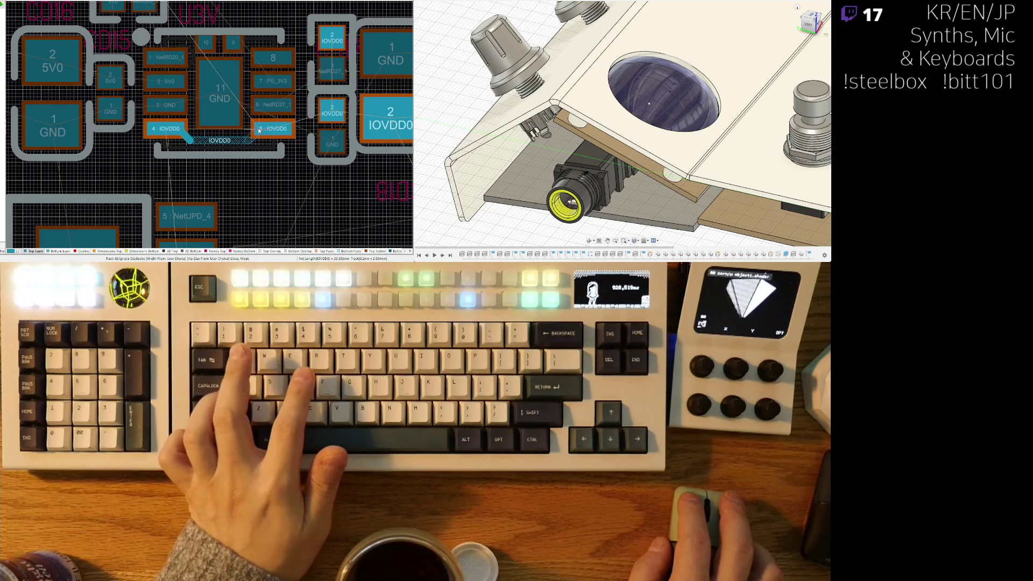
scroll(259, 130, "down", 3, "ctrl")
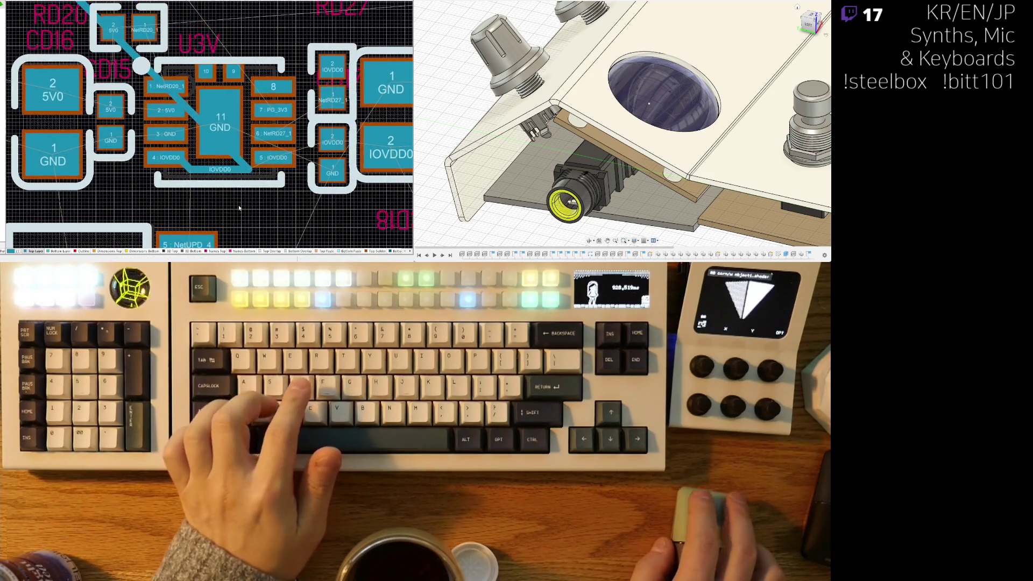
scroll(243, 196, "down", 5, "ctrl")
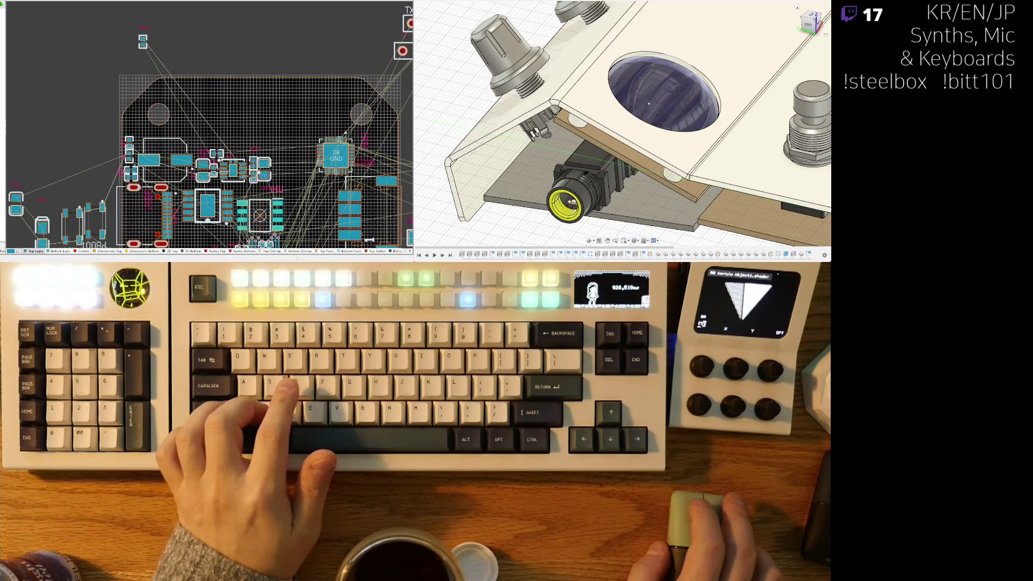
scroll(244, 185, "up", 3, "ctrl")
scroll(244, 184, "up", 4, "ctrl")
scroll(183, 166, "down", 2, "ctrl")
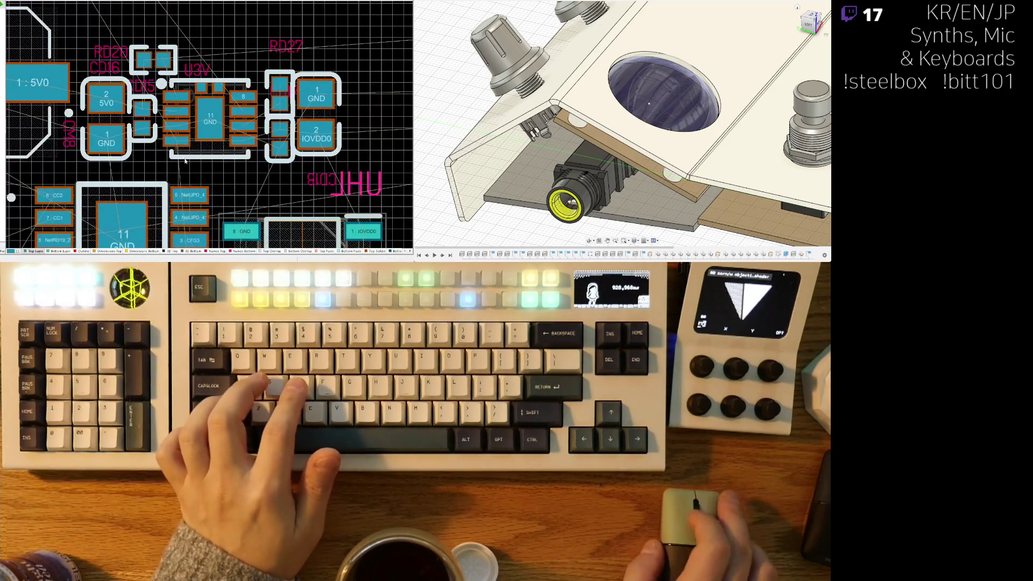
scroll(177, 161, "up", 2, "ctrl")
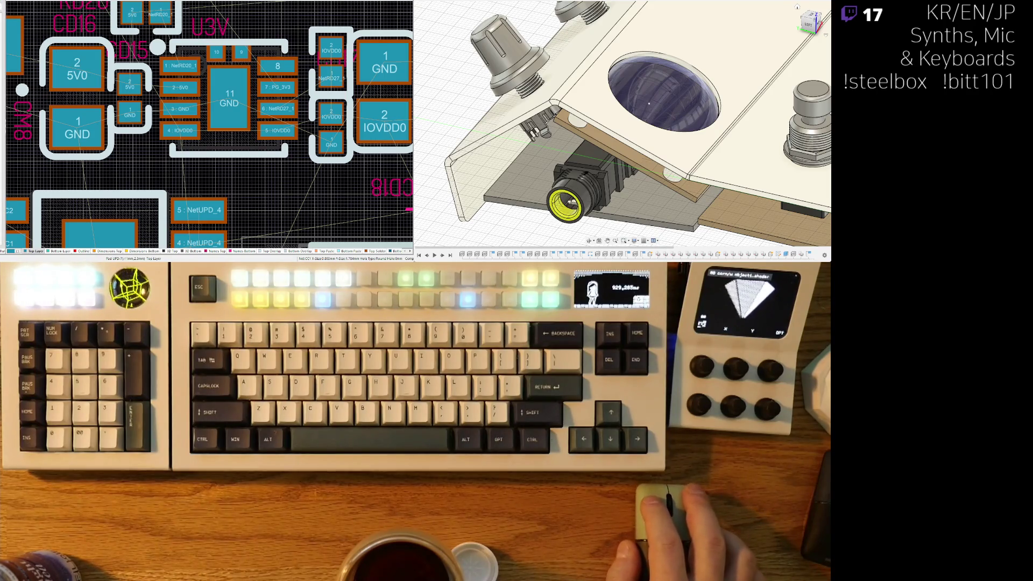
key("ctrl+Tab")
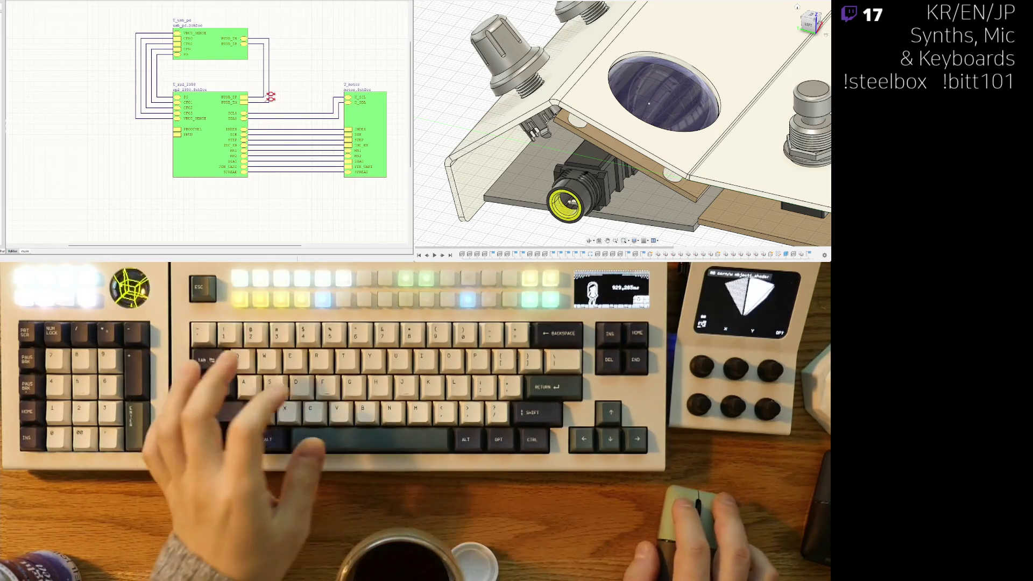
key("ctrl+Tab")
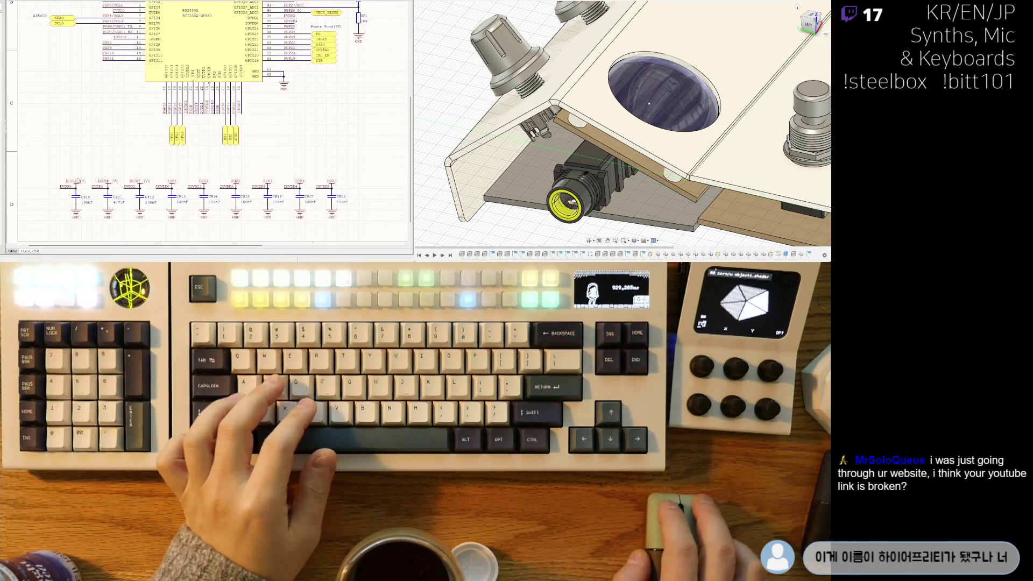
right_click_drag(317, 77, 327, 170)
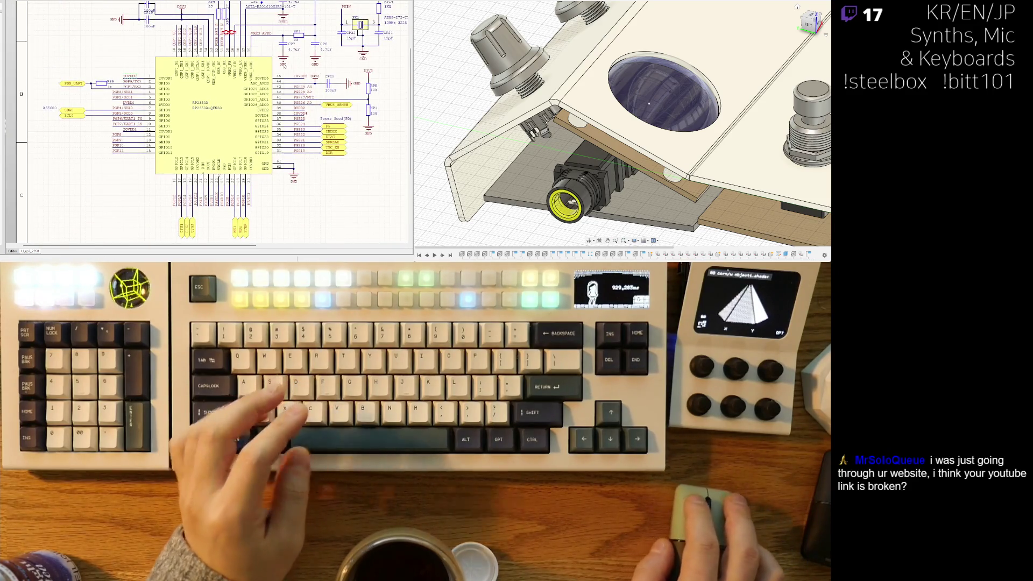
right_click_drag(266, 68, 197, 131)
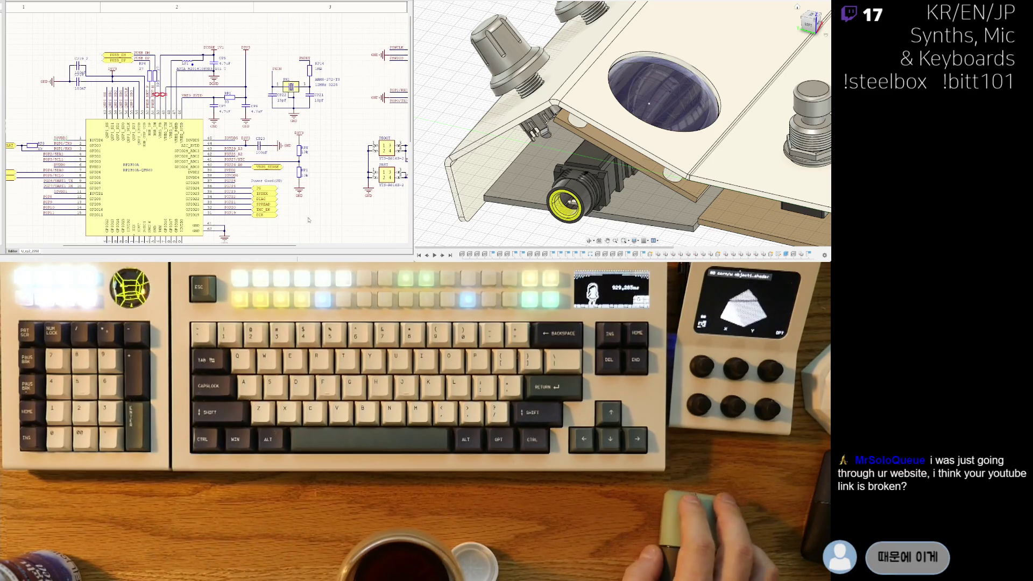
mouse_move(304, 235)
right_mouse_down()
mouse_move(284, 201)
mouse_move(130, 192)
mouse_move(251, 85)
right_mouse_up()
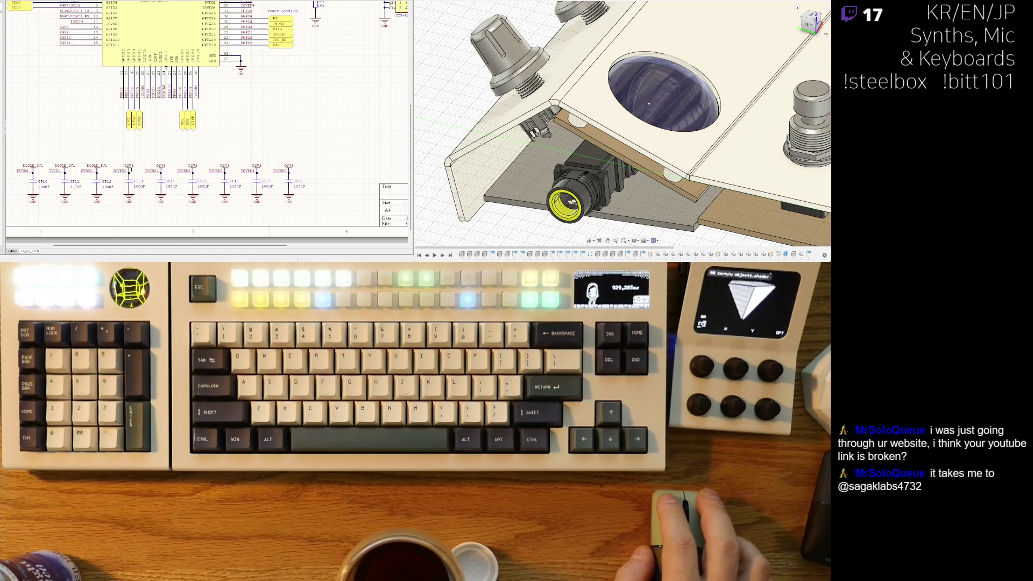
key("ctrl+Tab")
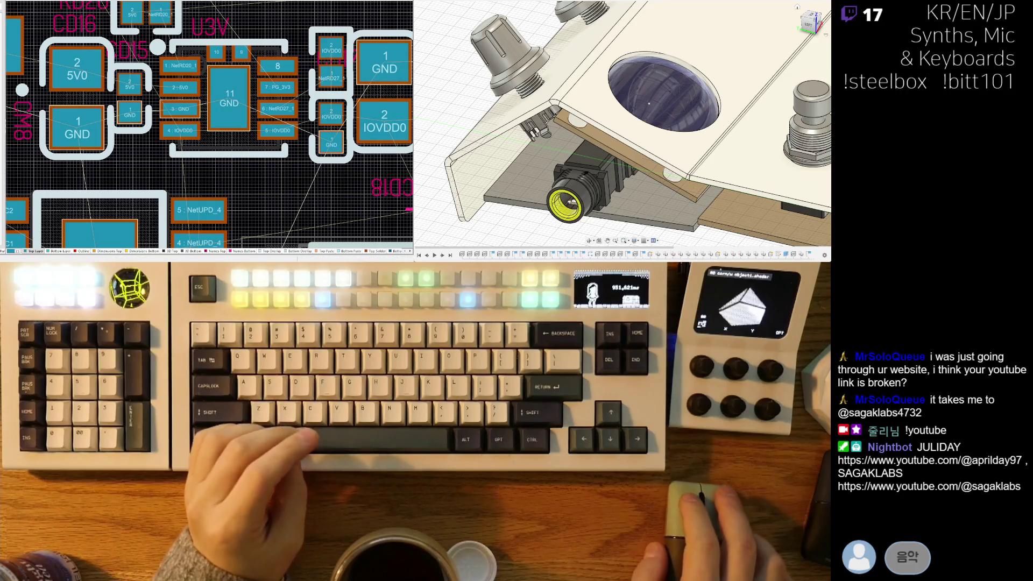
right_click_drag(159, 151, 142, 170)
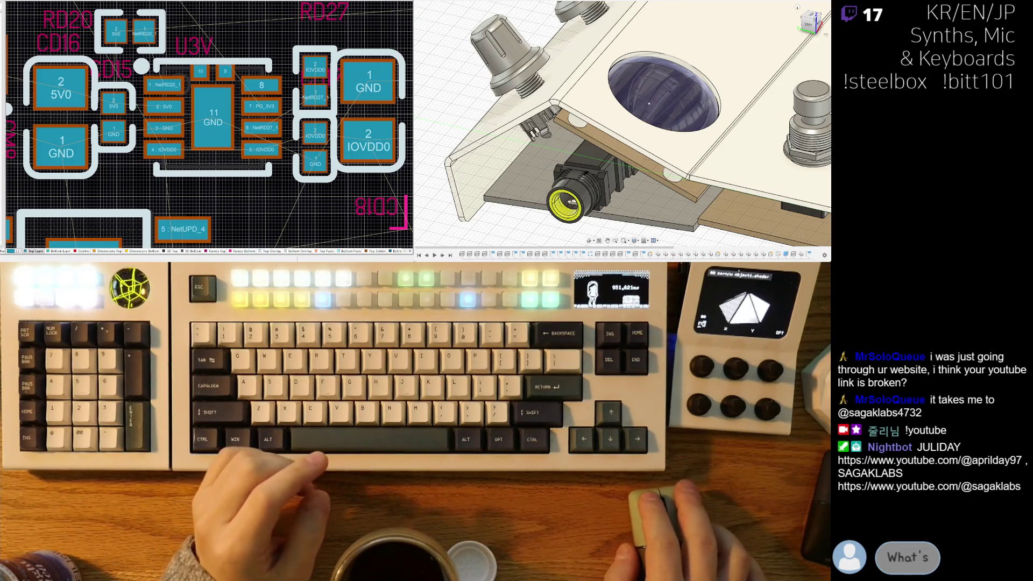
key("ctrl+Tab")
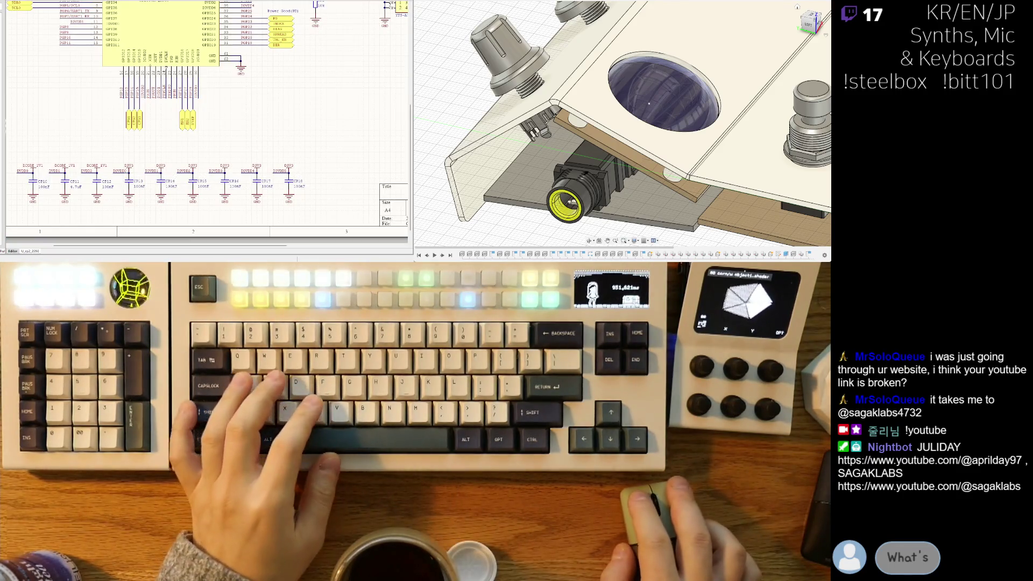
key("ctrl+Tab")
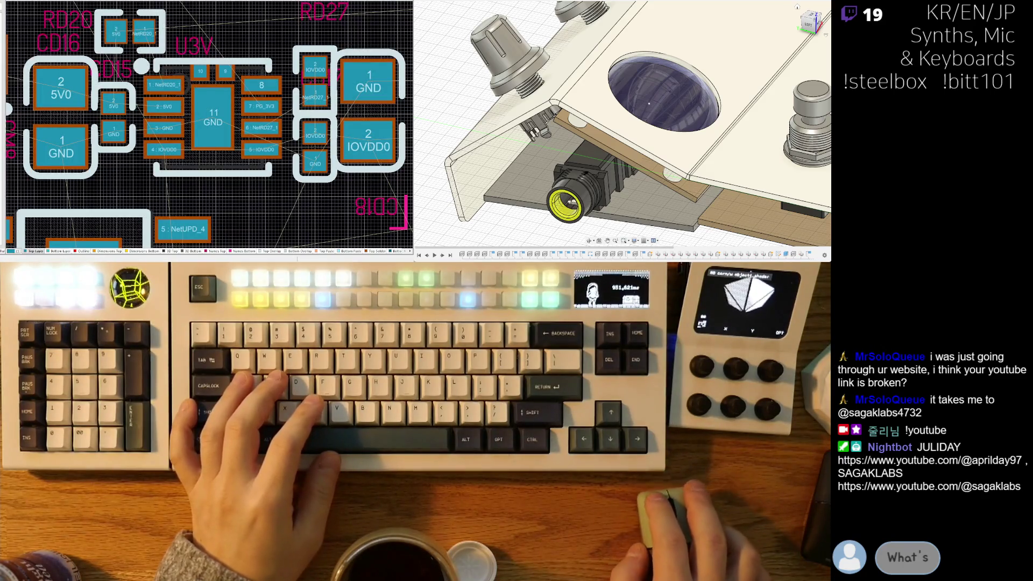
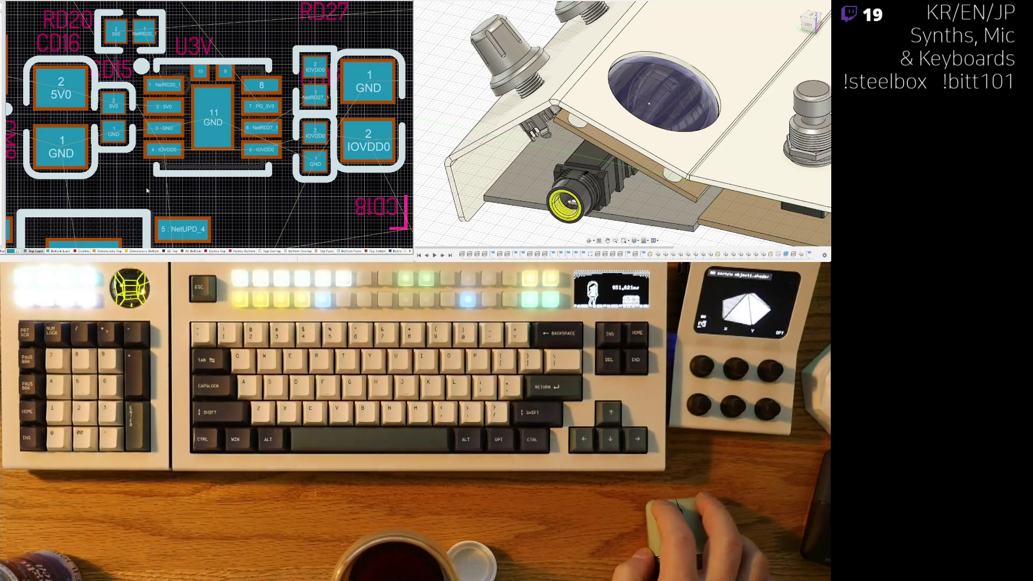
Step: Move the regulator's output pads and capacitor from the IOVDD0 net onto D3V3
scroll(254, 160, "down", 6, "ctrl")
scroll(194, 160, "up", 8, "ctrl")
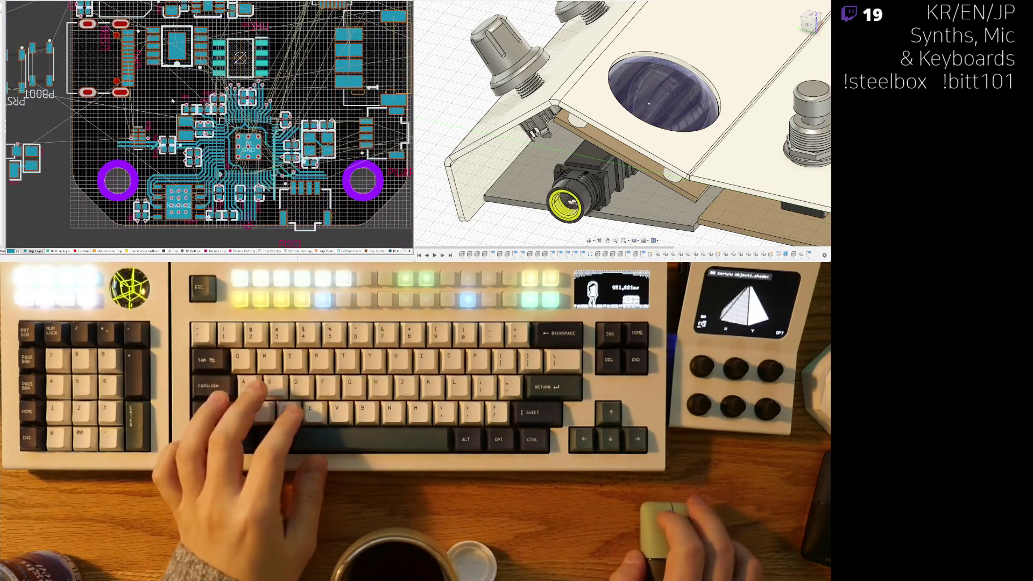
scroll(169, 105, "down", 8, "ctrl")
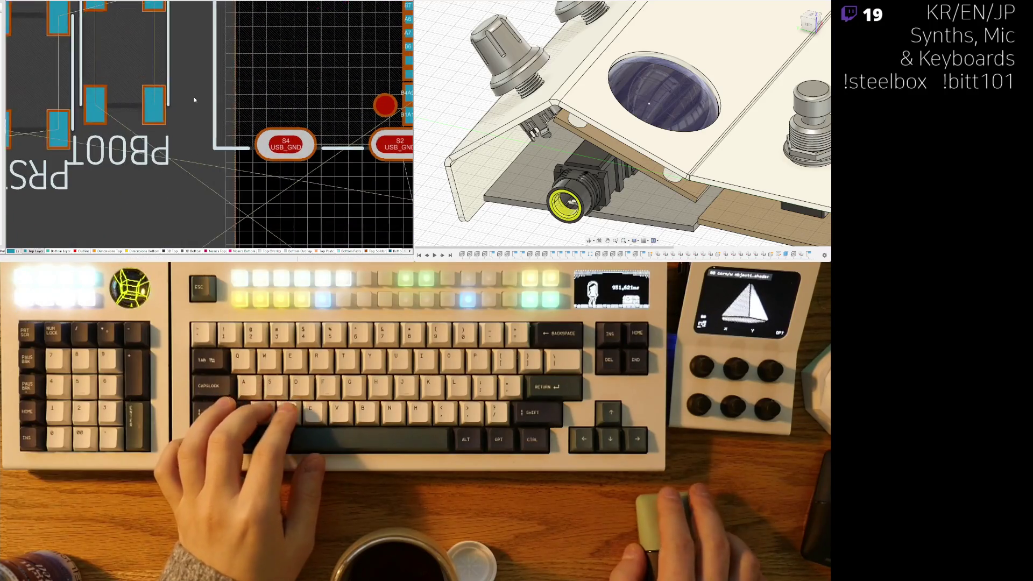
scroll(277, 157, "up", 10, "ctrl")
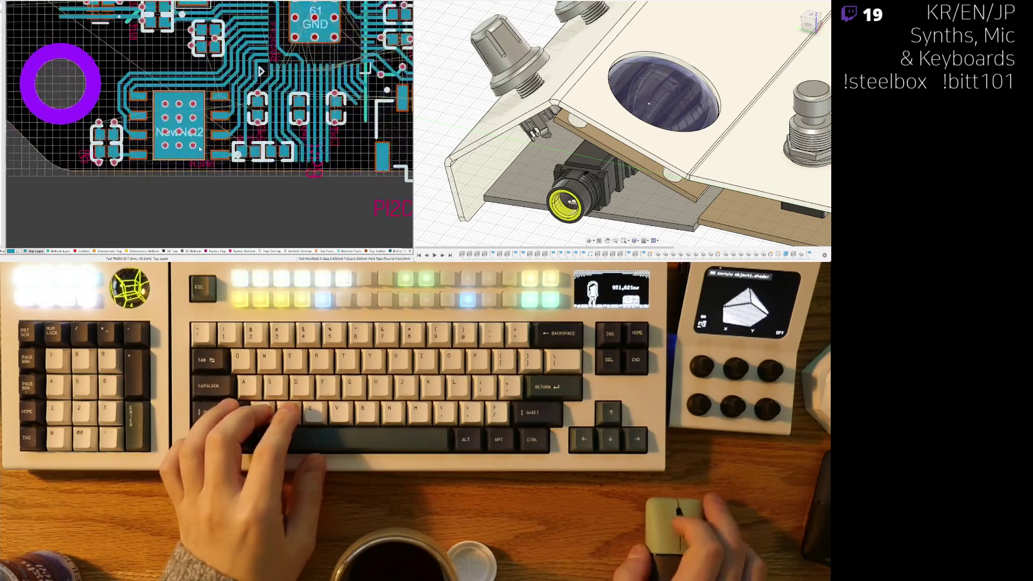
scroll(278, 157, "down", 5, "ctrl")
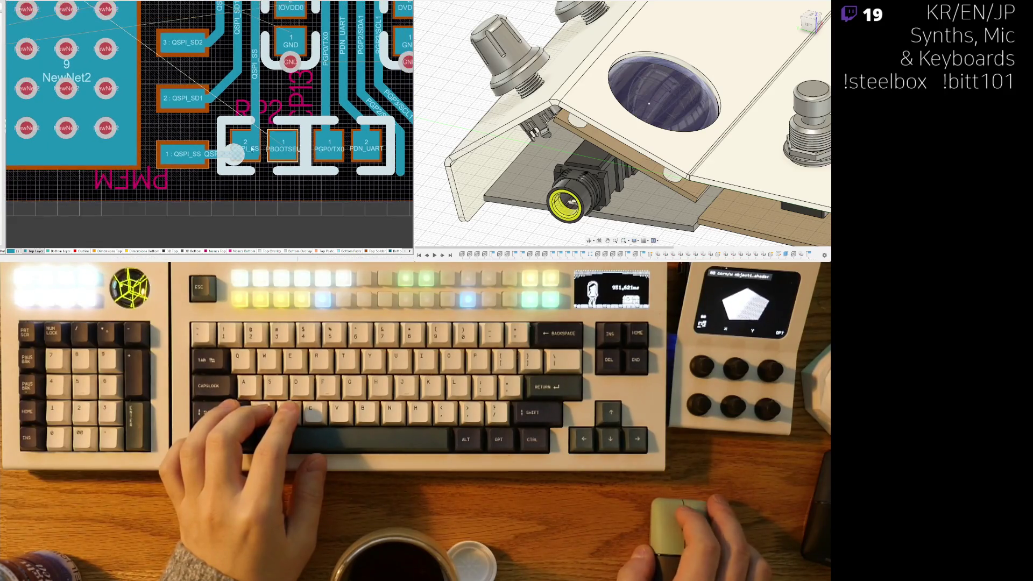
scroll(202, 139, "up", 5, "ctrl")
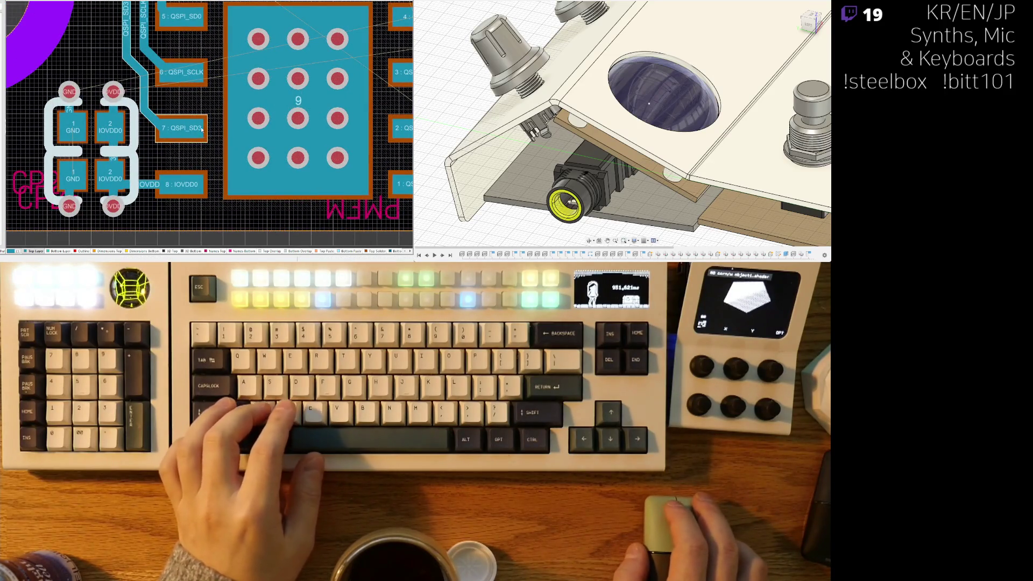
scroll(181, 137, "down", 3, "ctrl")
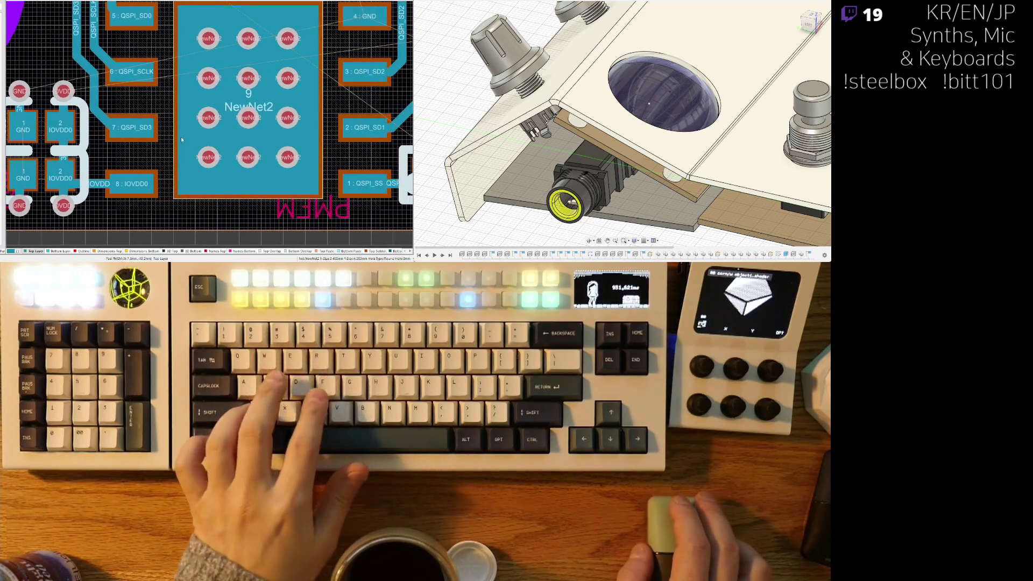
scroll(179, 62, "down", 3, "ctrl")
scroll(179, 62, "up", 3)
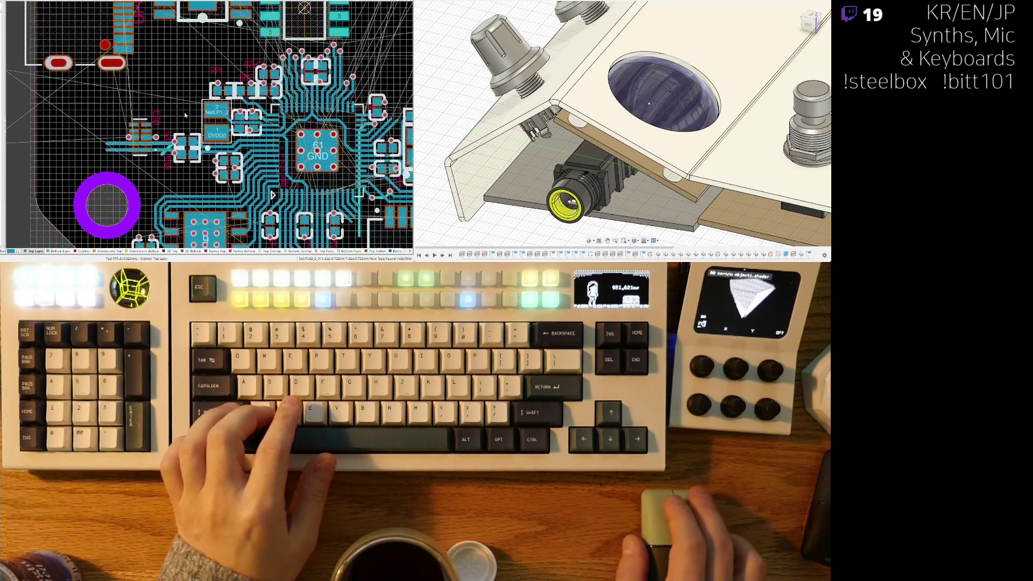
scroll(206, 86, "up", 2, "ctrl")
scroll(107, 58, "up", 5)
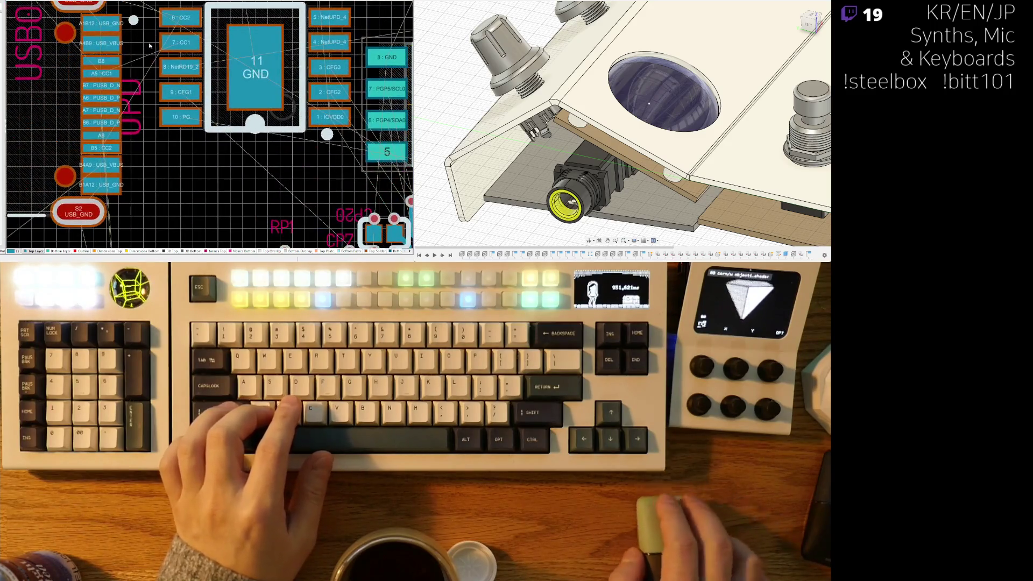
scroll(113, 148, "up", 2, "ctrl")
scroll(113, 148, "up", 3)
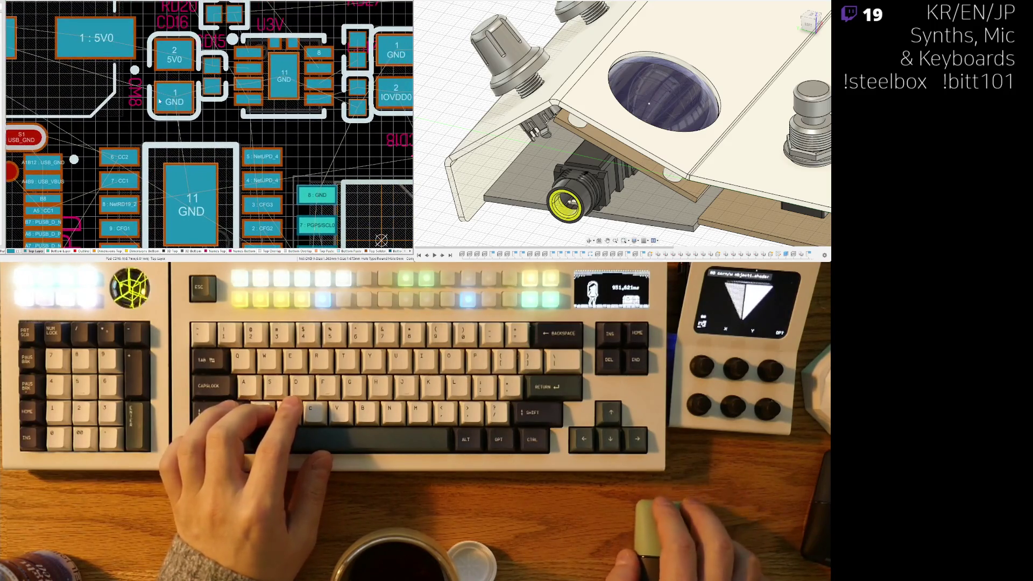
scroll(201, 116, "up", 3, "ctrl")
key("ctrl+z")
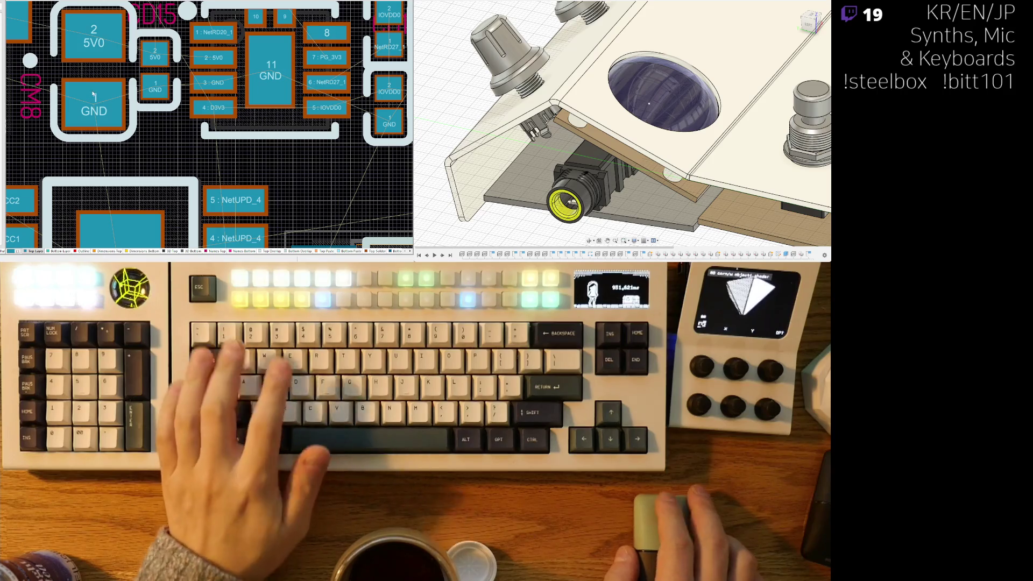
Step: Highlight and check the regulator's IOVDD0 output pad and its D3V3 pad 4
key("a")
scroll(191, 115, "down", 3, "ctrl")
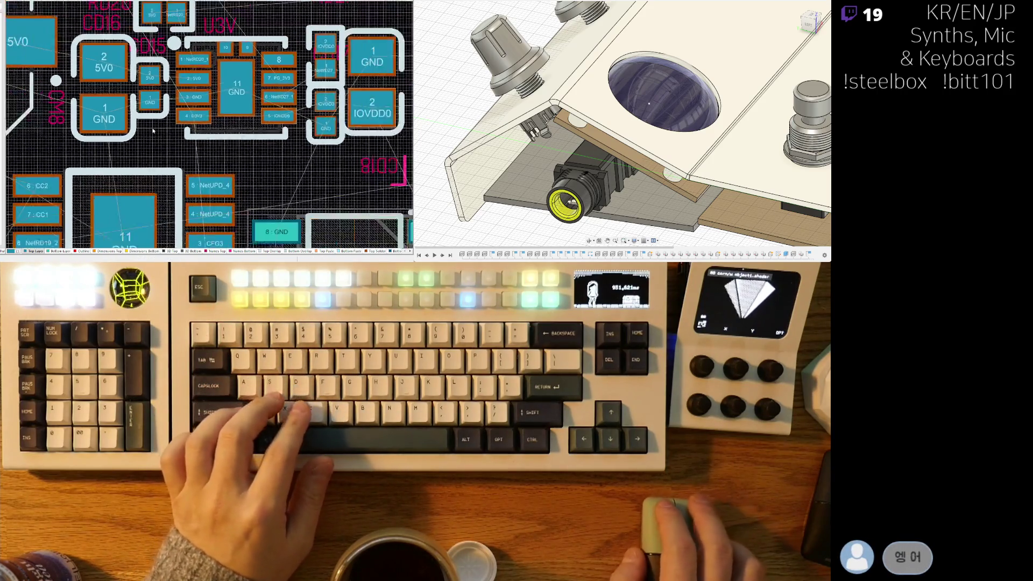
scroll(245, 128, "up", 3, "ctrl")
left_click(244, 127)
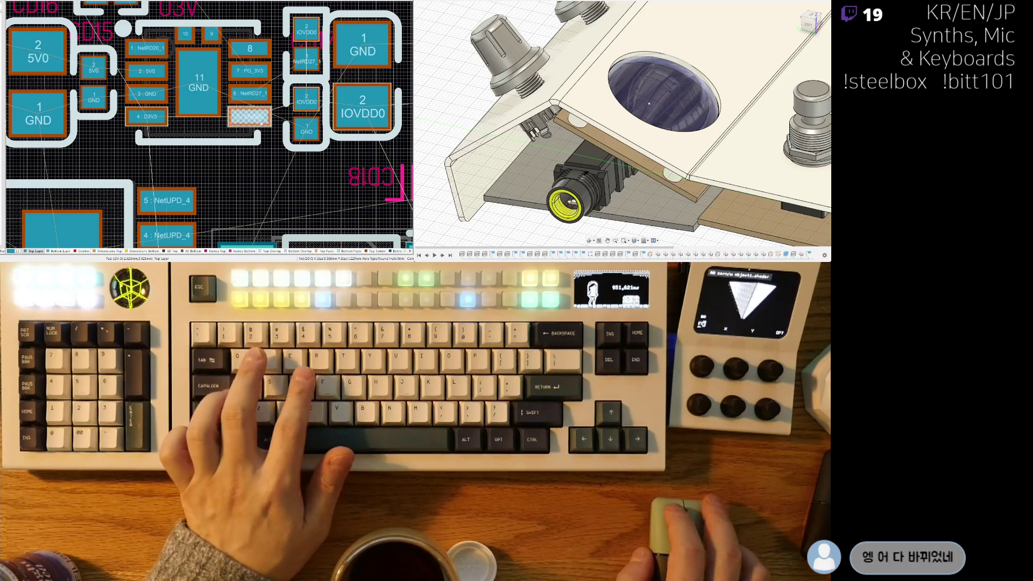
scroll(146, 129, "down", 2, "ctrl")
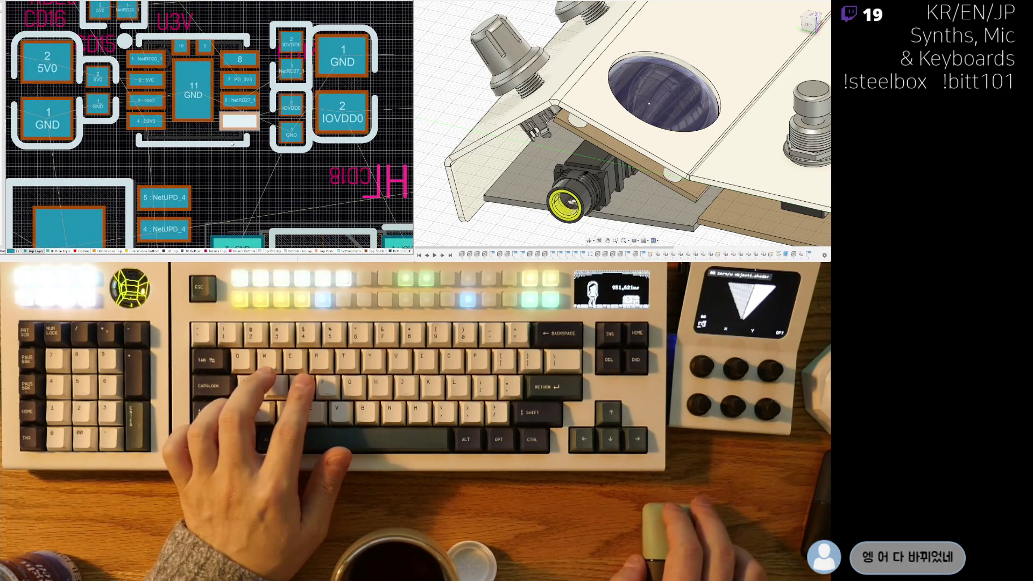
left_click(147, 125)
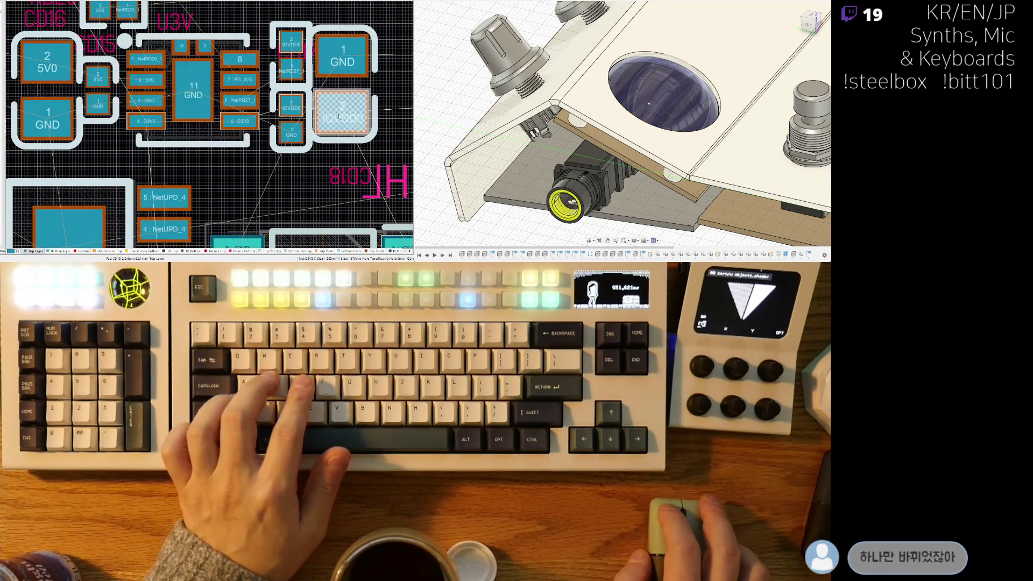
Step: Switch to the U_rp2350 schematic sheet
scroll(201, 126, "down", 2, "ctrl")
scroll(280, 167, "up", 2, "ctrl")
scroll(280, 163, "down", 3, "ctrl")
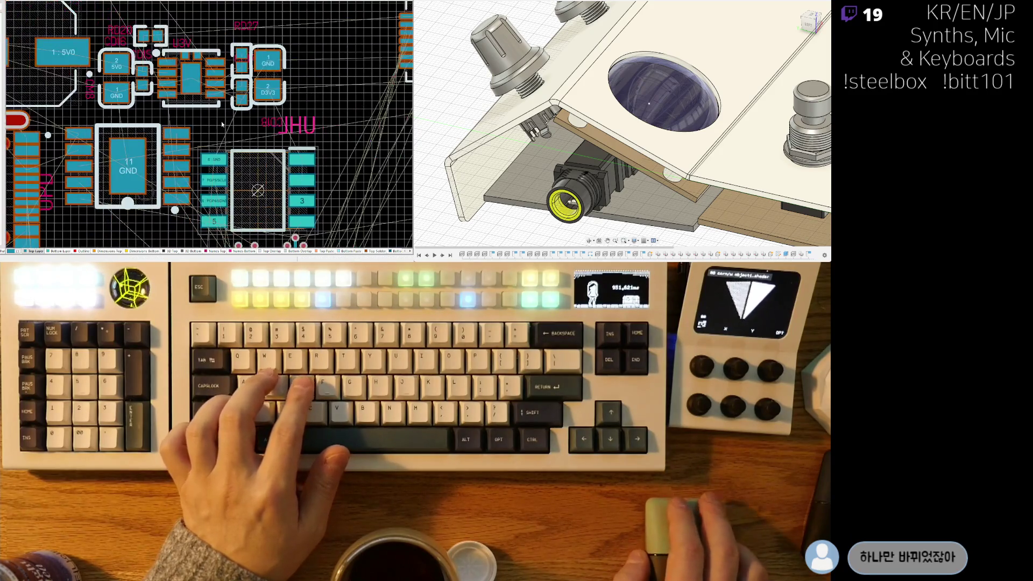
scroll(28, 90, "right", 2, "shift")
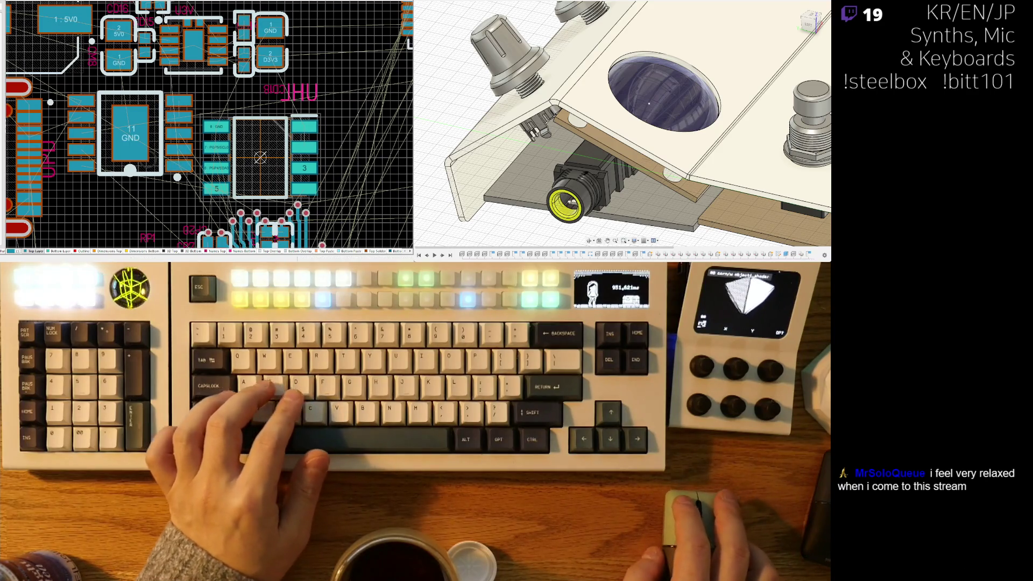
right_click_drag(67, 21, 57, 16)
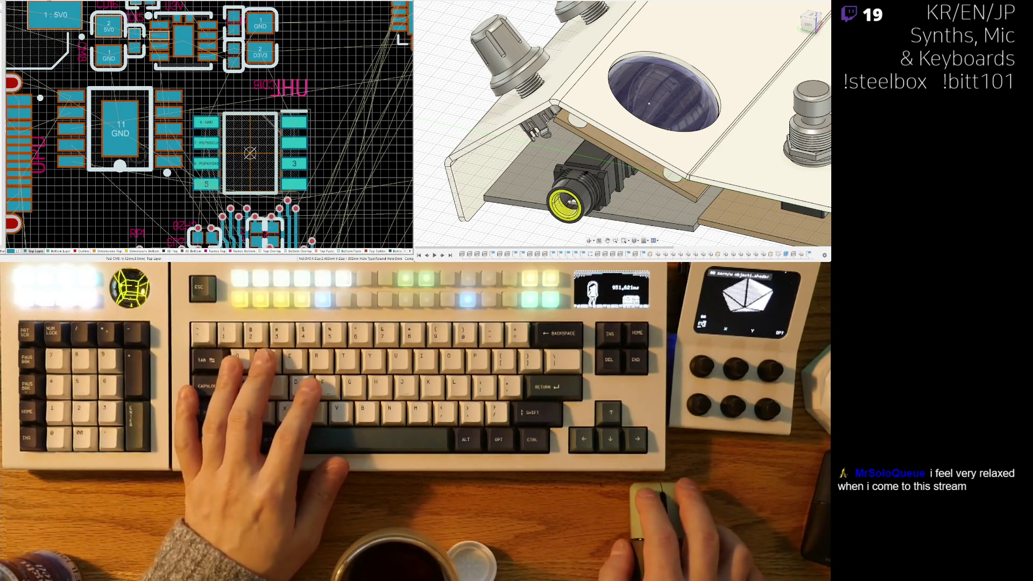
left_click(47, 2)
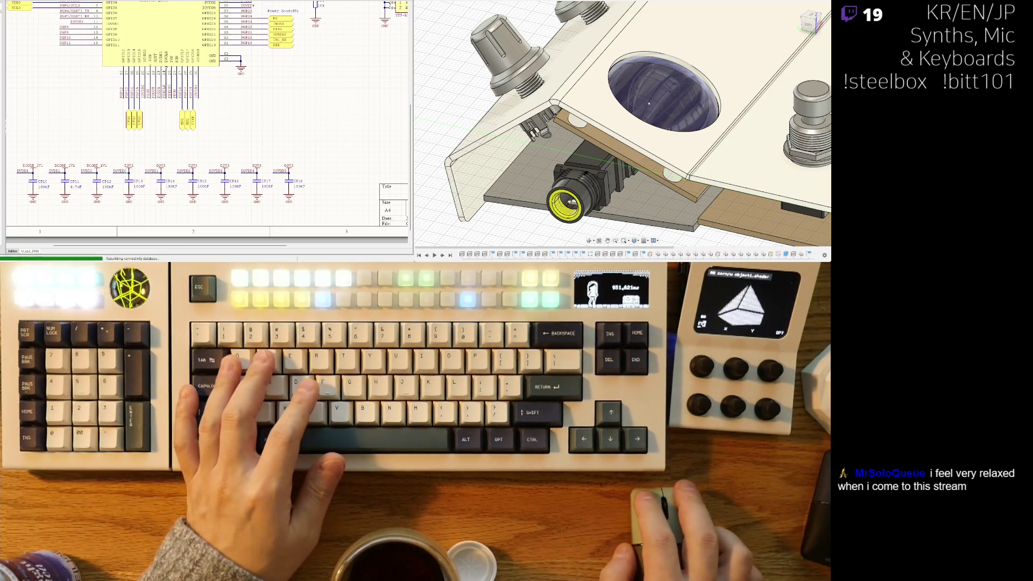
Step: Back on the PCB, route a D3V3 track from regulator pad 4 to pad 5
key("ctrl+Tab")
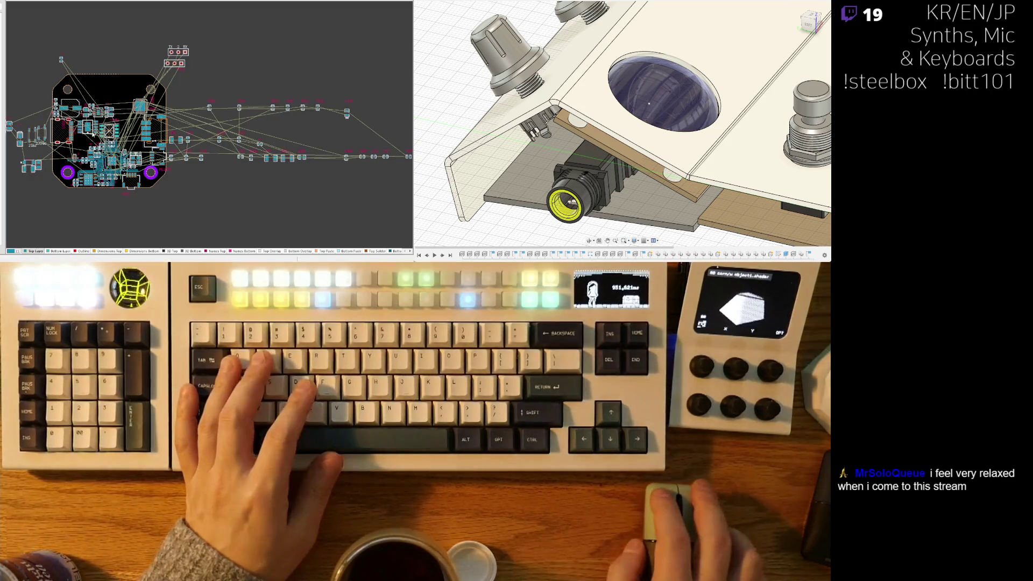
scroll(185, 78, "up", 10, "ctrl")
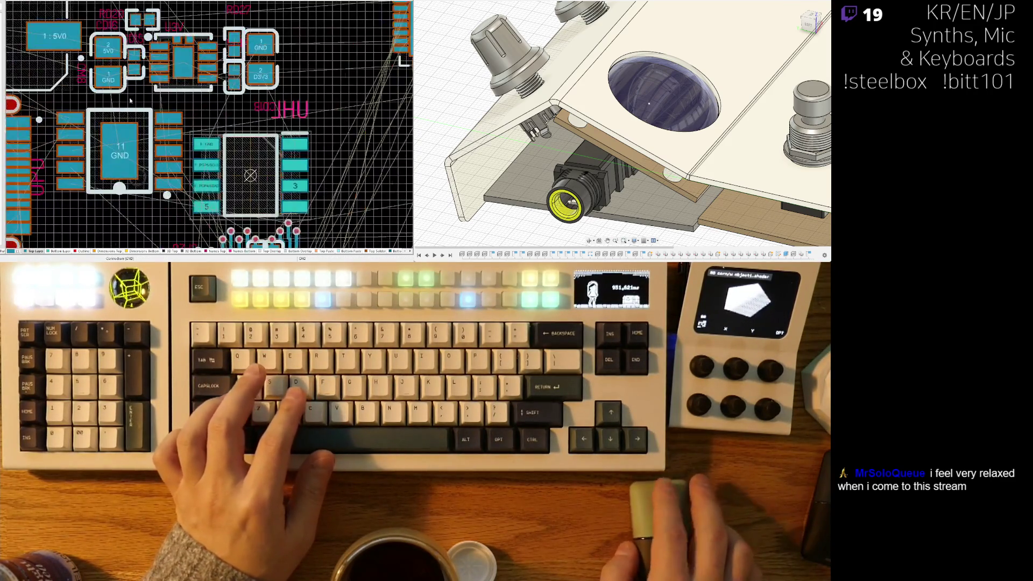
scroll(185, 79, "up", 3, "ctrl")
key("ctrl+w")
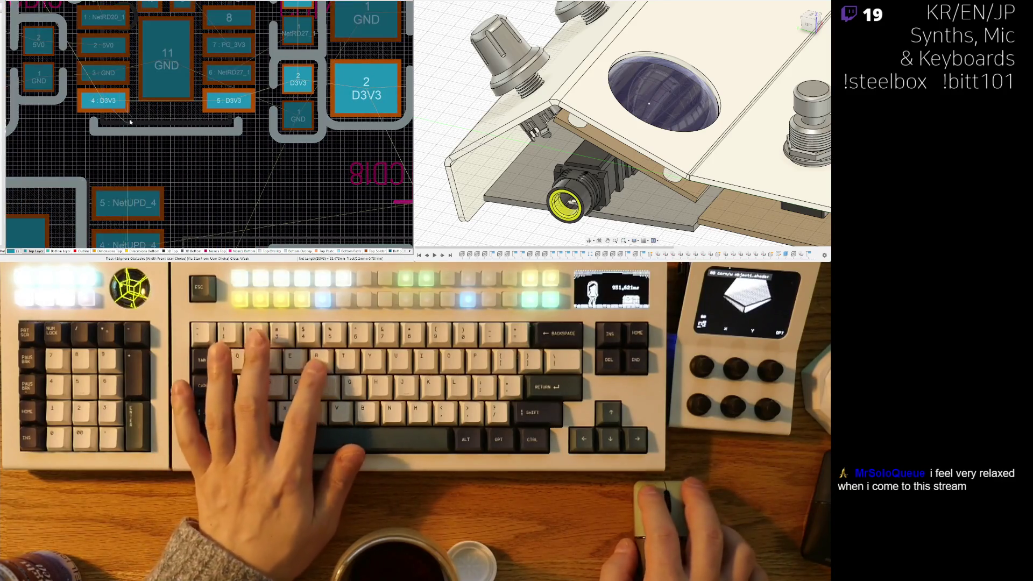
left_click(126, 97)
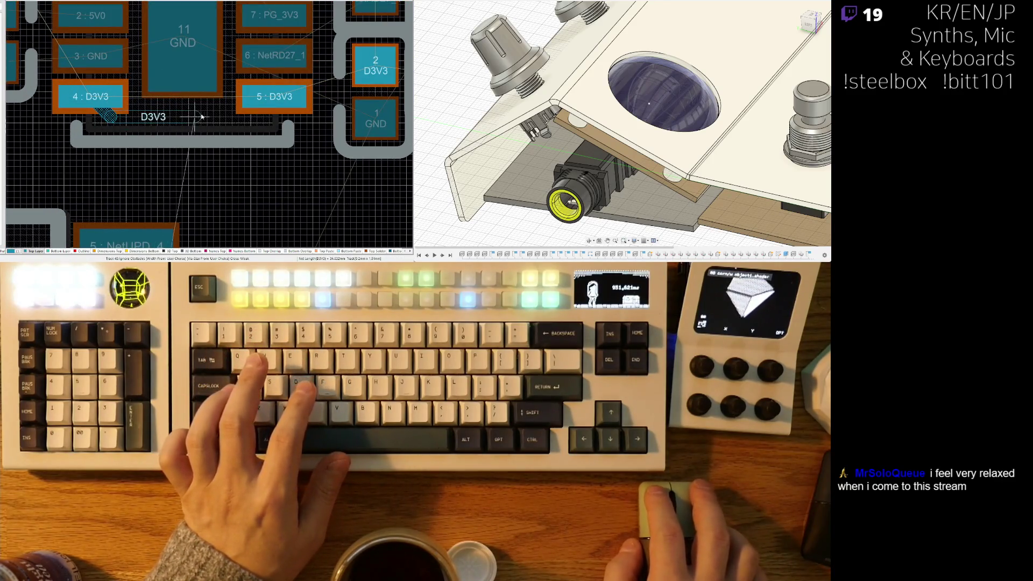
left_click(251, 117)
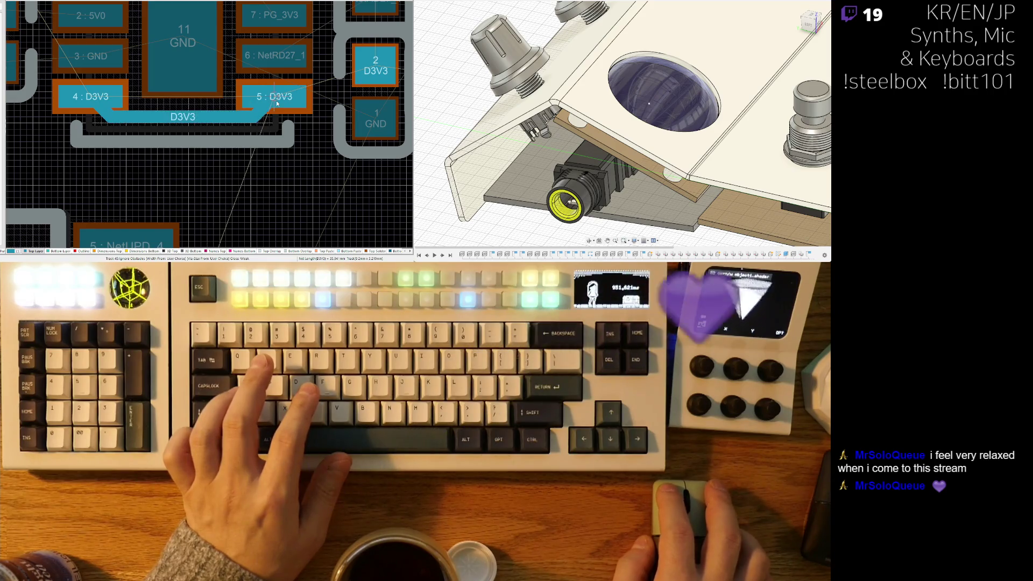
scroll(196, 164, "down", 2, "ctrl")
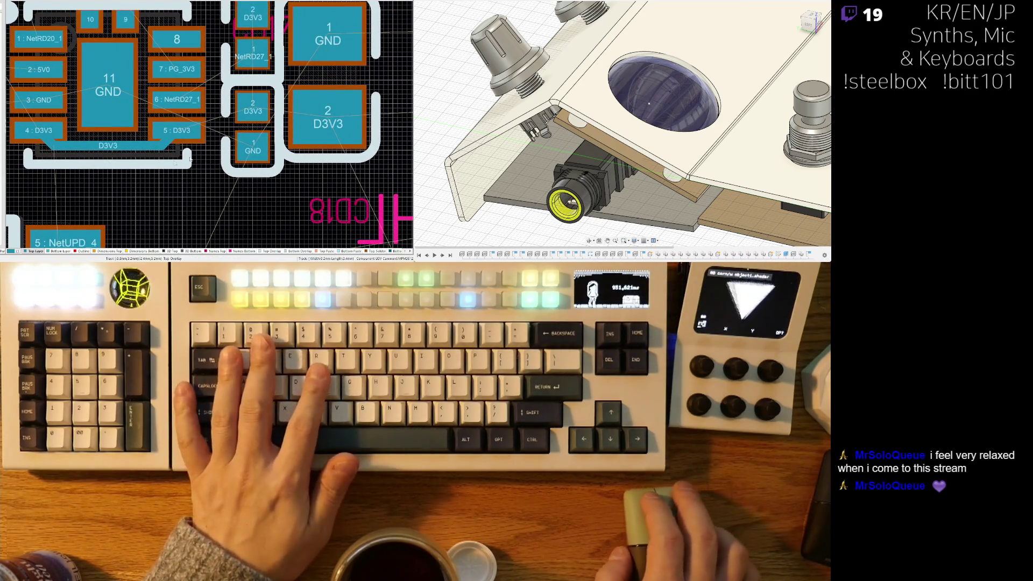
Step: Start another D3V3 track from pad 5 toward pad 2
left_click(203, 129)
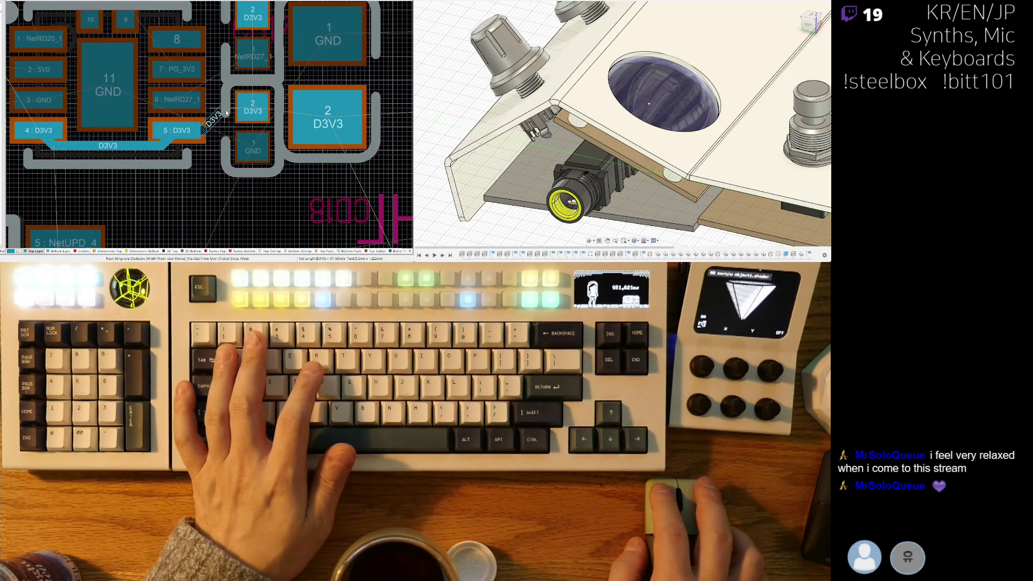
scroll(231, 124, "down", 3, "ctrl")
scroll(244, 146, "up", 1, "ctrl")
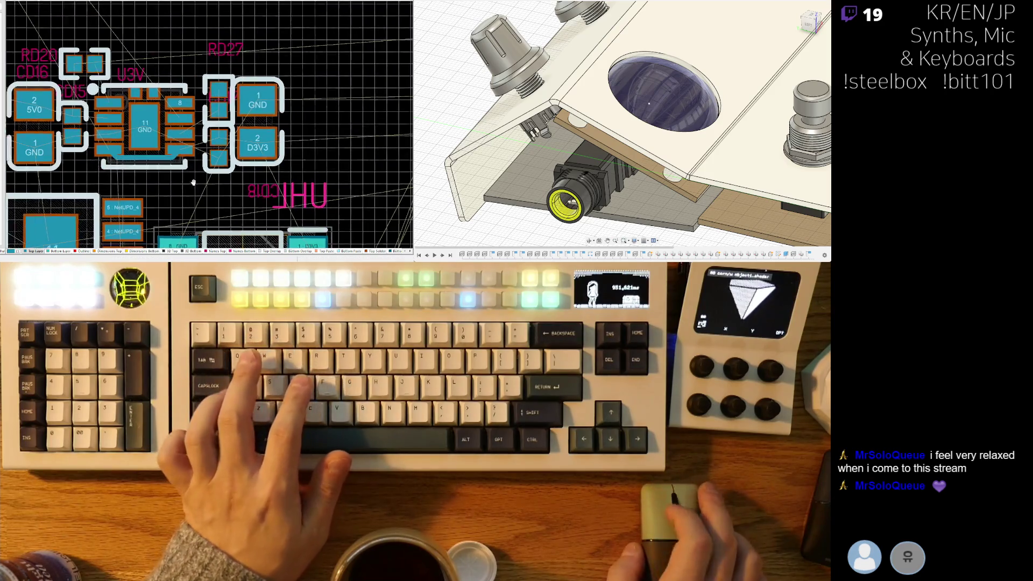
scroll(244, 146, "up", 1, "ctrl")
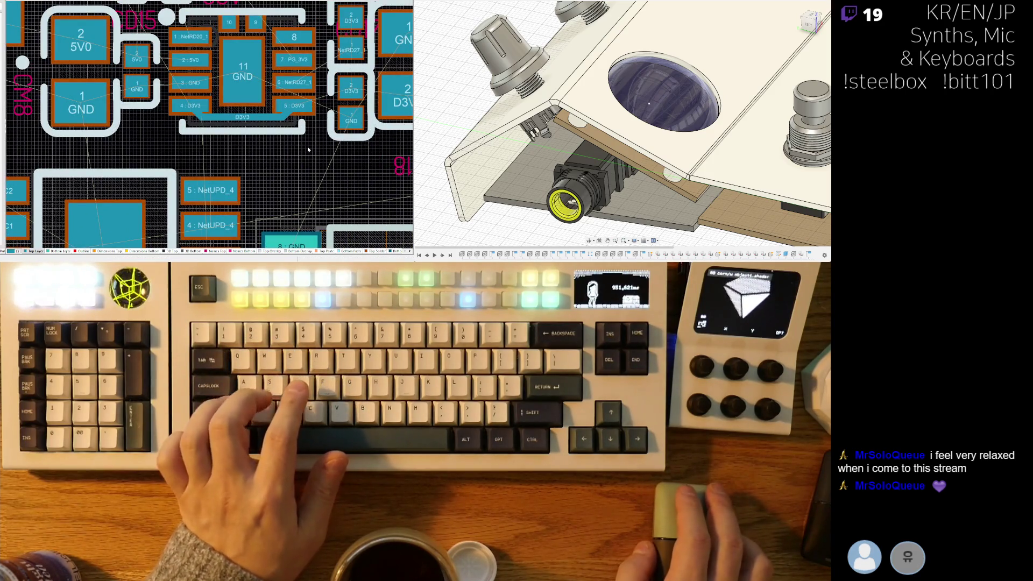
scroll(189, 152, "down", 1, "ctrl")
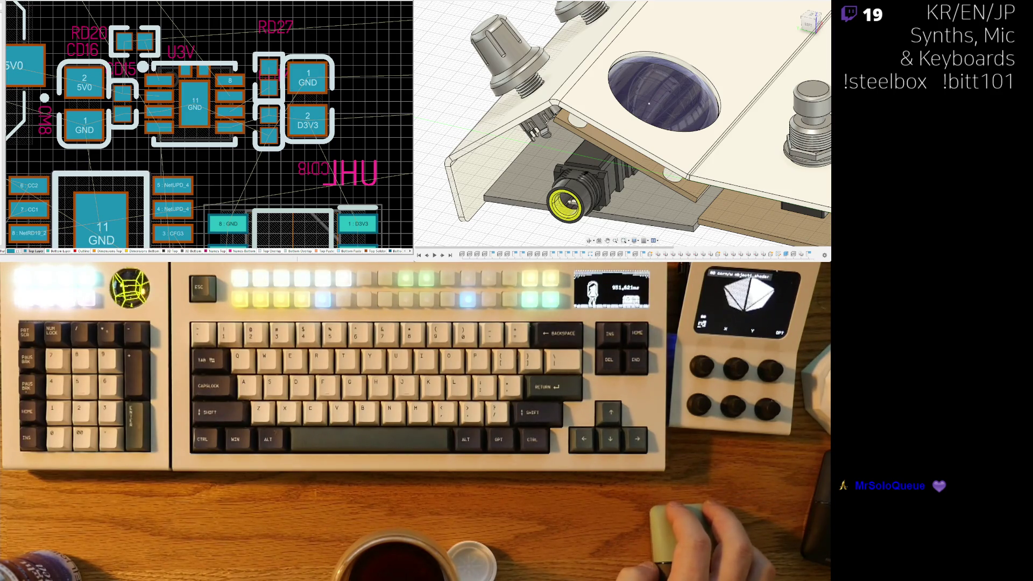
right_click_drag(148, 111, 207, 116)
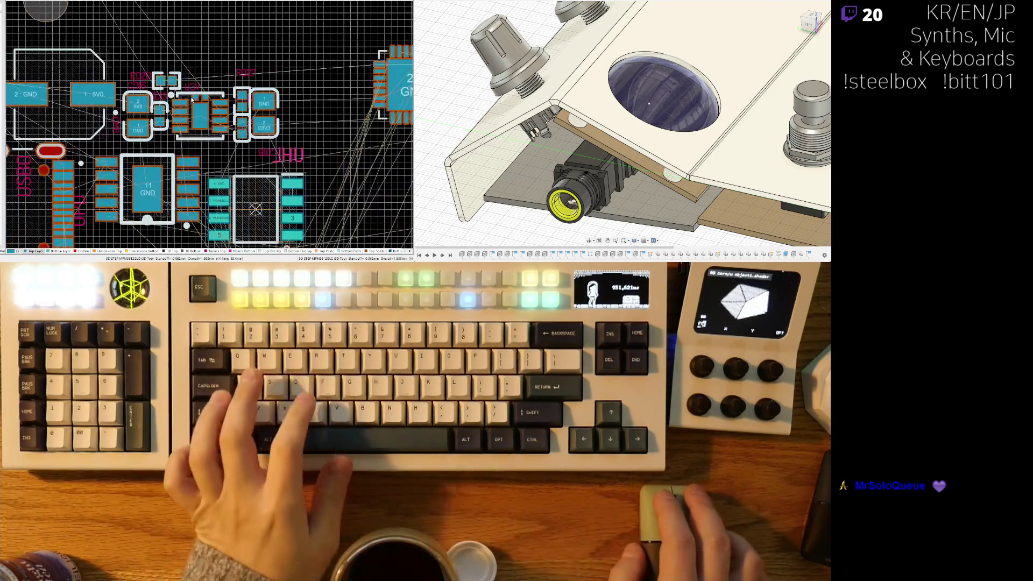
Step: Render the board in 3D view, then bring up the PCB model document in the 3D modeller
key("3")
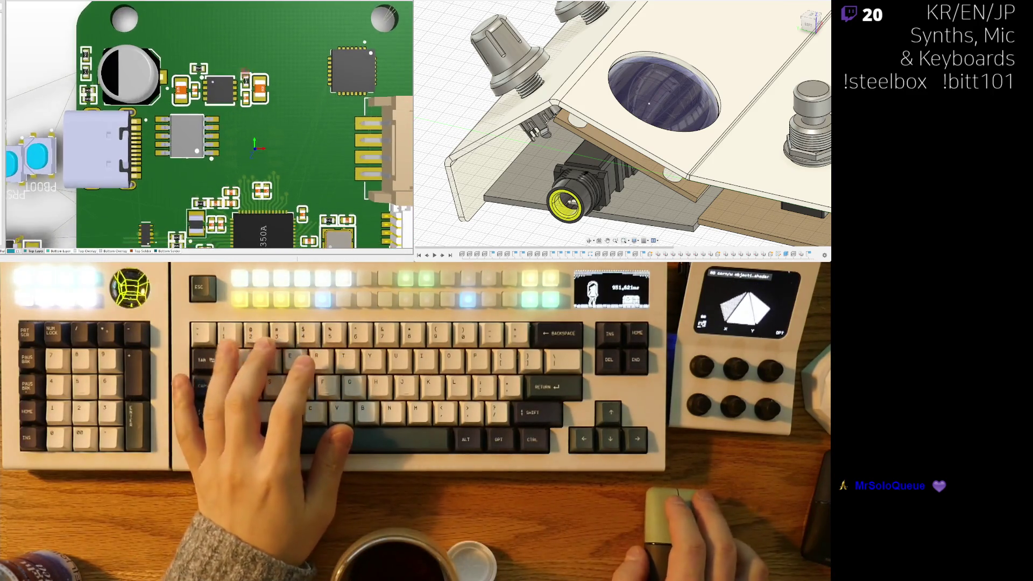
scroll(227, 131, "down", 5, "ctrl")
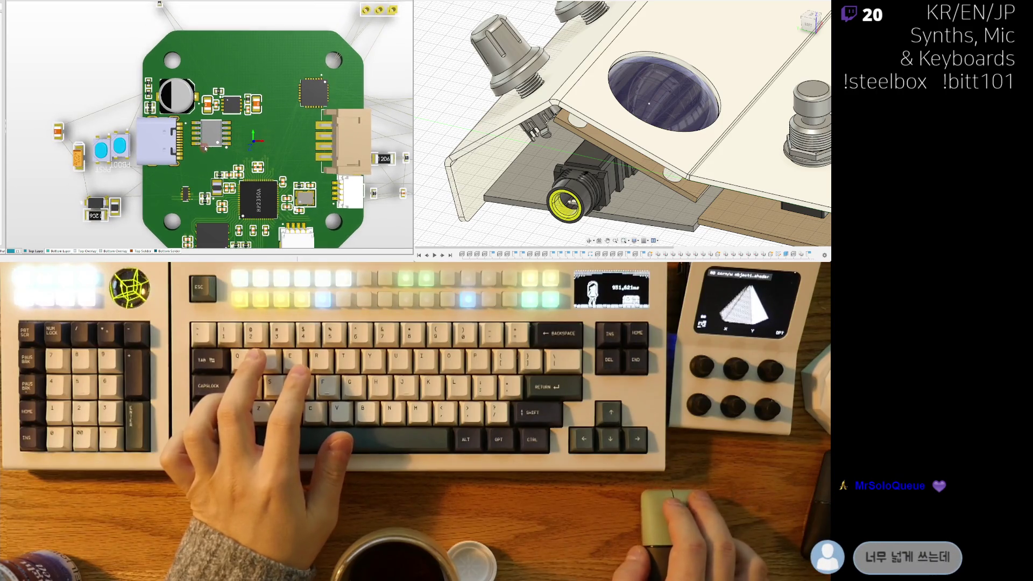
scroll(203, 150, "up", 3, "ctrl")
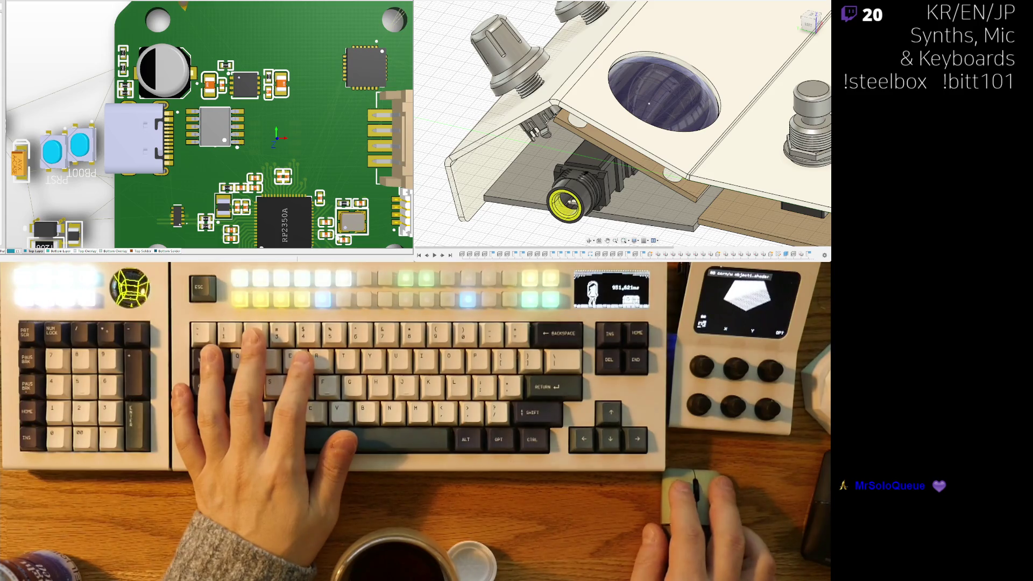
key("ctrl+Tab")
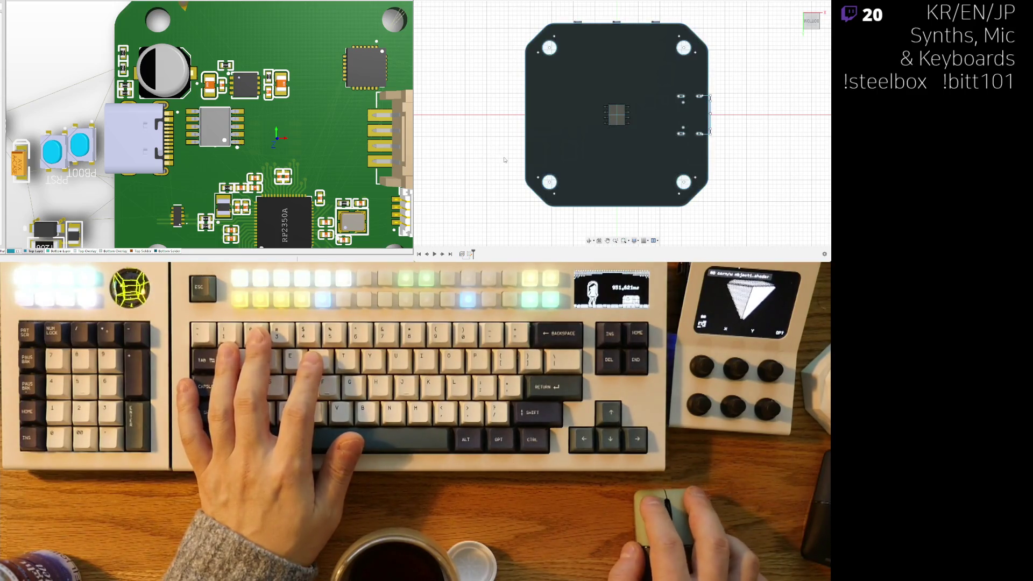
Step: Orbit, zoom and pan the PCB model to inspect its placed components
mouse_move(500, 160)
middle_mouse_down("shift")
mouse_move(543, 167)
mouse_move(670, 143)
middle_mouse_up("shift")
scroll(670, 142, "up", 5)
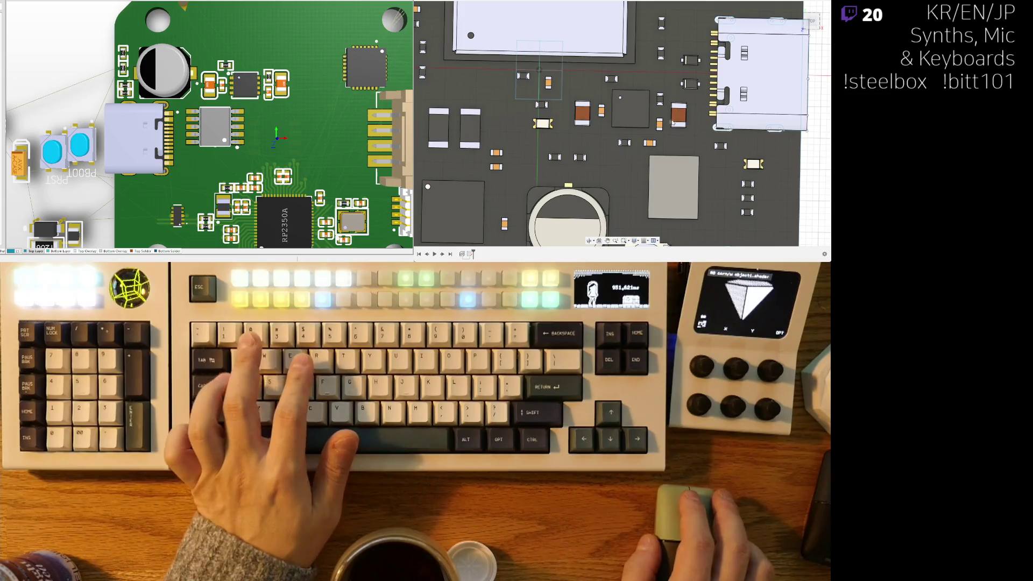
scroll(665, 134, "down", 2)
scroll(796, 158, "up", 2)
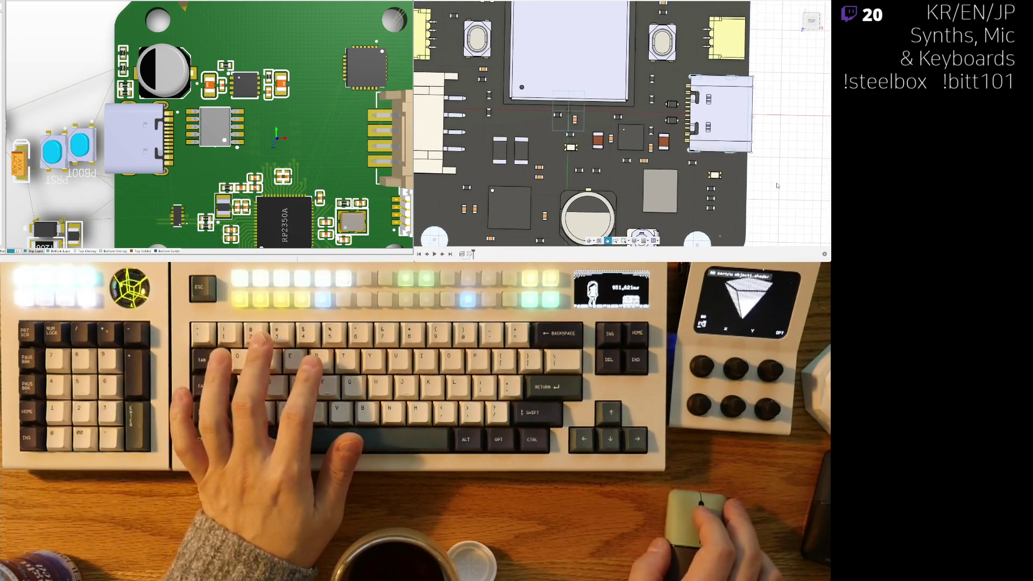
middle_click_drag(599, 144, 644, 111)
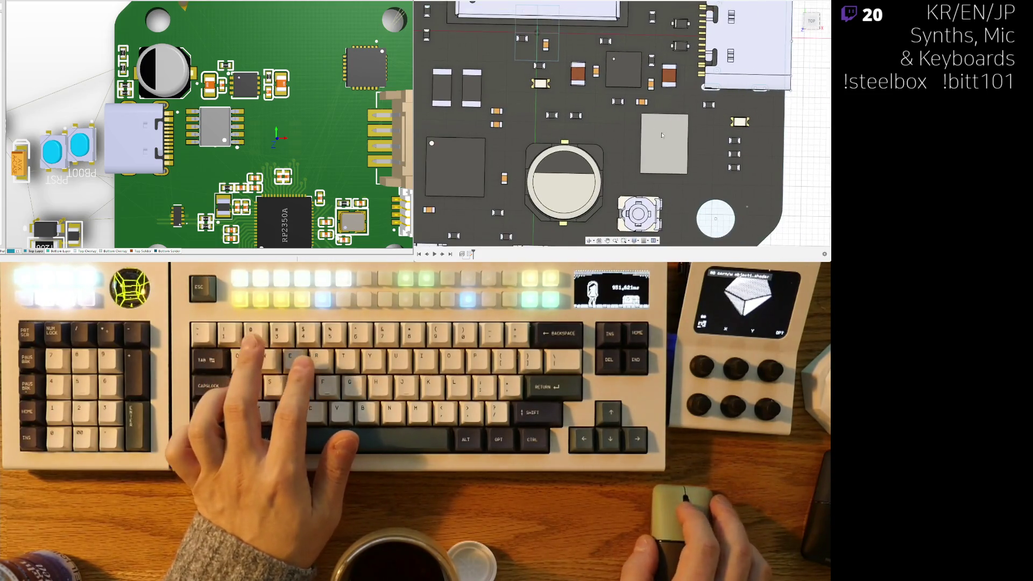
scroll(675, 145, "down", 2)
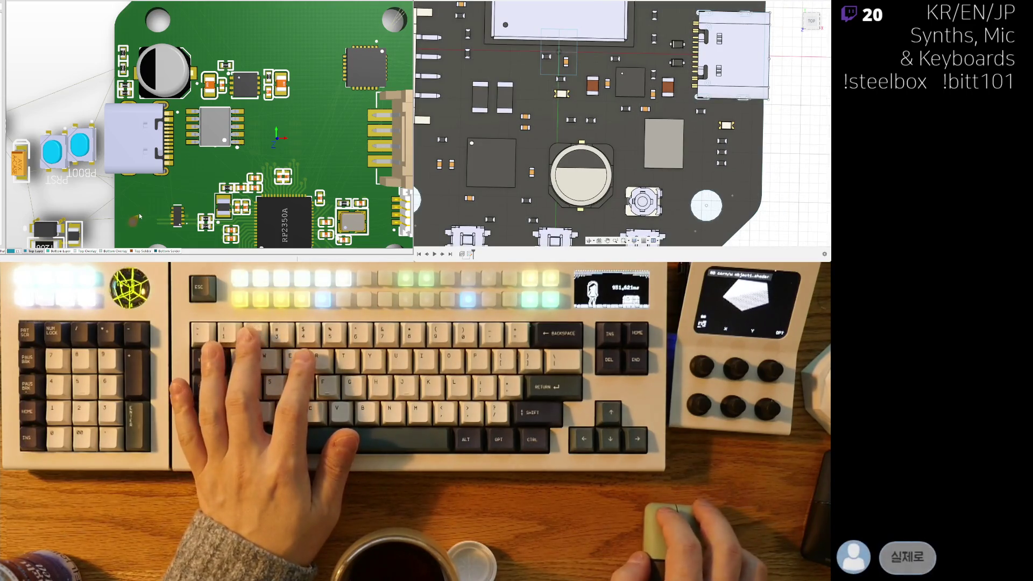
scroll(168, 148, "down", 3, "ctrl")
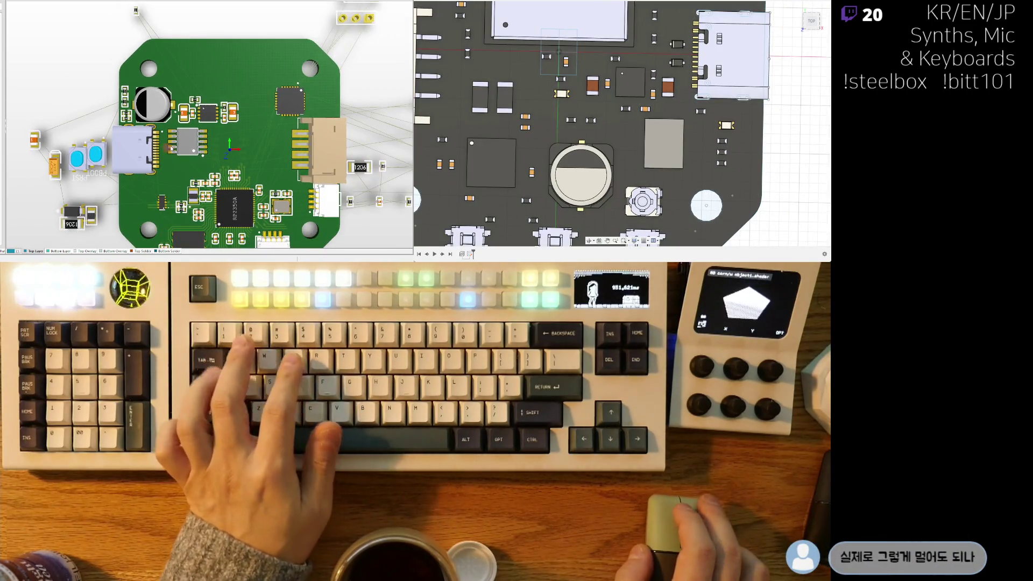
scroll(651, 134, "up", 2)
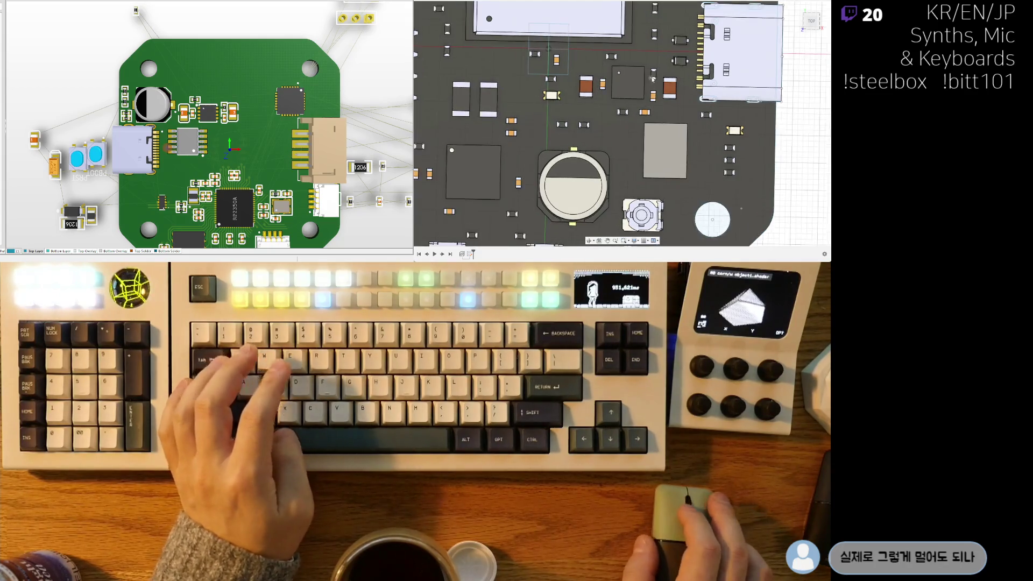
middle_click_drag(659, 195, 630, 229)
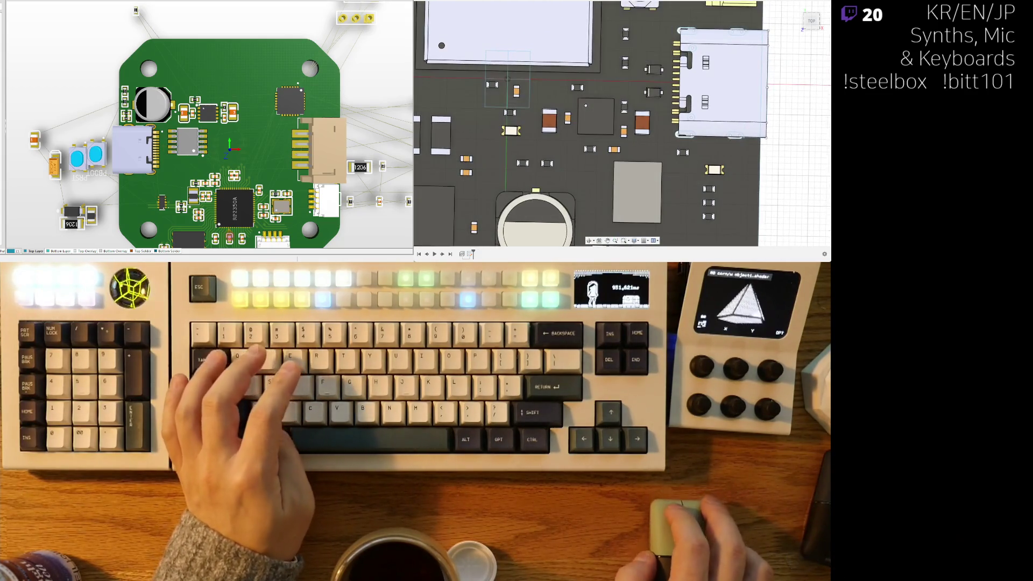
right_click_drag(219, 228, 214, 227)
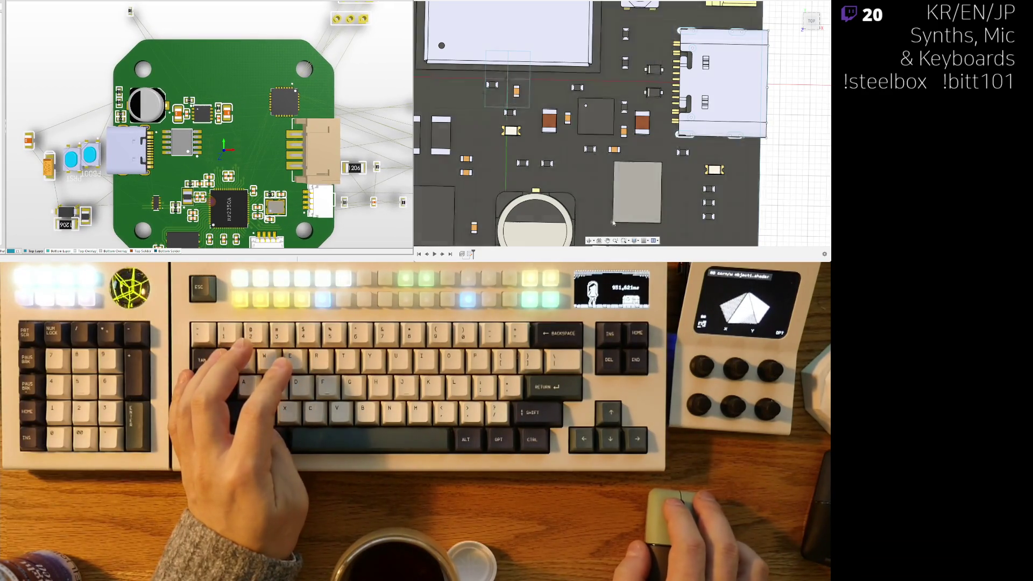
right_click_drag(134, 217, 195, 149)
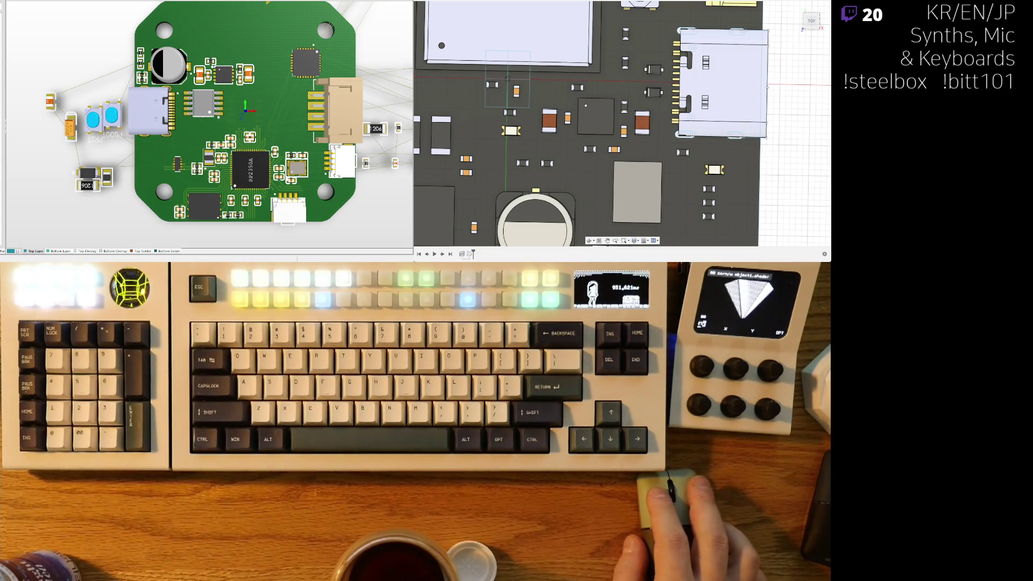
Step: Return to the ring enclosure model and pan its view left
key("ctrl+Tab")
scroll(648, 63, "up", 2)
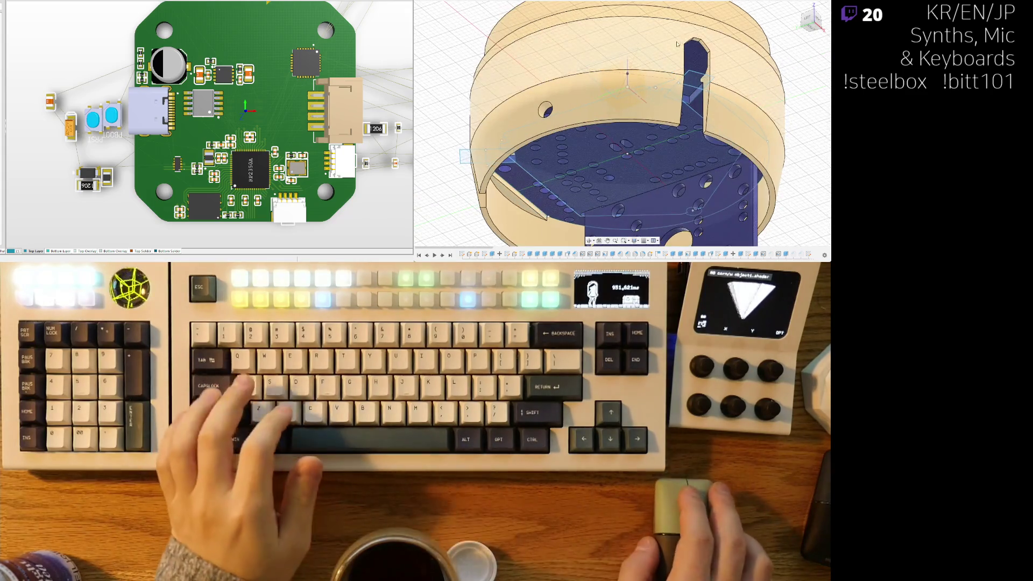
middle_click_drag(745, 223, 700, 239)
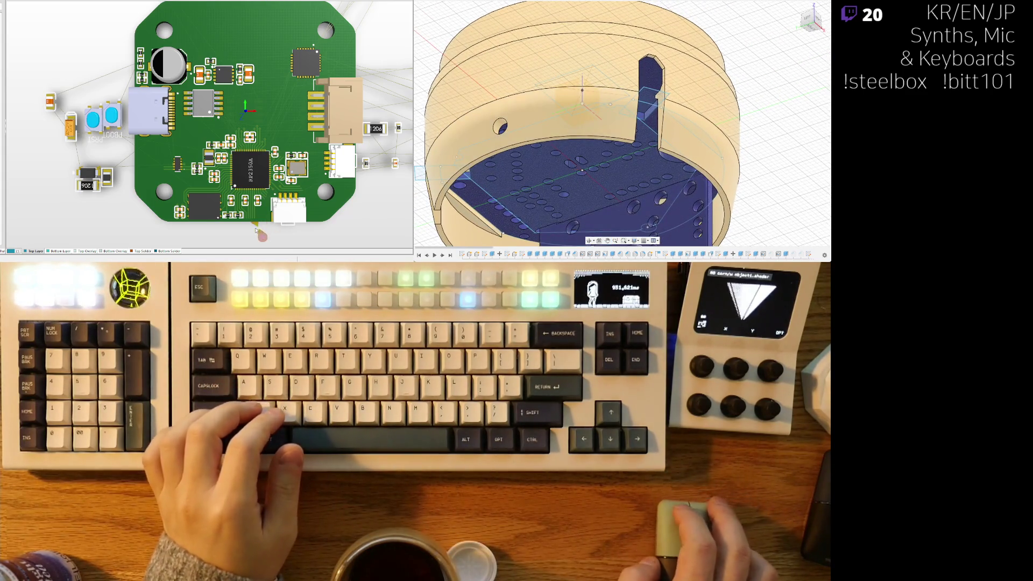
Step: Switch the board back to 2D and pan to the stray two-pad part
key("2")
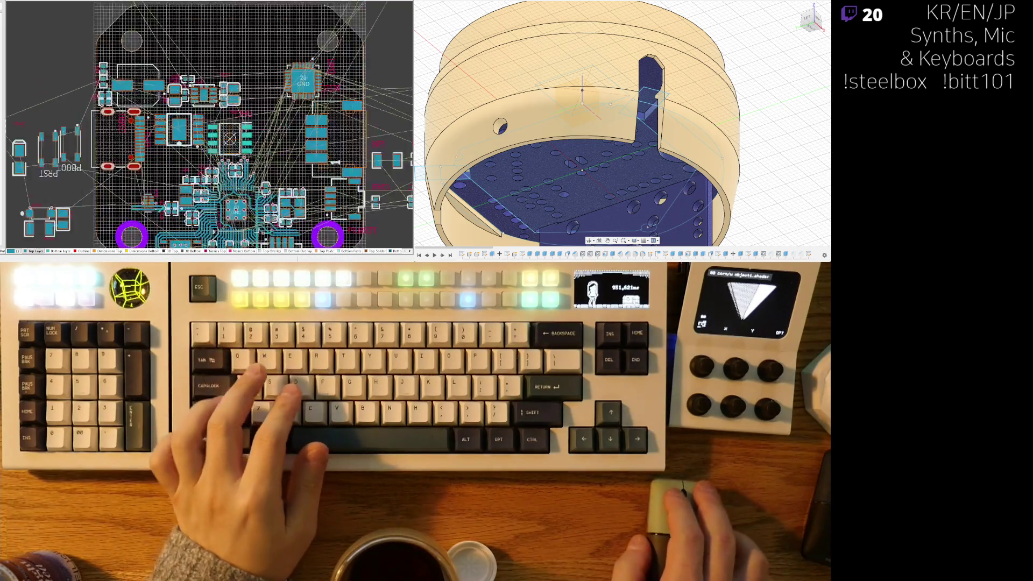
scroll(143, 150, "up", 5)
scroll(142, 149, "down", 5)
scroll(142, 150, "up", 2)
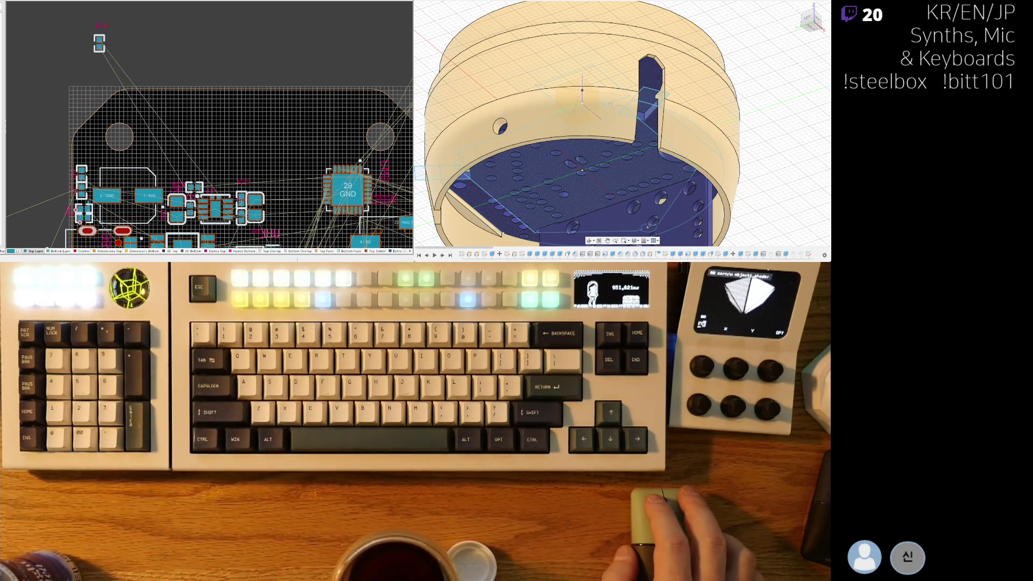
mouse_move(135, 133)
right_mouse_down()
mouse_move(132, 103)
mouse_move(126, 113)
right_mouse_up()
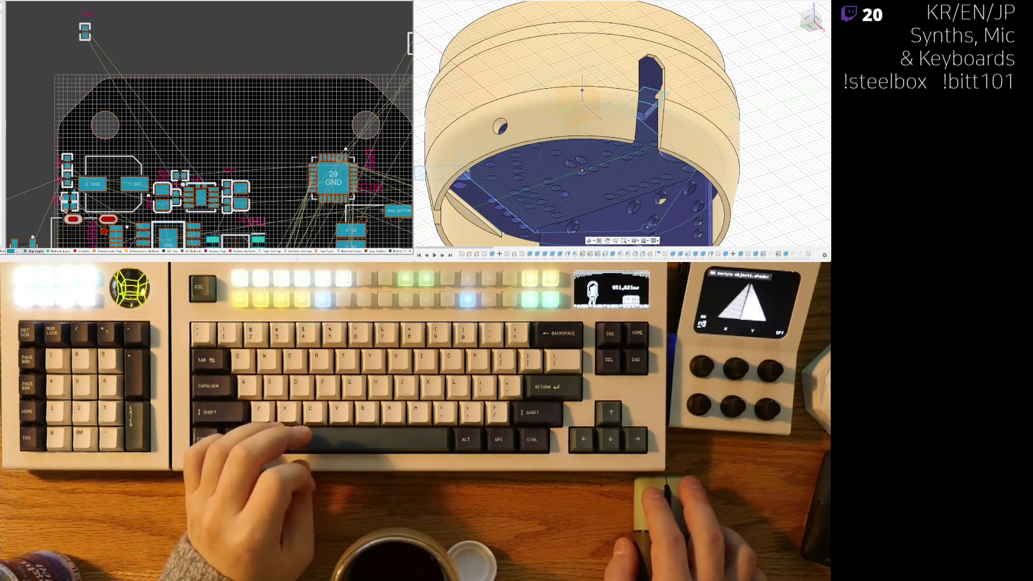
scroll(209, 135, "up", 2)
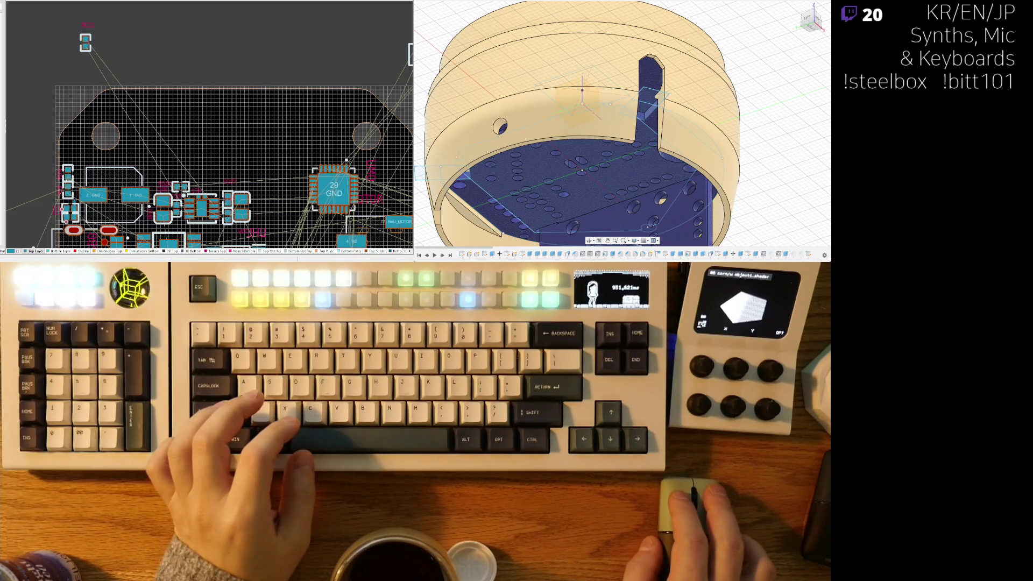
right_click_drag(93, 60, 89, 62)
Step: Drop the stray two-pad part inside the board outline and switch to the schematic sheet
left_click_drag(84, 50, 191, 119)
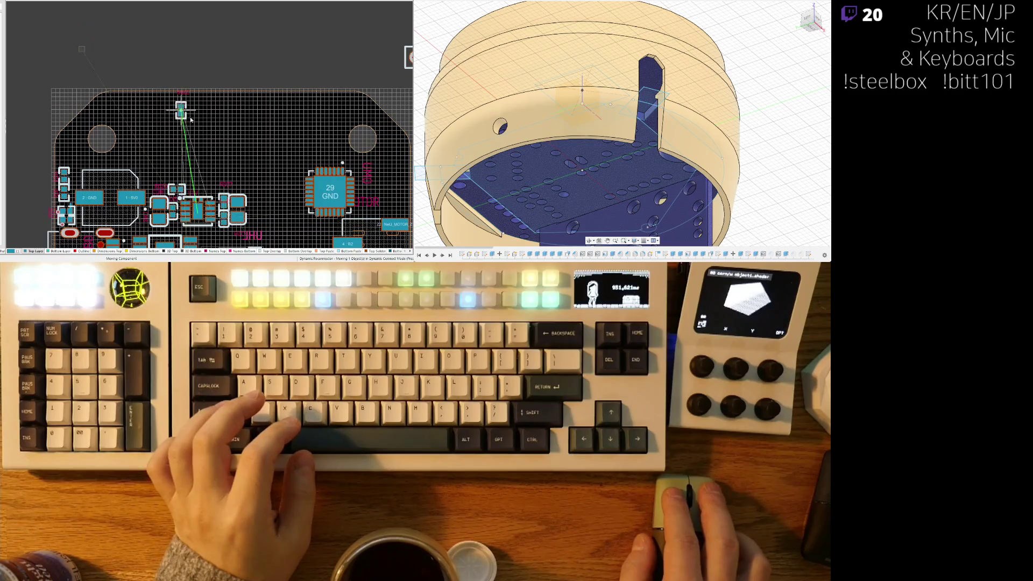
left_click_drag(214, 185, 213, 184)
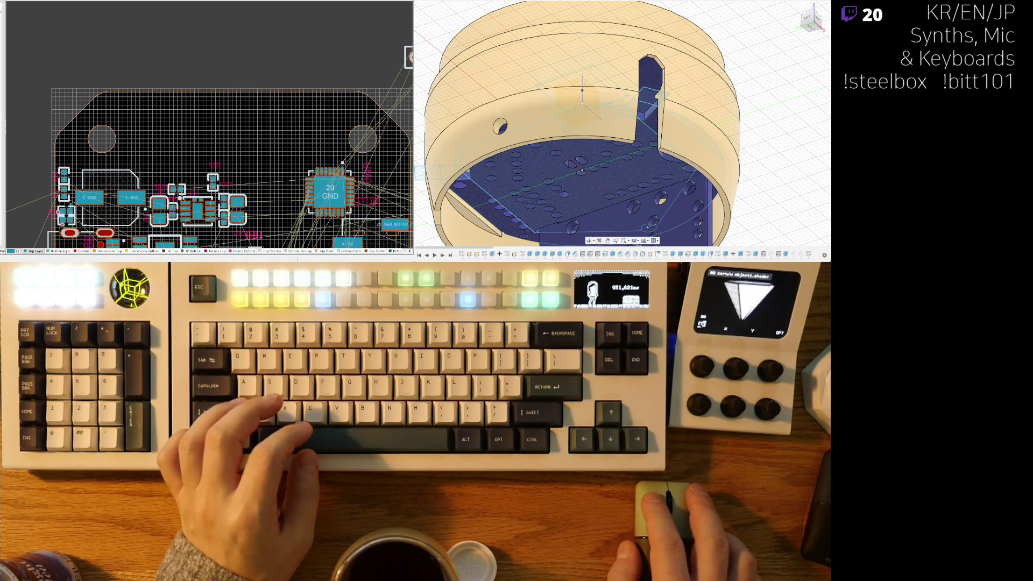
key("ctrl+Tab")
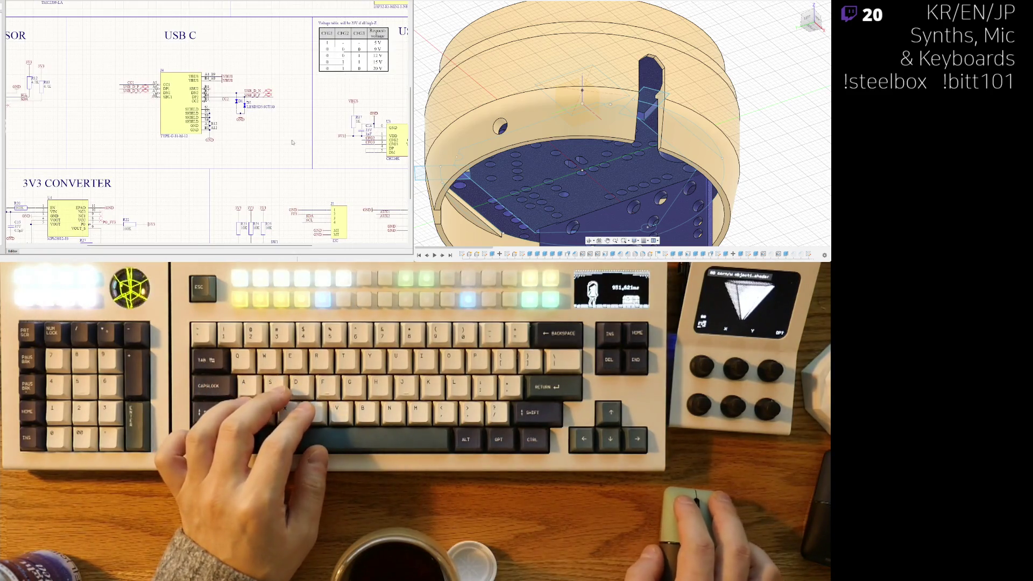
Step: Pan and zoom the schematic to the 3V3 converter section, then return to the PCB layout
right_click_drag(292, 142, 216, 124)
scroll(258, 142, "down", 3)
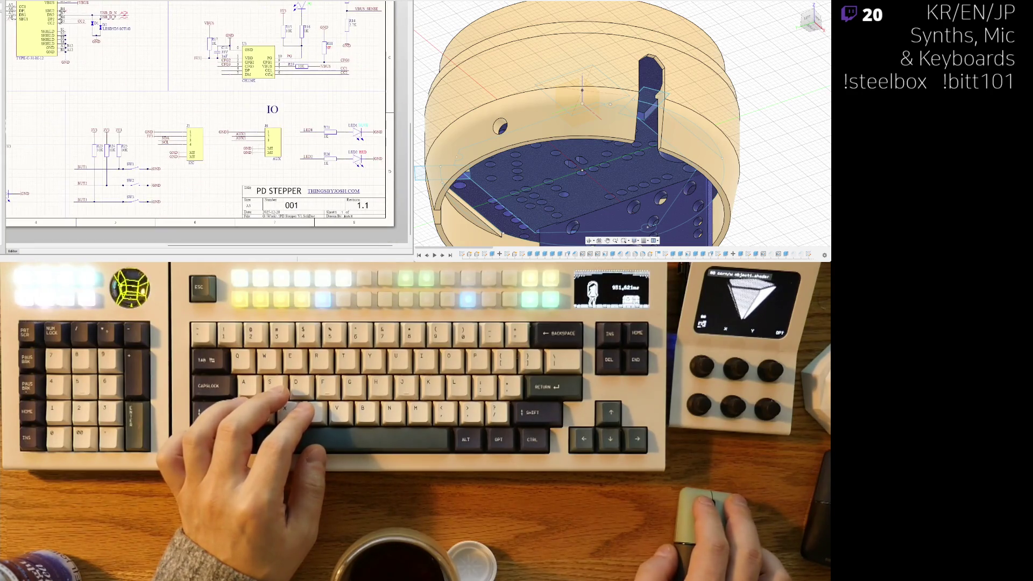
scroll(196, 149, "left", 4)
scroll(183, 116, "up", 2, "ctrl")
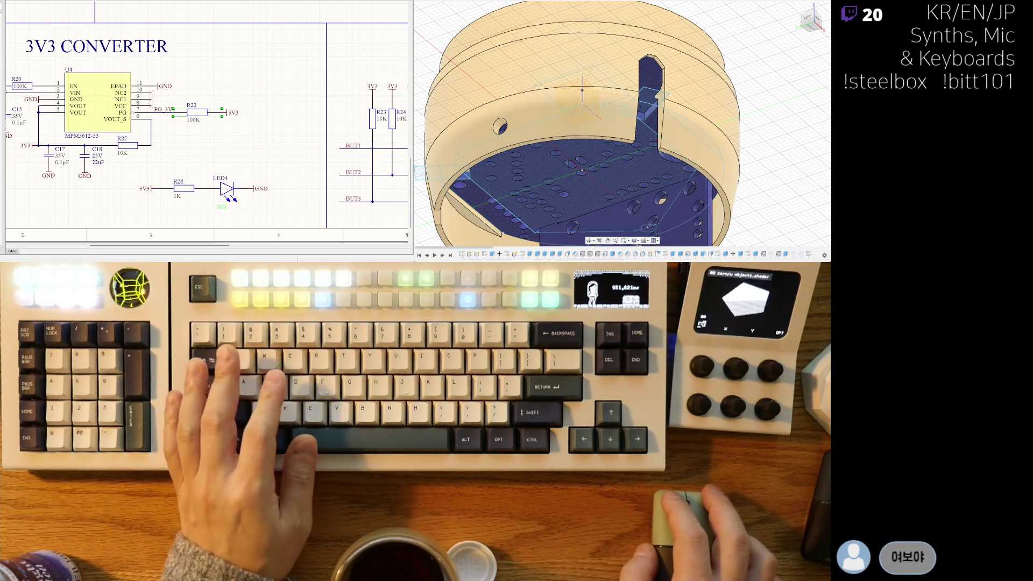
key("ctrl+Tab")
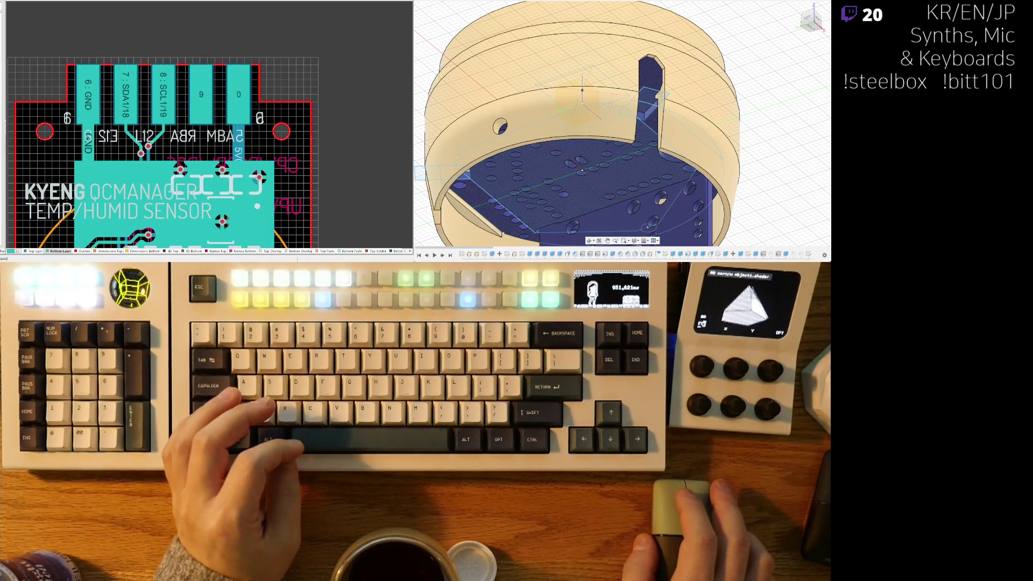
scroll(209, 125, "down", 3, "ctrl")
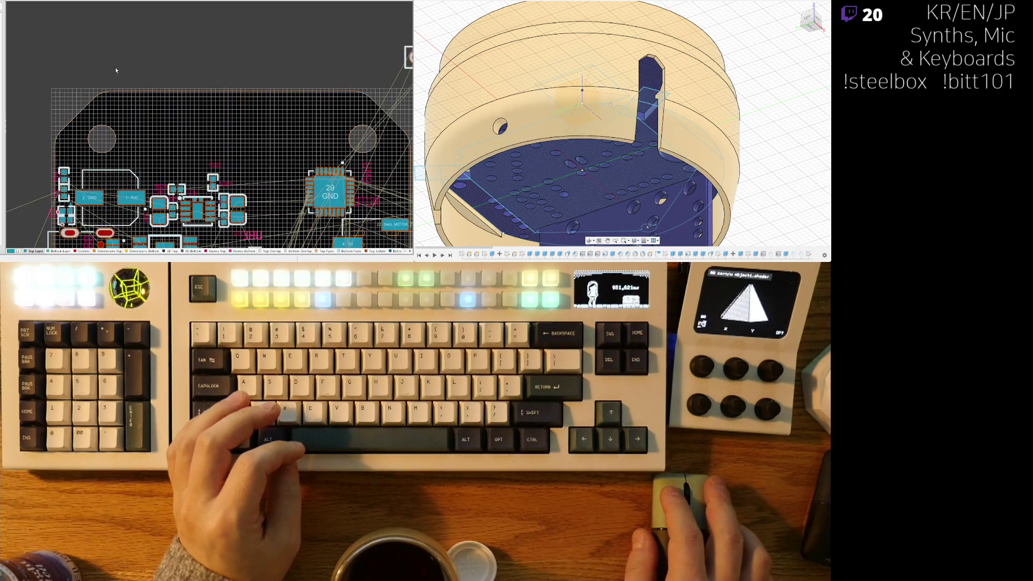
scroll(209, 124, "up", 5, "ctrl")
scroll(206, 39, "up", 3, "ctrl")
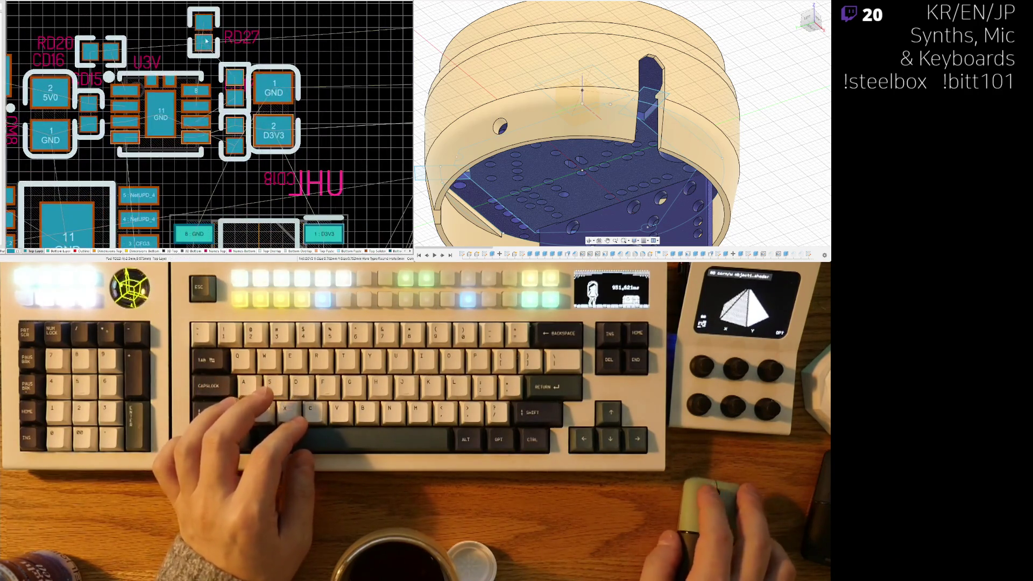
mouse_move(207, 41)
left_mouse_down()
mouse_move(196, 38)
mouse_move(193, 60)
left_mouse_up()
key("space")
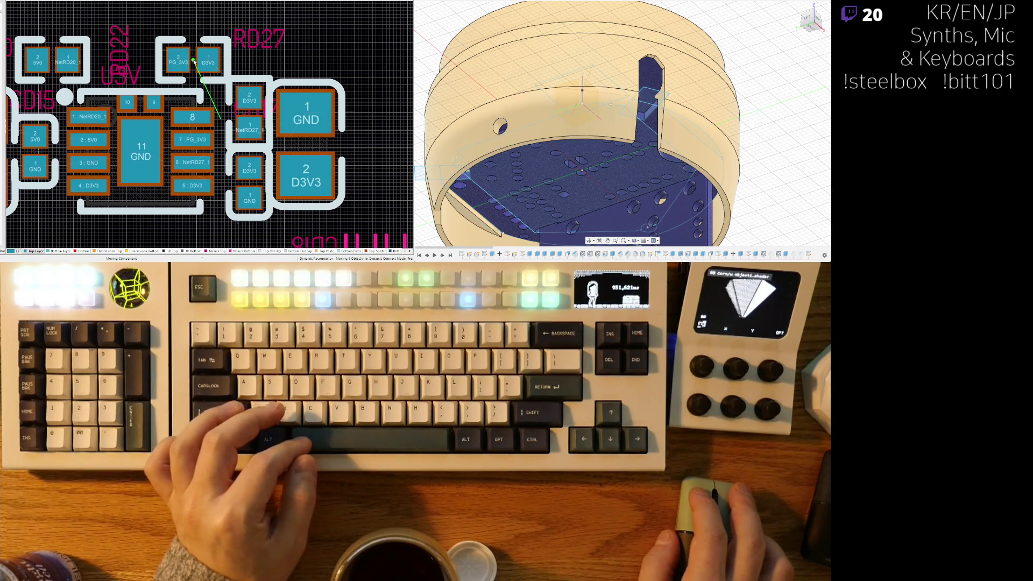
mouse_move(194, 61)
left_mouse_down()
mouse_move(214, 61)
mouse_move(186, 62)
left_mouse_up()
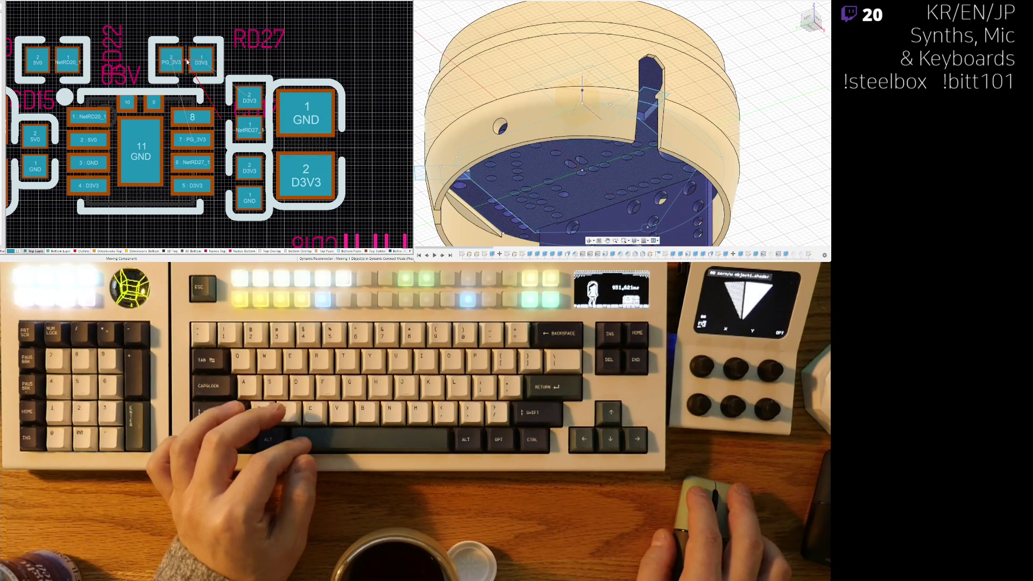
mouse_move(187, 62)
left_mouse_down()
mouse_move(240, 61)
mouse_move(222, 62)
left_mouse_up()
left_click_drag(250, 193, 249, 188)
left_click_drag(305, 146, 309, 147)
scroll(228, 109, "down", 3, "ctrl")
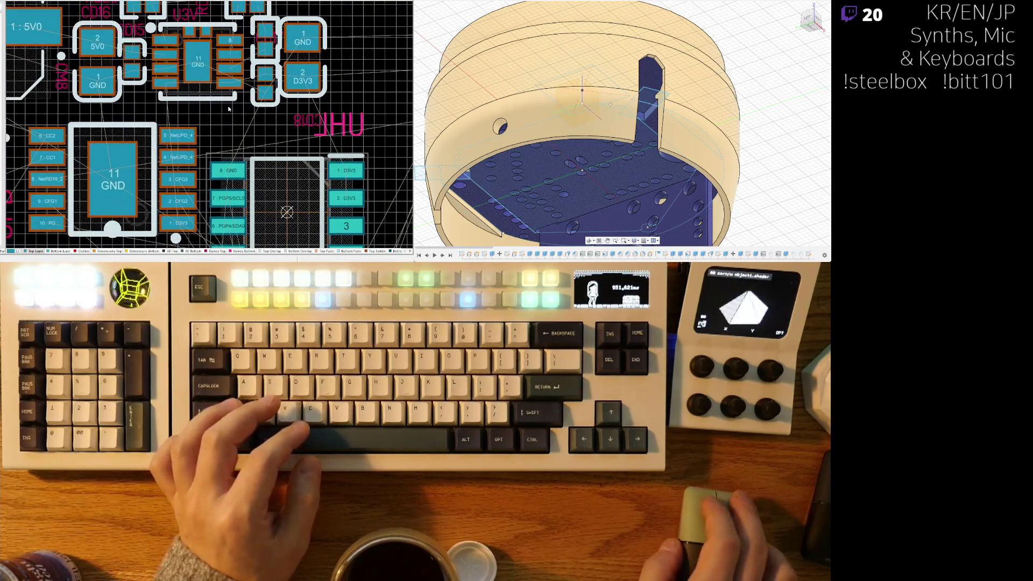
scroll(214, 146, "down", 1)
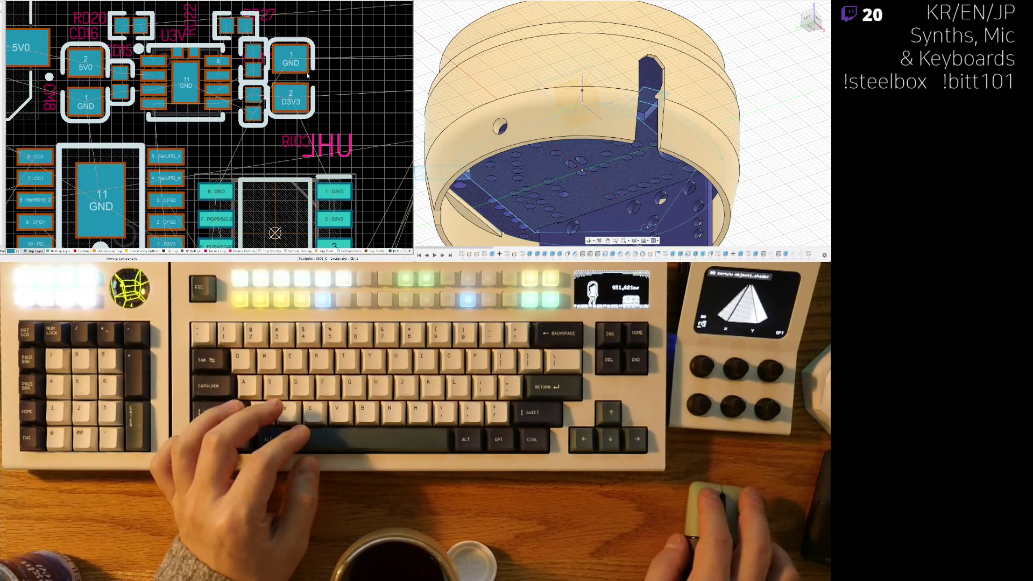
scroll(197, 113, "right", 1, "shift")
scroll(197, 113, "down", 2, "ctrl")
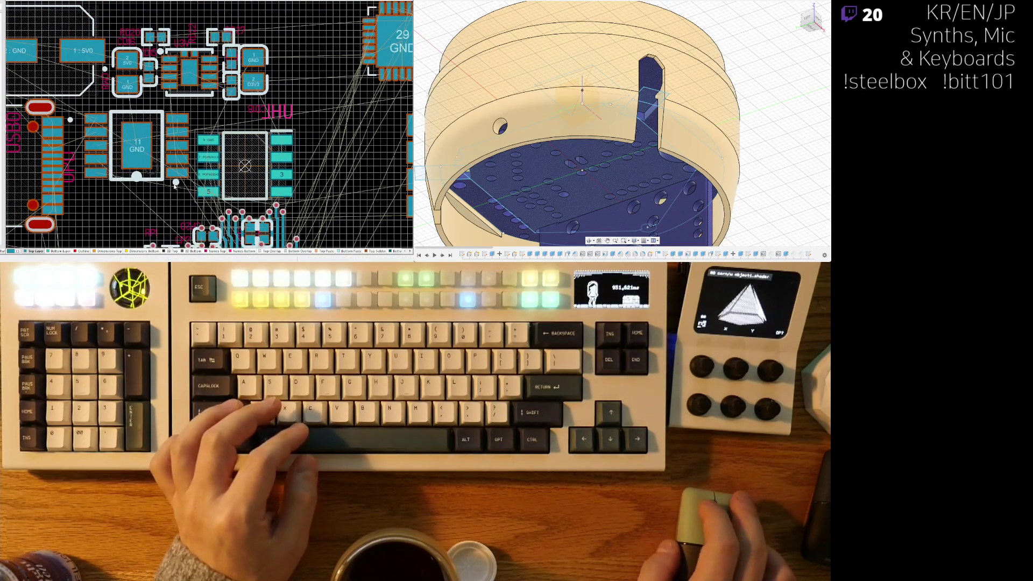
scroll(149, 196, "down", 3, "ctrl")
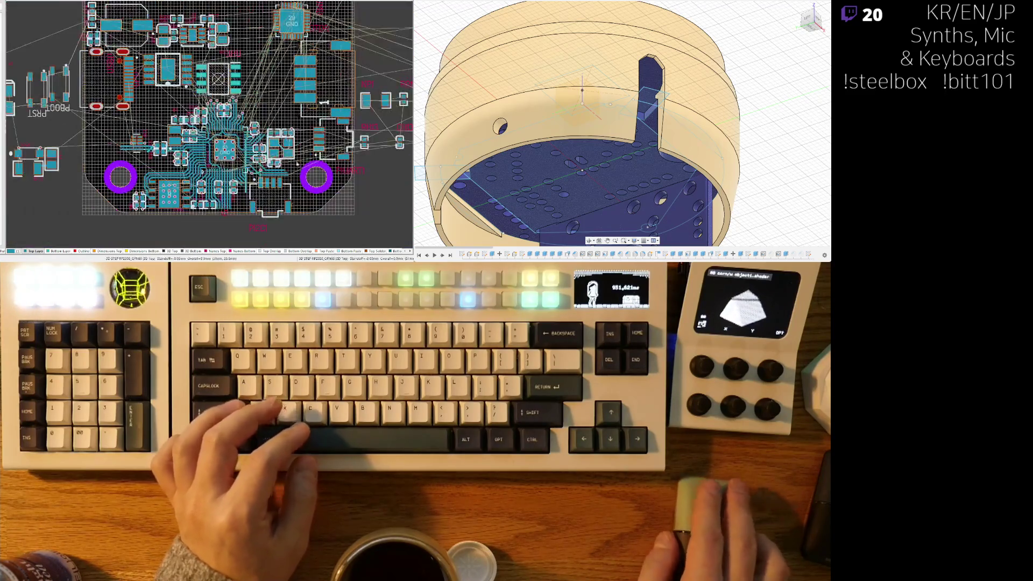
Step: Carry the loose 0402 resistor RD22 onto the board and drop it just below the regulator
scroll(265, 152, "up", 1, "ctrl")
scroll(242, 161, "right", 3, "shift")
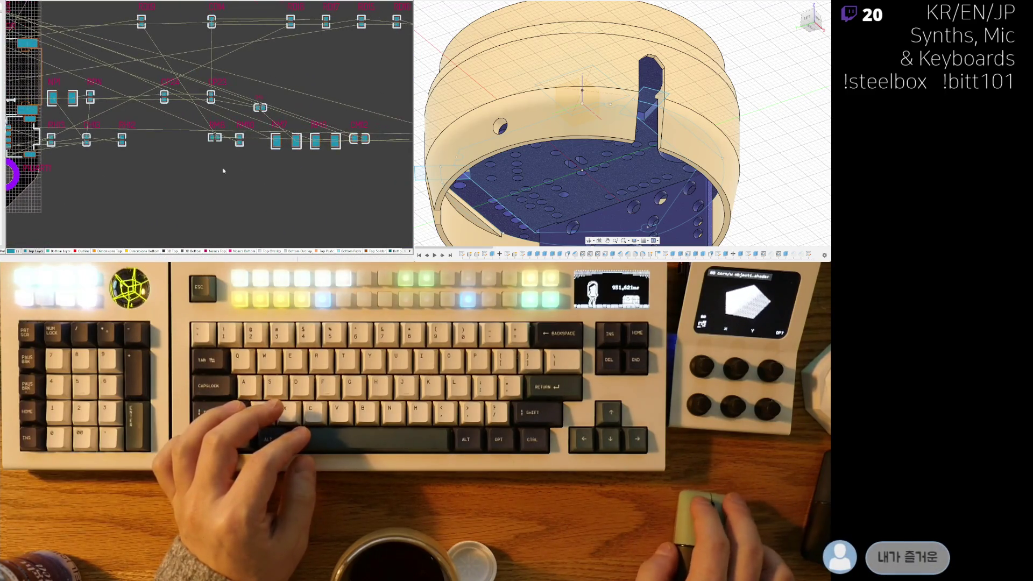
scroll(216, 175, "up", 1)
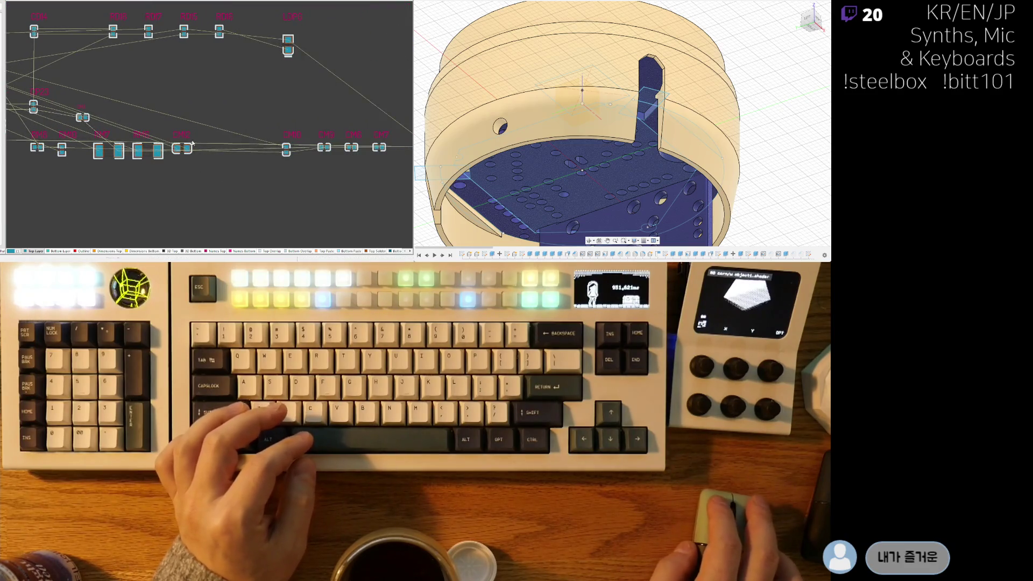
right_click_drag(145, 130, 270, 158)
left_click_drag(277, 59, 252, 79)
mouse_move(32, 80)
left_mouse_down()
mouse_move(16, 99)
mouse_move(71, 115)
left_mouse_up()
scroll(81, 113, "up", 5, "ctrl")
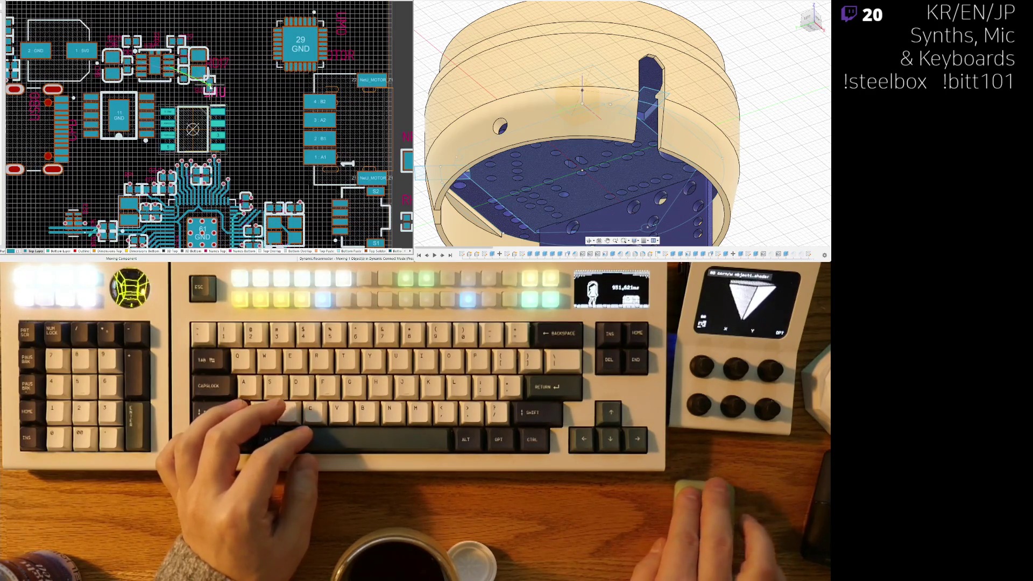
scroll(205, 88, "up", 2, "ctrl")
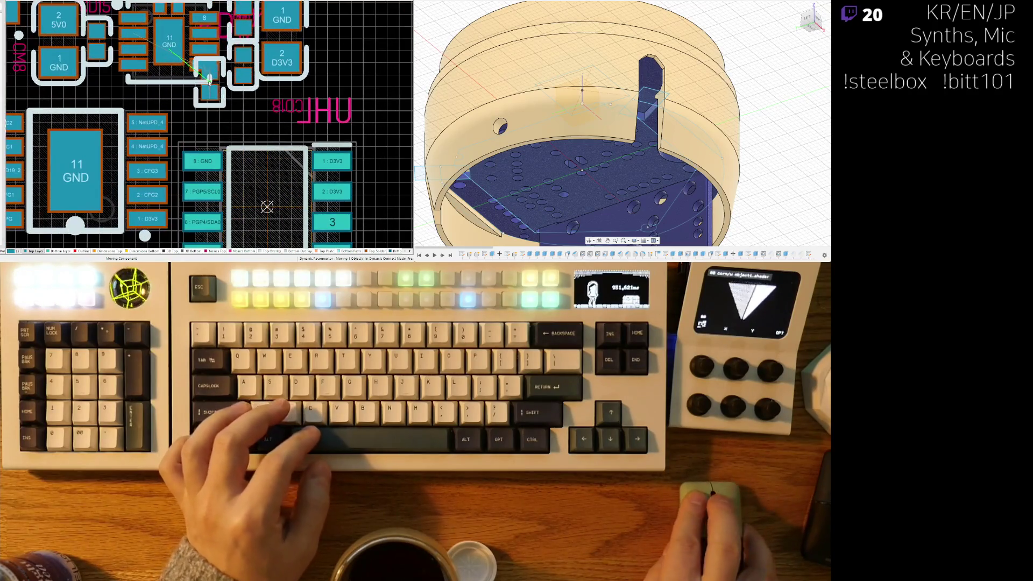
scroll(192, 98, "up", 1, "ctrl")
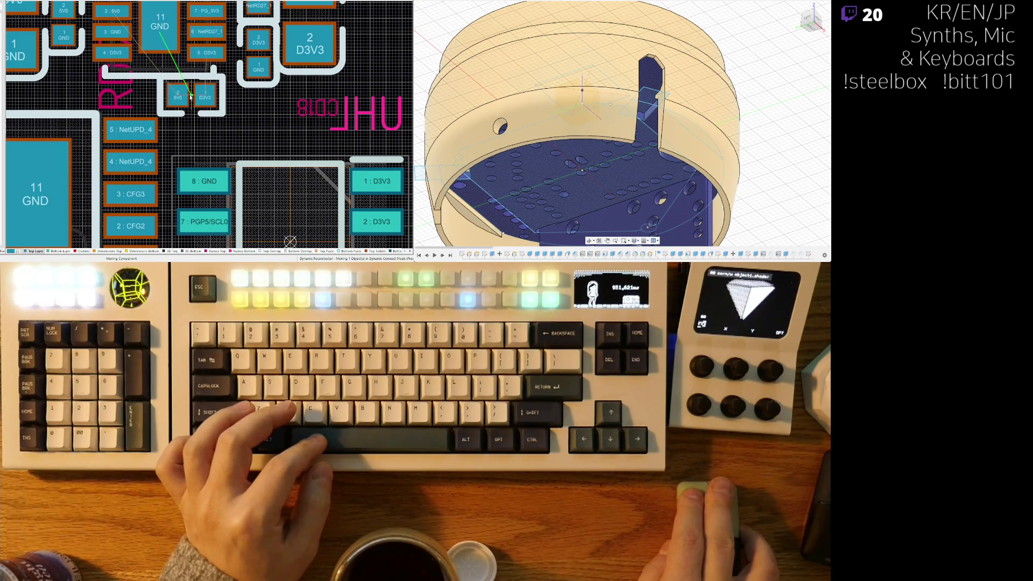
scroll(262, 109, "down", 3, "ctrl")
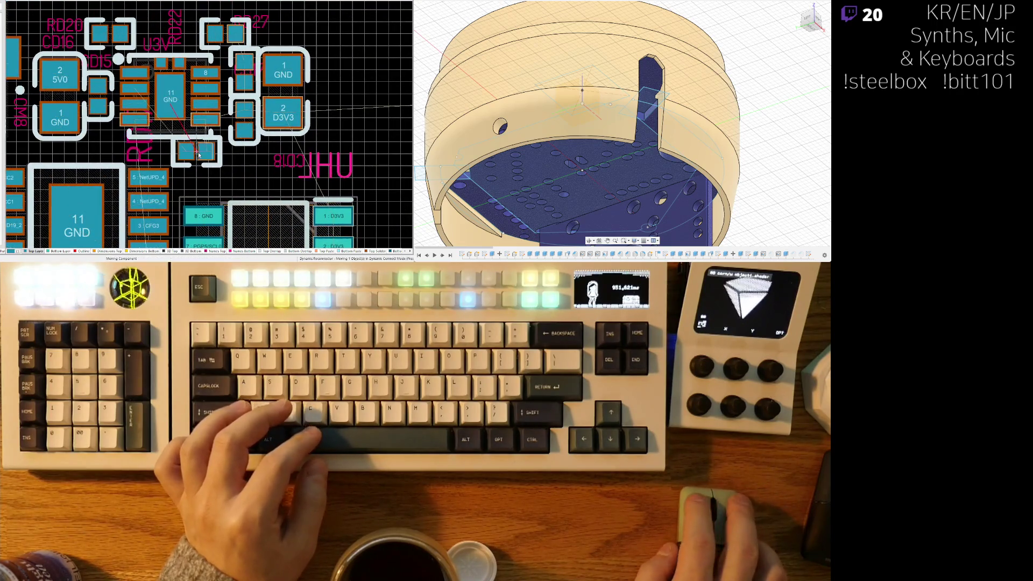
left_click(203, 157)
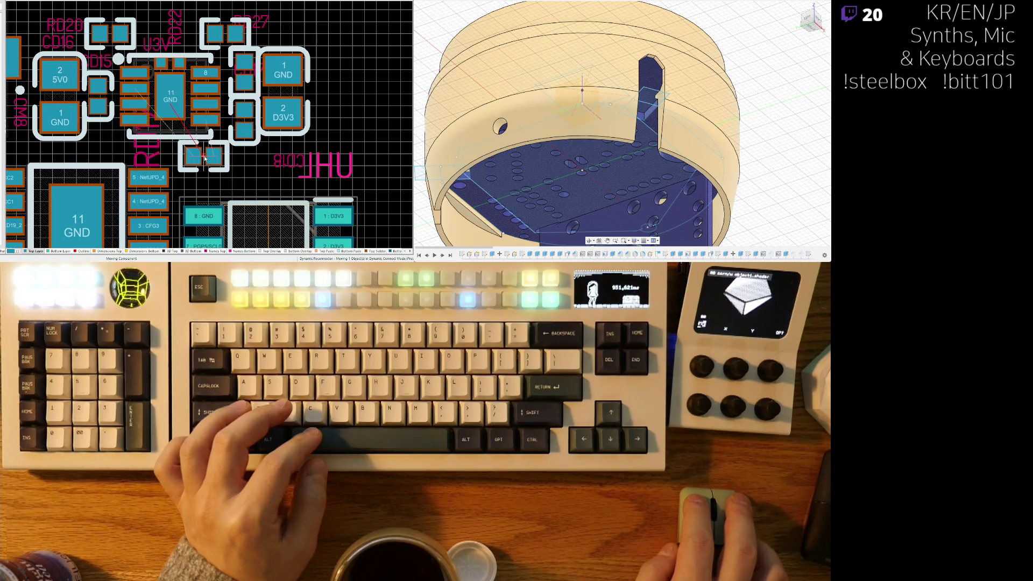
Step: Nudge the neighbouring lower two-pad resistor slightly down and left
mouse_move(226, 30)
left_mouse_down()
mouse_move(226, 39)
mouse_move(107, 38)
left_mouse_up()
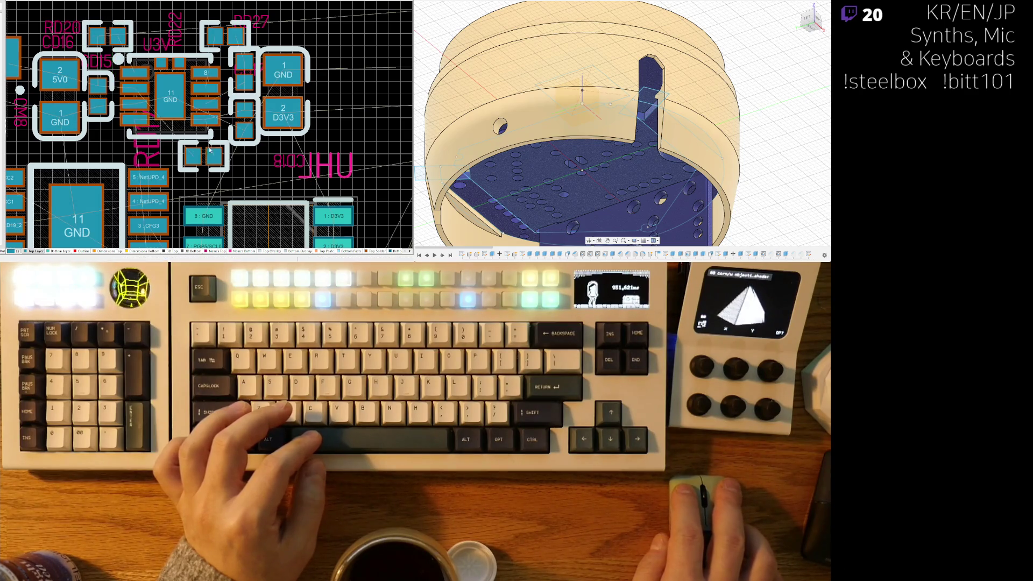
left_click_drag(203, 157, 205, 159)
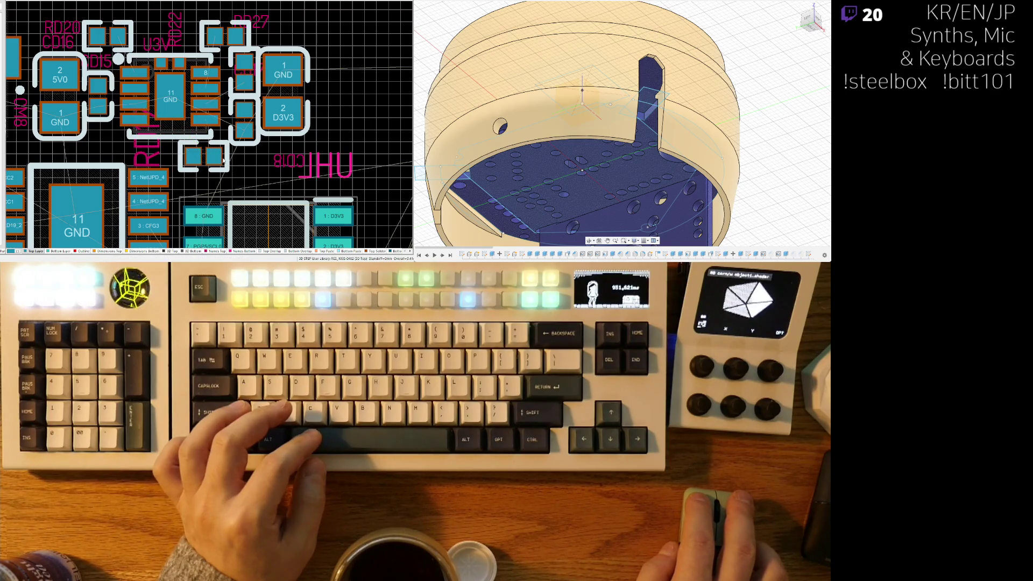
scroll(224, 161, "down", 3, "ctrl")
scroll(215, 83, "up", 3, "ctrl")
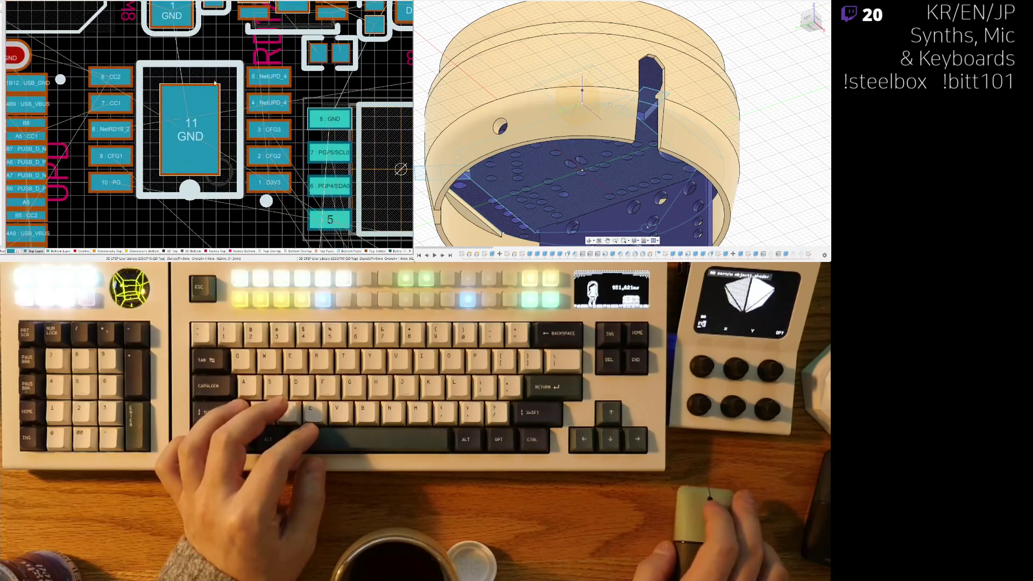
Step: Shift the 11-GND chip slightly left and pan to the board's upper area
mouse_move(215, 82)
left_mouse_down()
mouse_move(178, 131)
mouse_move(193, 132)
left_mouse_up()
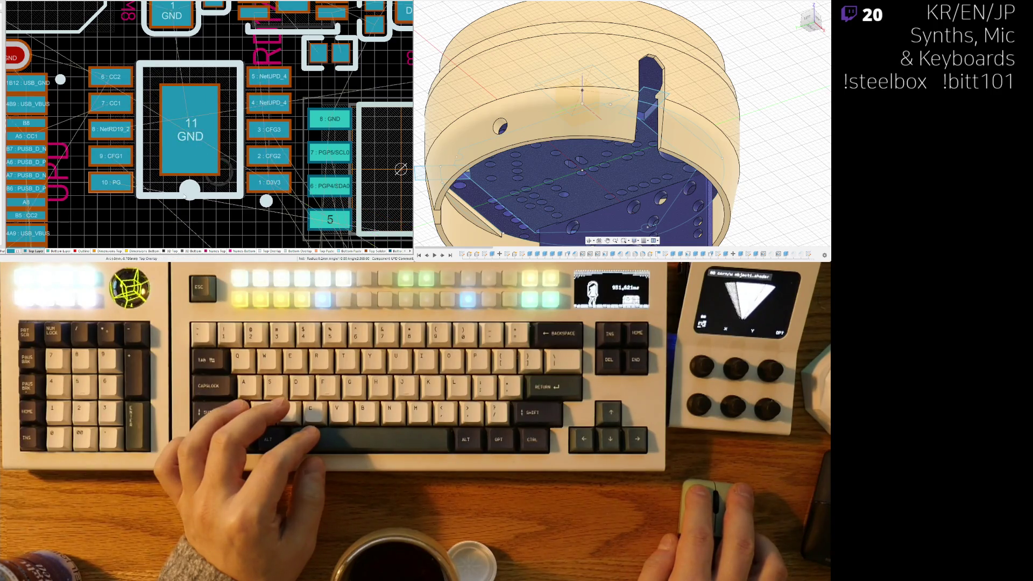
scroll(162, 140, "down", 2, "ctrl")
right_click_drag(141, 186, 148, 227)
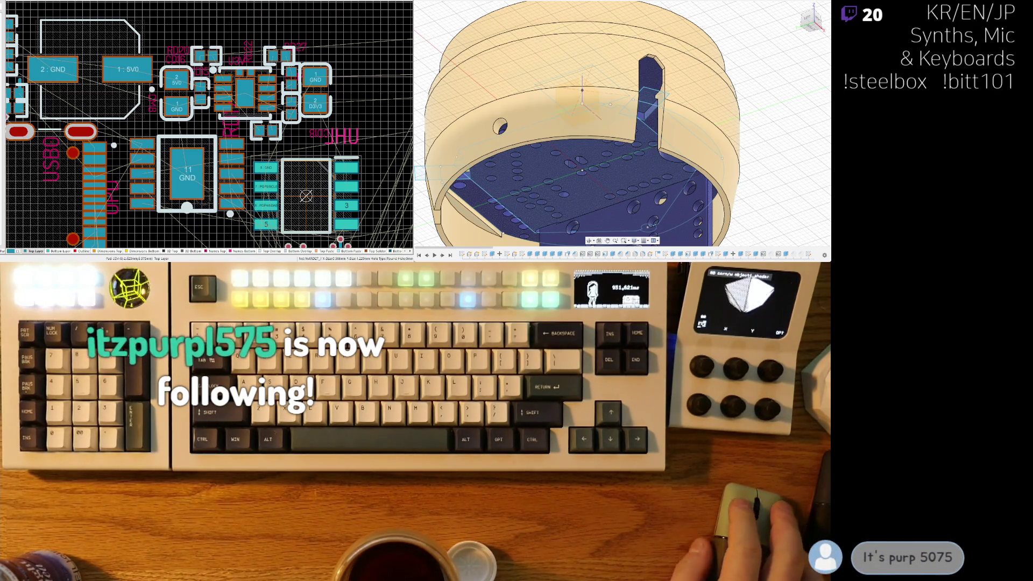
mouse_move(164, 182)
right_mouse_down()
mouse_move(155, 142)
mouse_move(132, 121)
right_mouse_up()
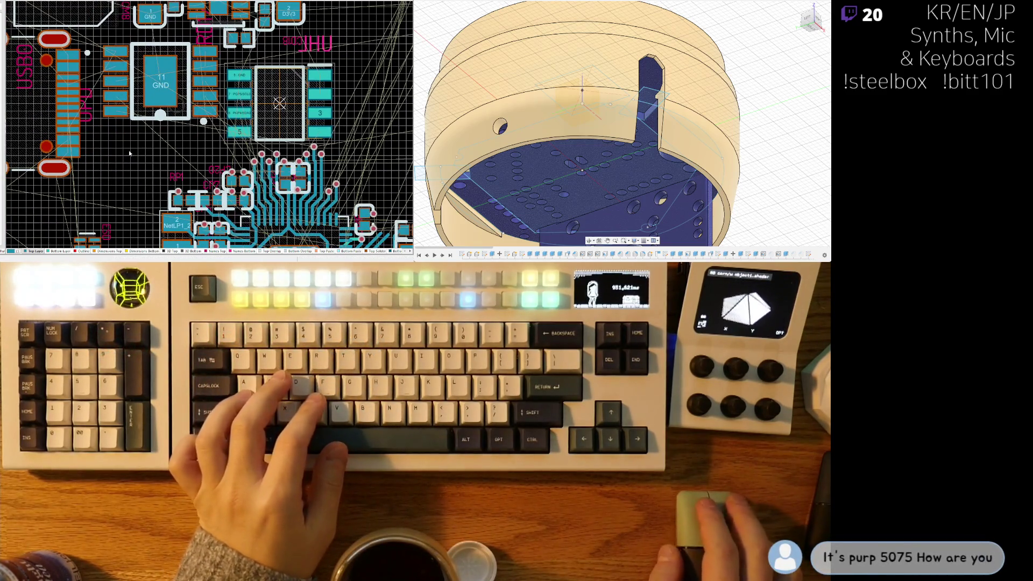
scroll(129, 153, "down", 3, "ctrl")
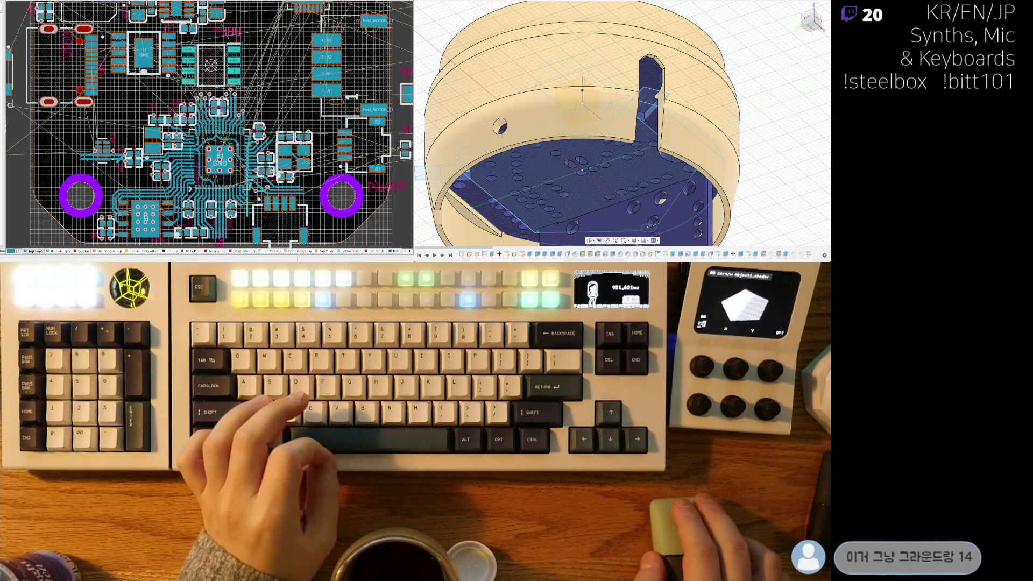
right_click_drag(193, 99, 205, 171)
scroll(206, 172, "up", 5, "ctrl")
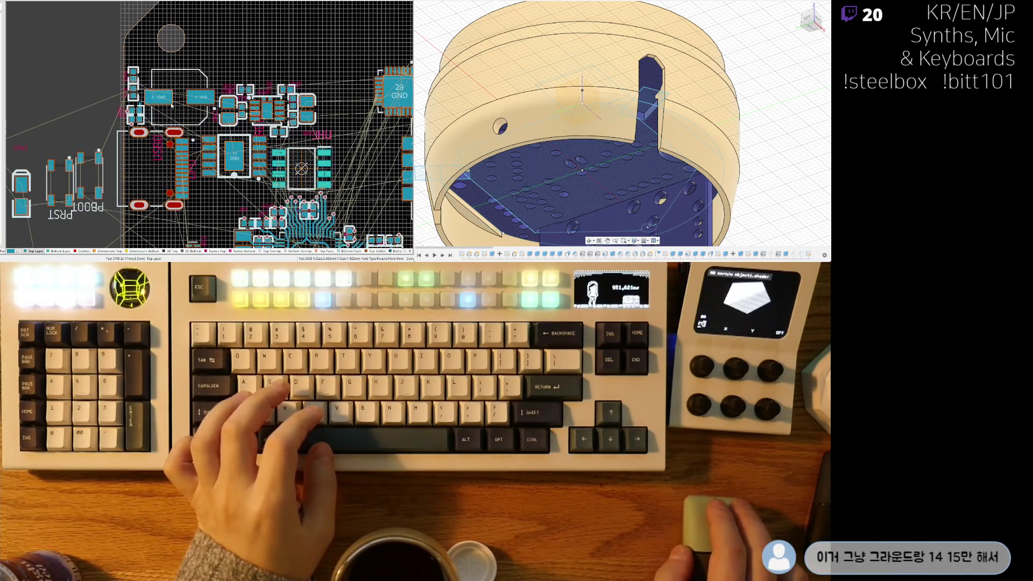
Step: Stand the 5V0/GND capacitor upright and flip it so its GND pad is on top
key("space")
mouse_move(184, 104)
left_mouse_down()
mouse_move(203, 81)
mouse_move(194, 80)
mouse_move(213, 93)
mouse_move(207, 80)
left_mouse_up()
key("space")
key("space")
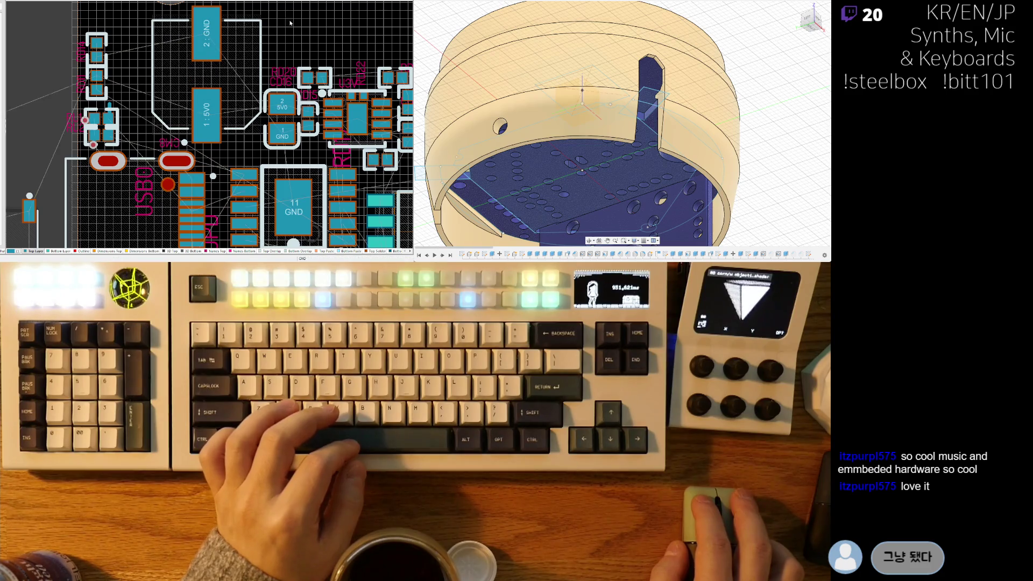
Step: Rotate RD14 90° so its pads sit side by side and place it near the 5V0 pad
scroll(271, 83, "up", 2)
scroll(156, 128, "up", 3, "ctrl")
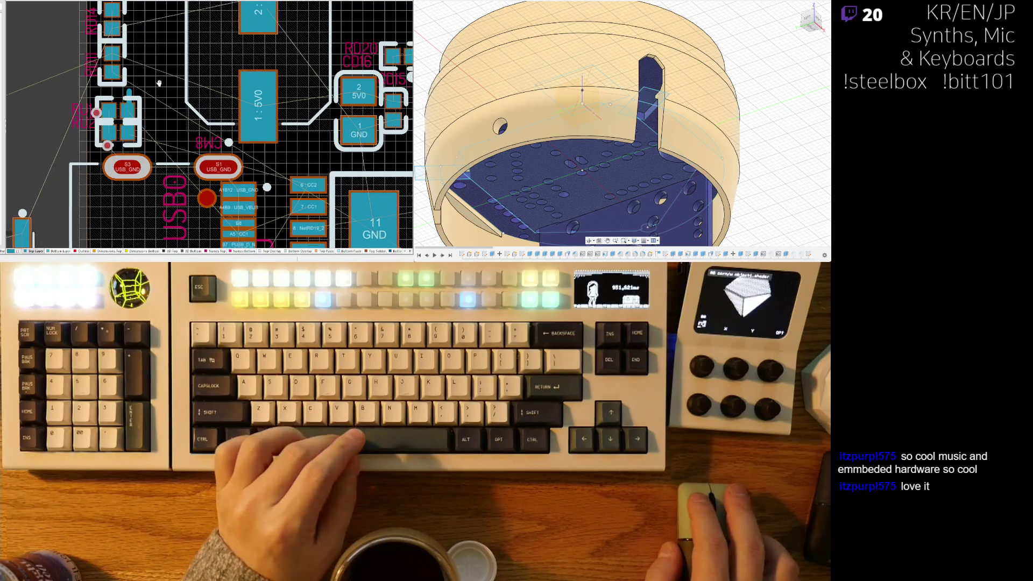
mouse_move(114, 29)
left_mouse_down()
mouse_move(189, 70)
mouse_move(288, 159)
mouse_move(333, 154)
left_mouse_up()
scroll(287, 158, "up", 2, "ctrl")
key("space")
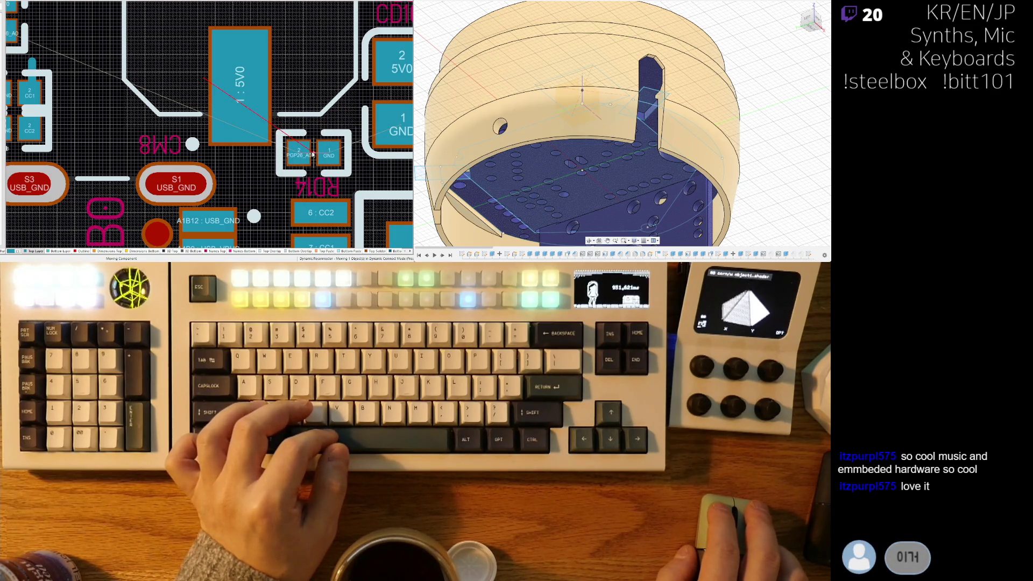
left_click_drag(313, 154, 313, 154)
scroll(259, 145, "down", 3, "ctrl")
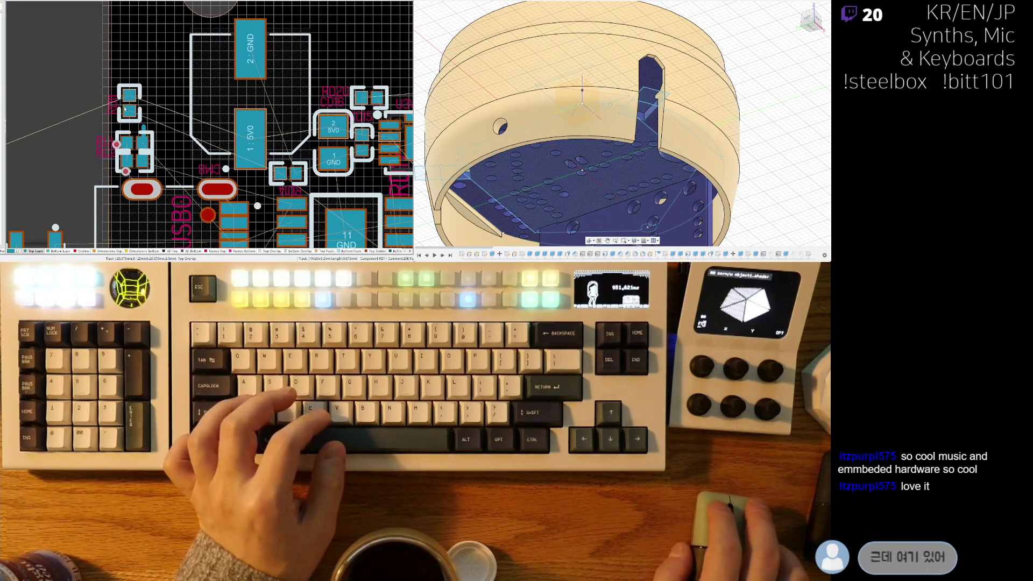
Step: Place resistor RD11 just above RD14
left_click_drag(125, 109, 208, 128)
scroll(207, 128, "up", 3, "ctrl")
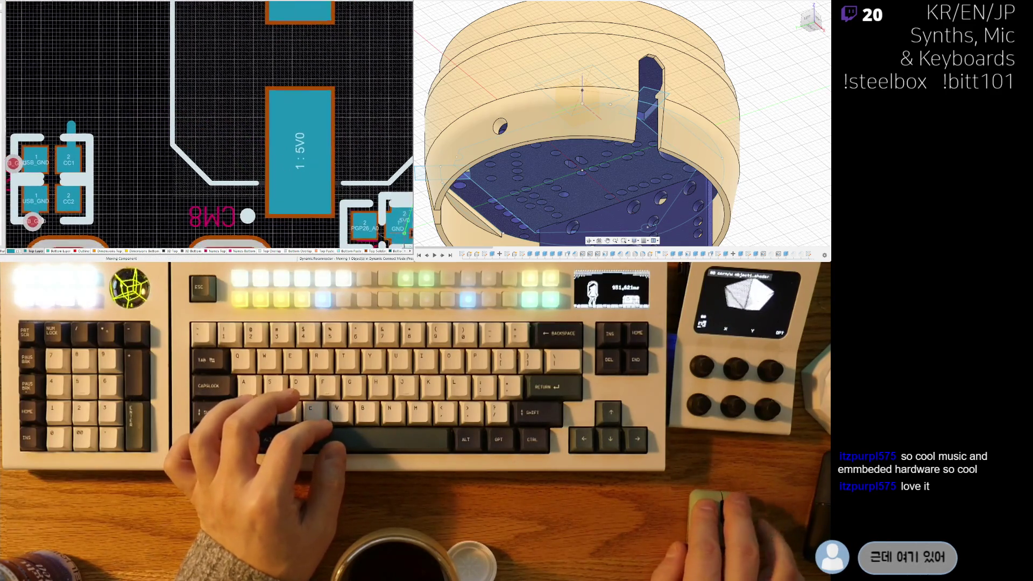
mouse_move(412, 178)
left_mouse_down()
mouse_move(336, 157)
mouse_move(331, 167)
left_mouse_up()
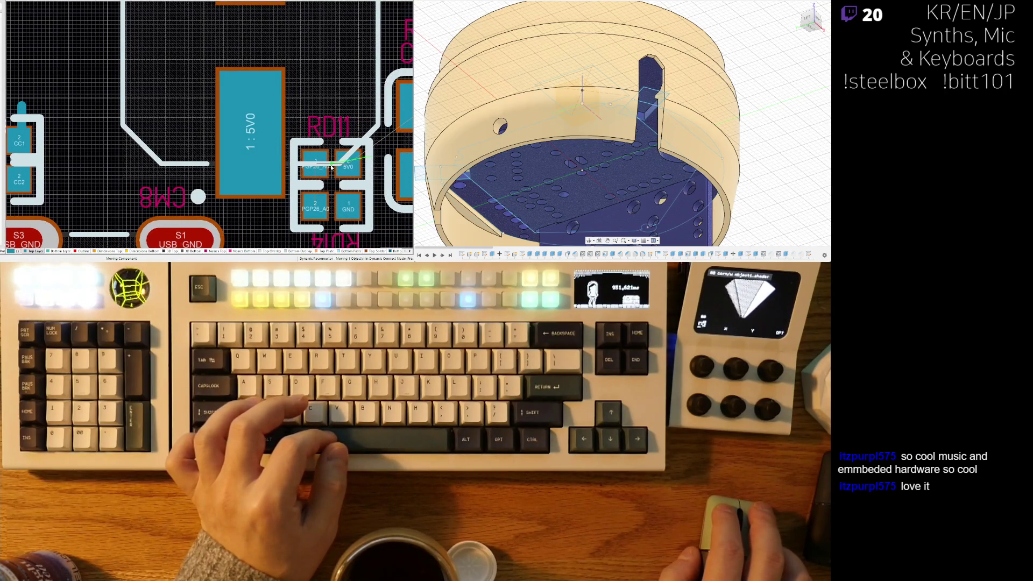
scroll(332, 167, "down", 5)
left_click(256, 116)
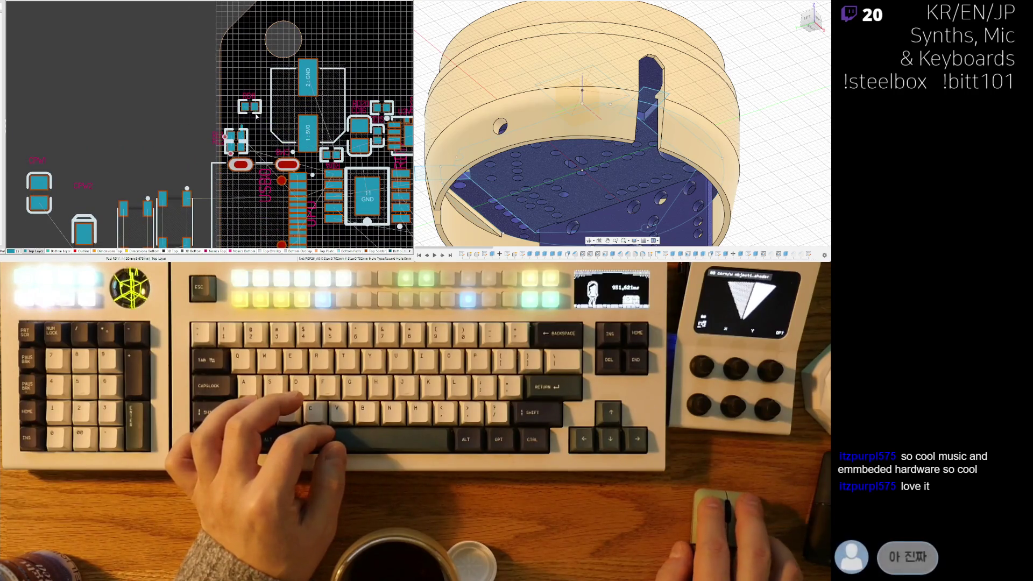
scroll(256, 115, "down", 5)
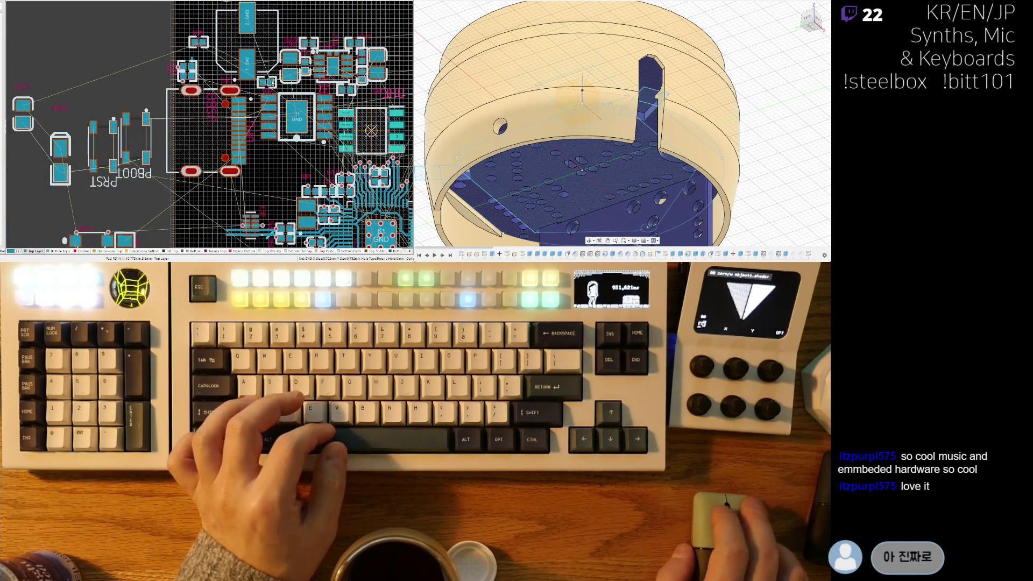
Step: Reposition two small components on the board near the regulator
left_click(213, 103)
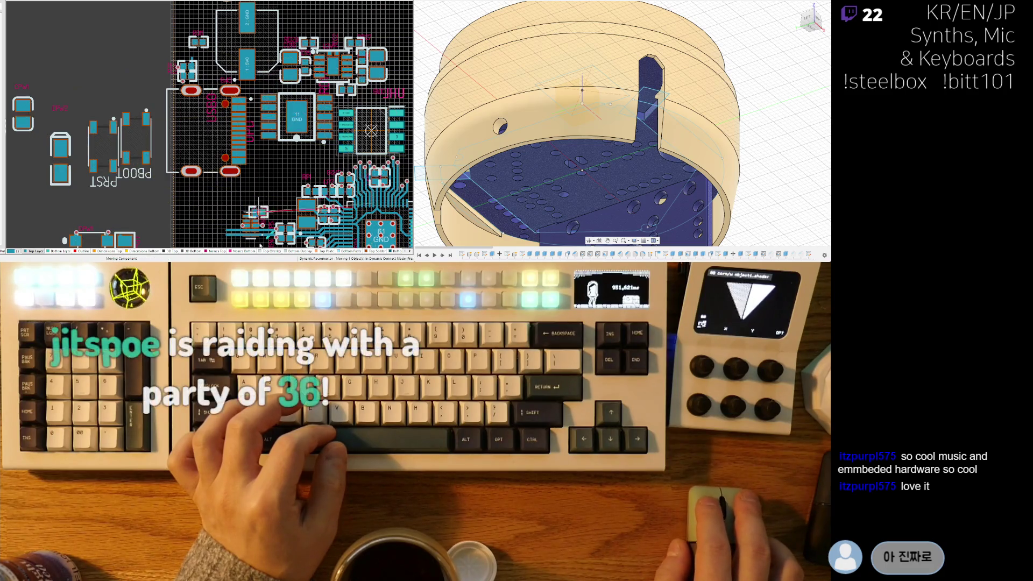
scroll(213, 108, "down", 3)
left_click(198, 107)
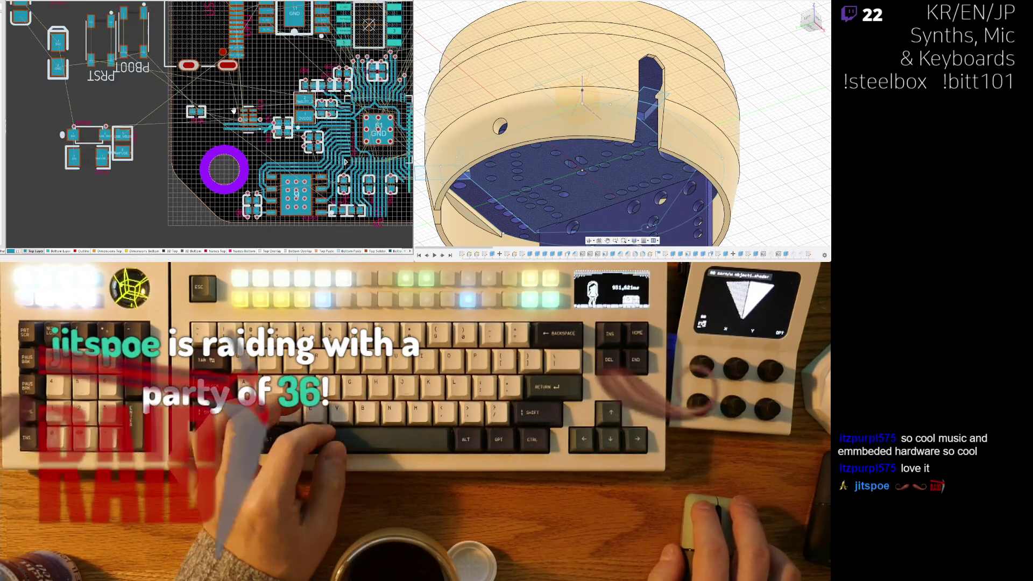
scroll(194, 171, "up", 2)
scroll(195, 170, "up", 2)
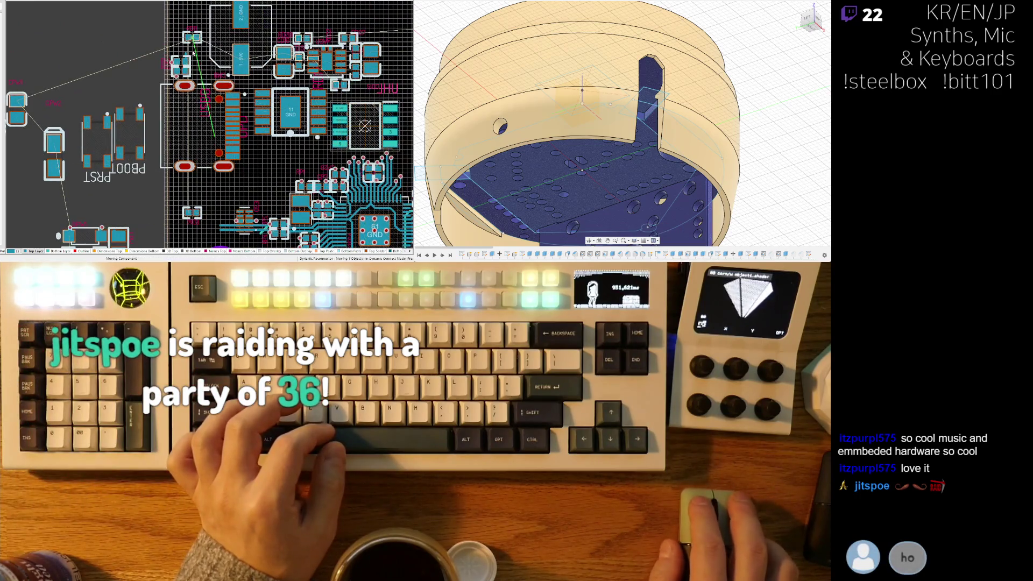
scroll(194, 171, "down", 2)
left_click_drag(195, 170, 209, 175)
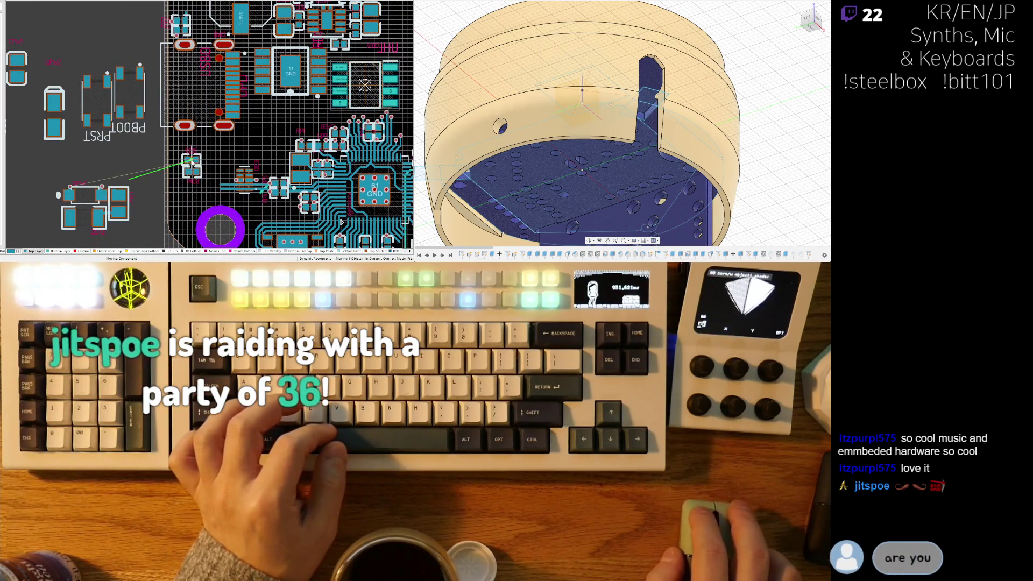
left_click(193, 161)
scroll(237, 150, "up", 2)
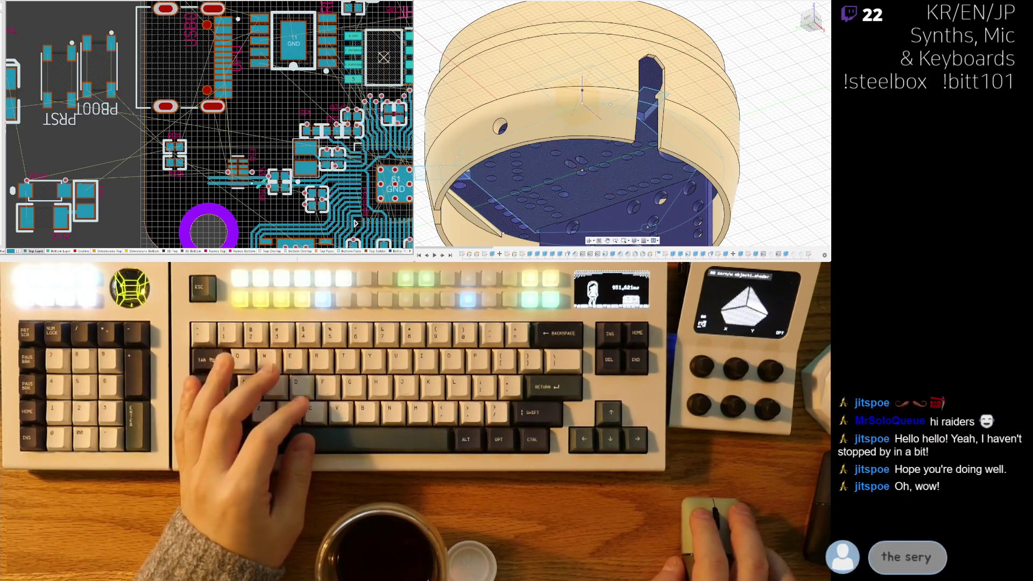
Step: Zoom in on the regulator area and pick up the 5V0/GND capacitor to move it
scroll(188, 156, "down", 3, "ctrl")
scroll(188, 156, "up", 1, "ctrl")
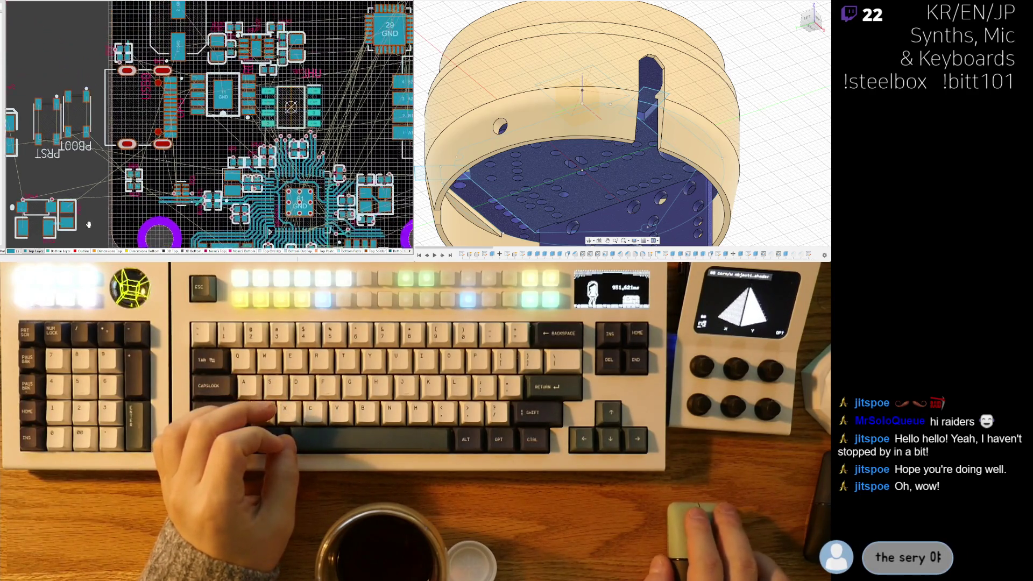
scroll(113, 172, "up", 2)
scroll(195, 154, "up", 2)
scroll(197, 105, "up", 2, "ctrl")
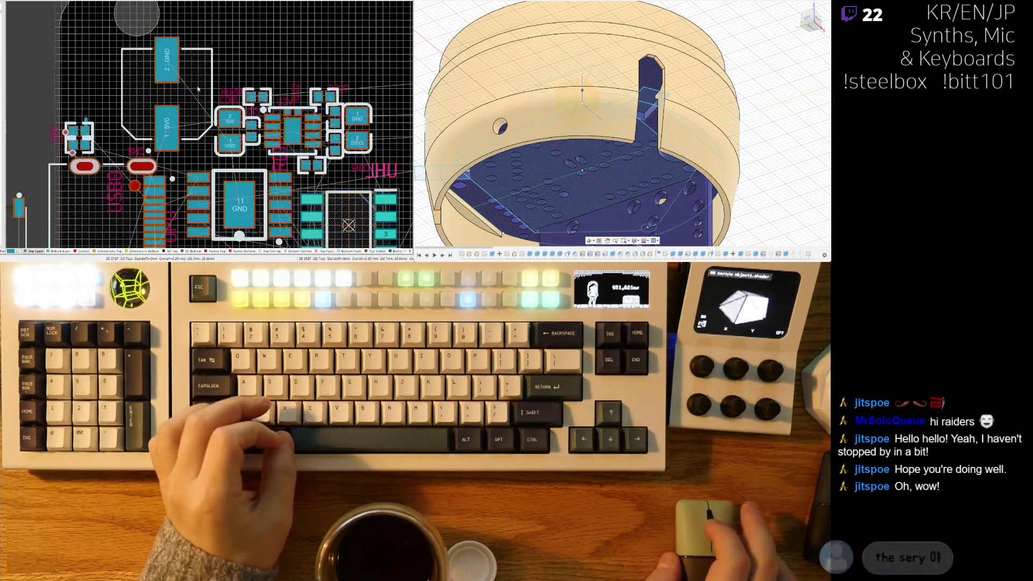
mouse_move(167, 96)
left_mouse_down()
mouse_move(171, 104)
mouse_move(164, 98)
left_mouse_up()
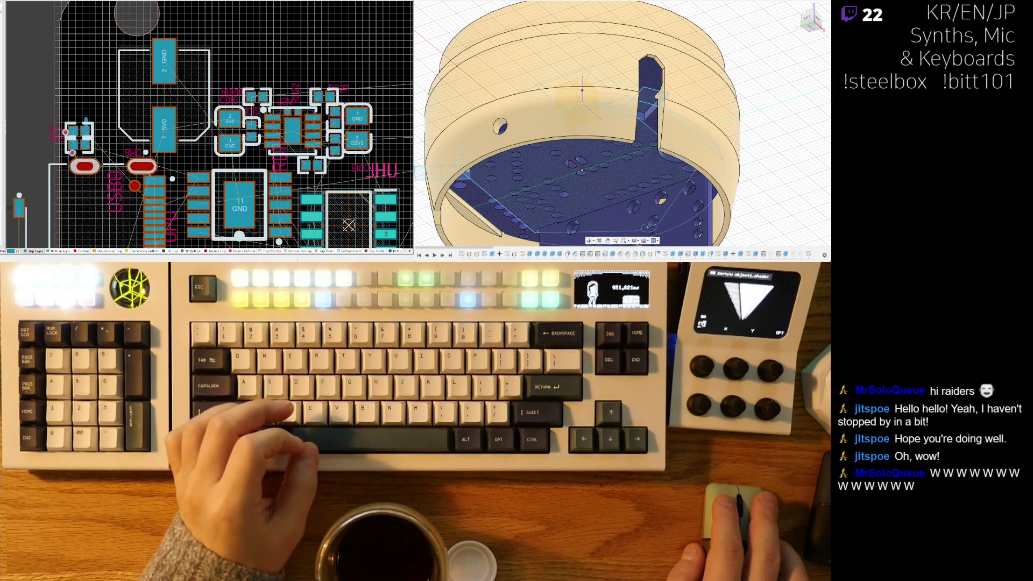
scroll(210, 124, "down", 5)
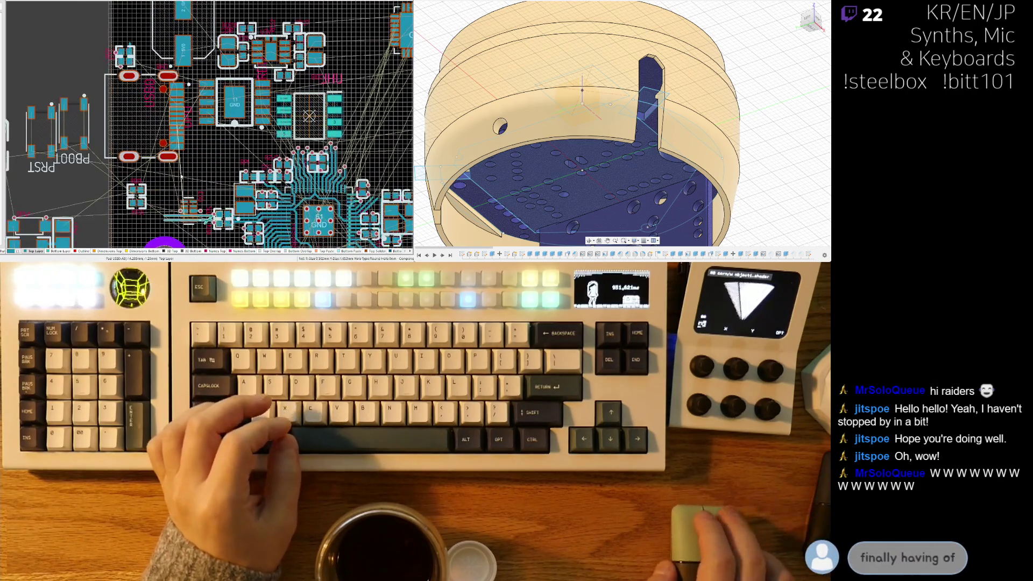
scroll(200, 127, "up", 5)
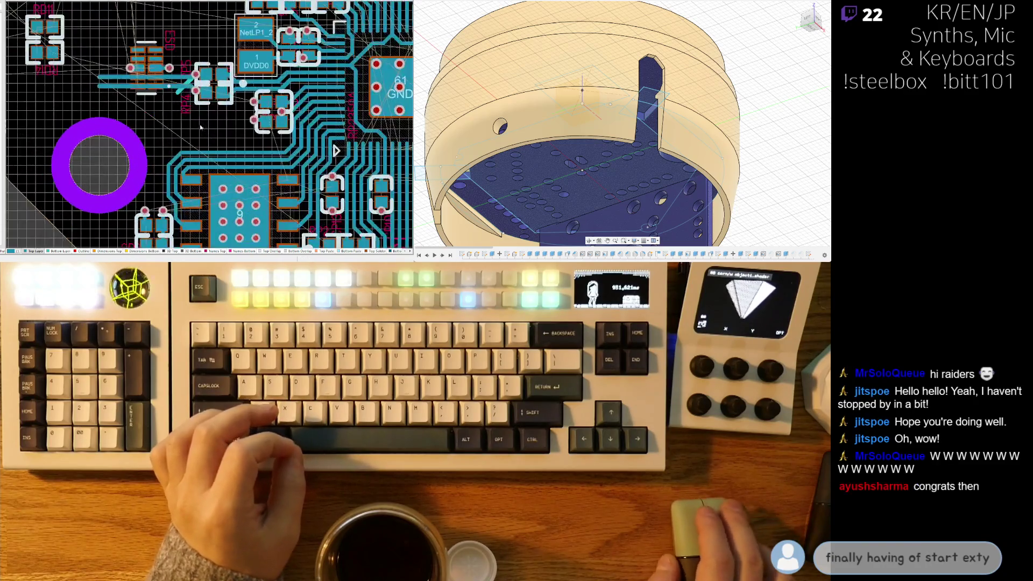
scroll(200, 127, "up", 2)
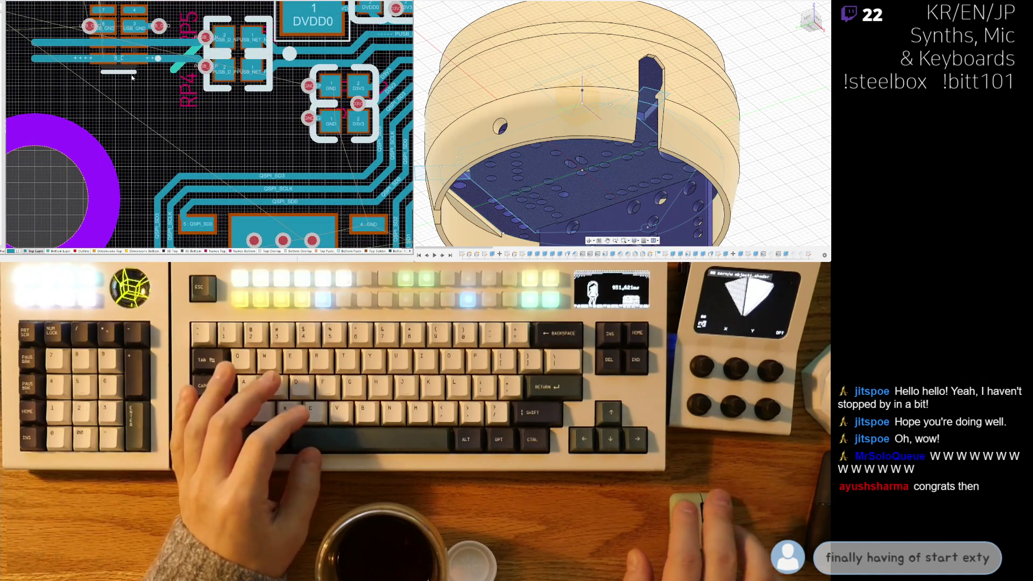
key("Escape")
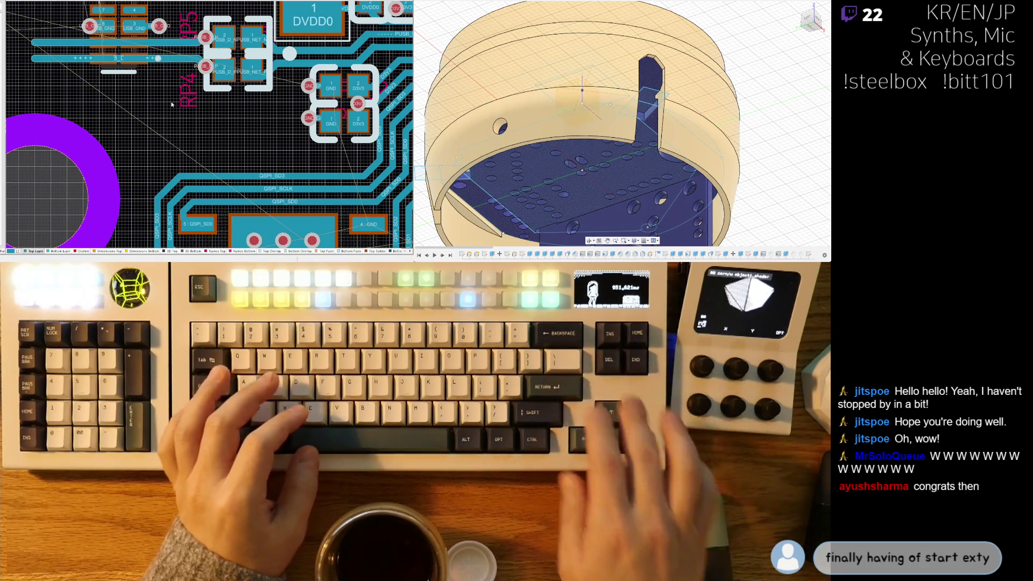
right_click_drag(175, 70, 156, 111)
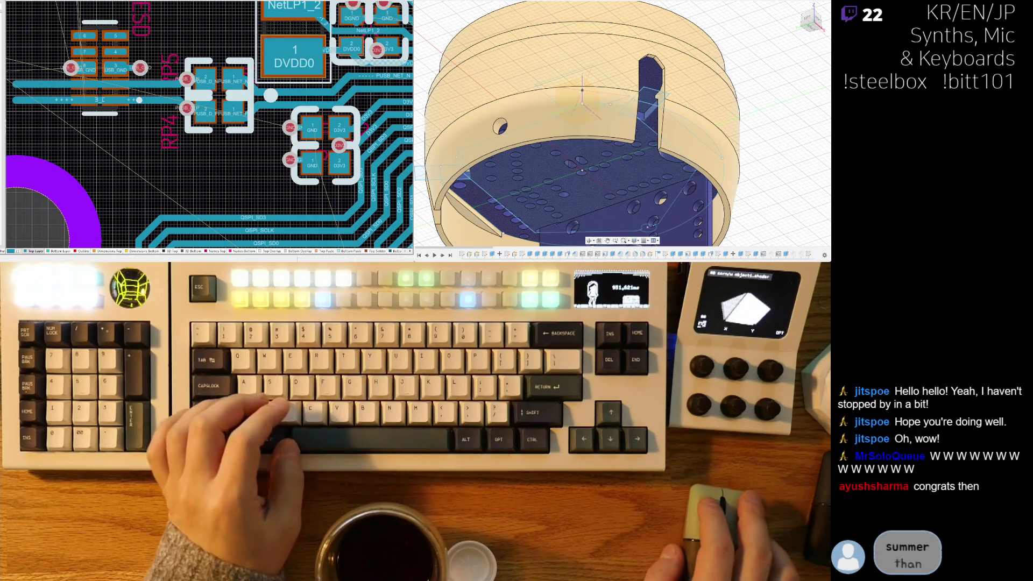
left_click(203, 160)
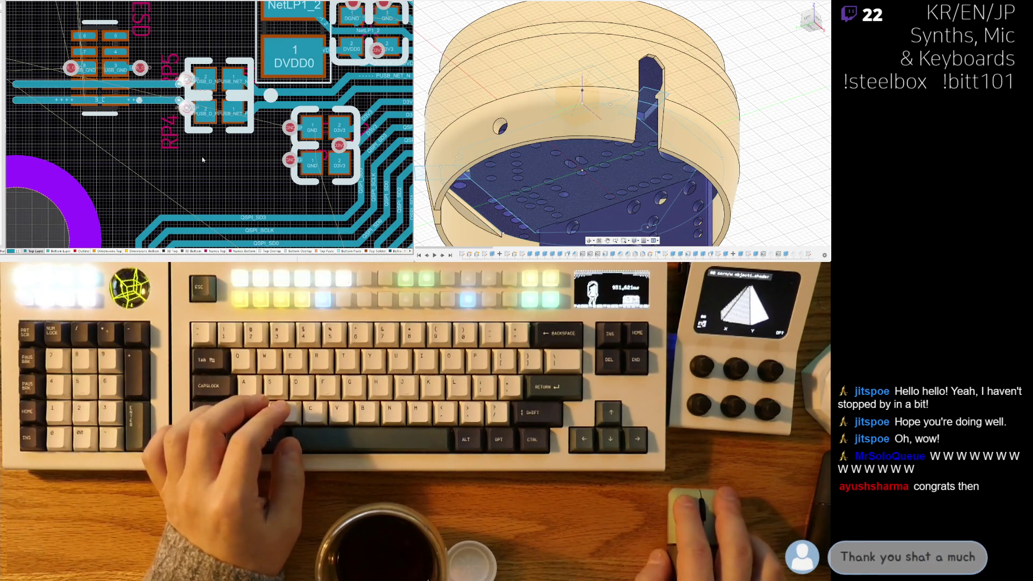
scroll(204, 160, "down", 5, "ctrl")
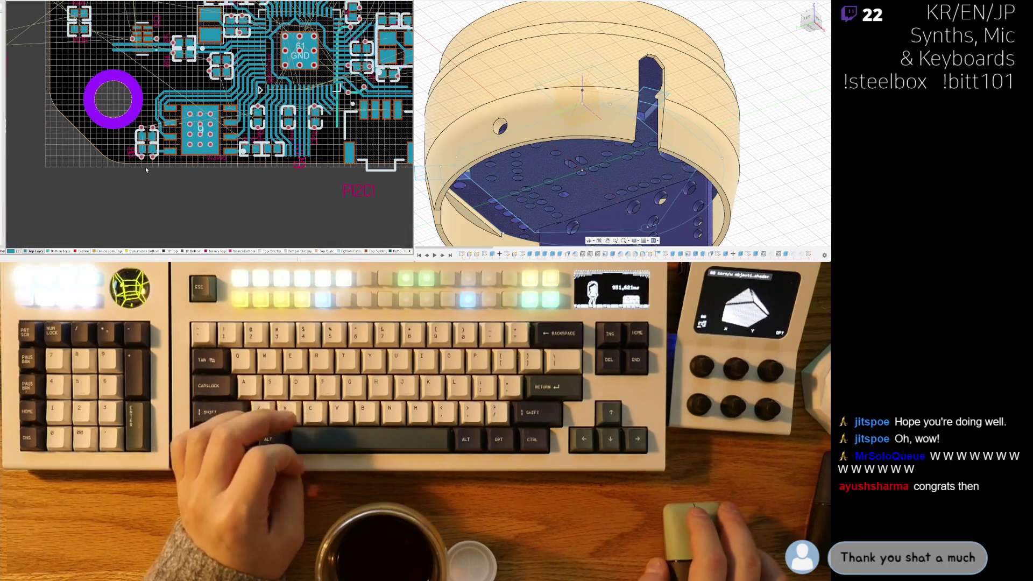
scroll(120, 167, "up", 2, "ctrl")
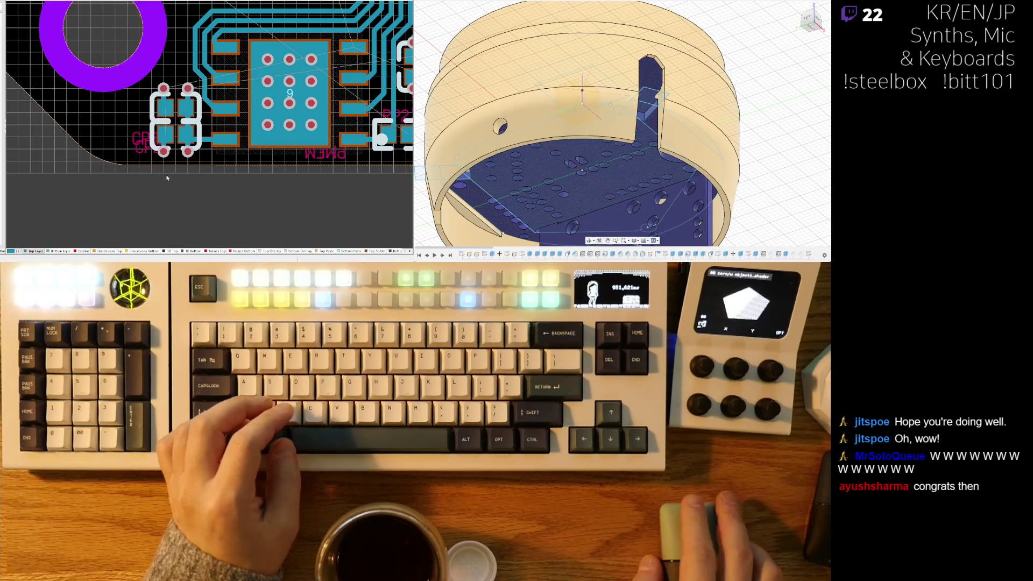
scroll(217, 171, "right", 6, "shift")
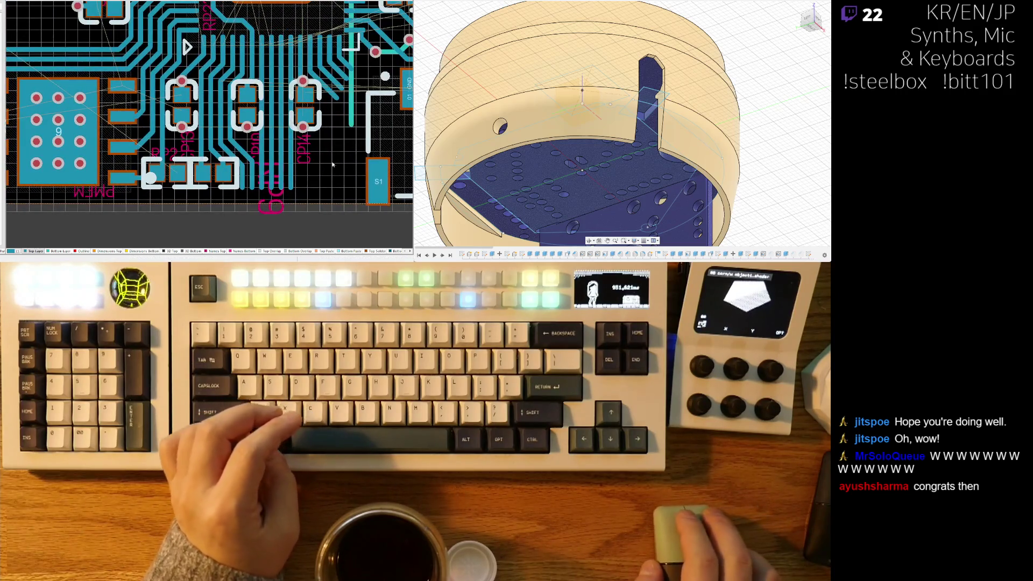
scroll(336, 161, "down", 3, "ctrl")
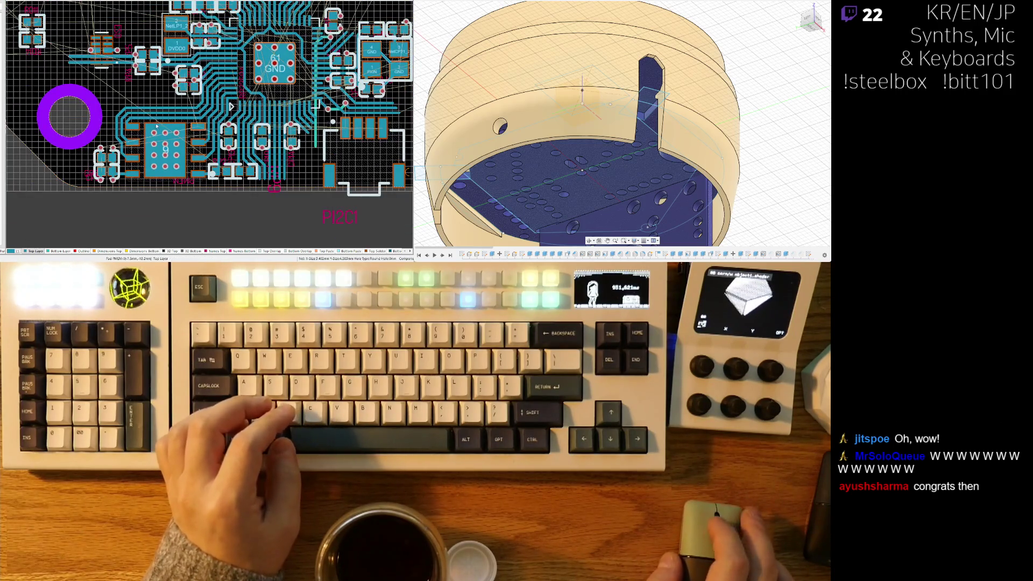
scroll(129, 123, "up", 3)
scroll(129, 123, "left", 2, "shift")
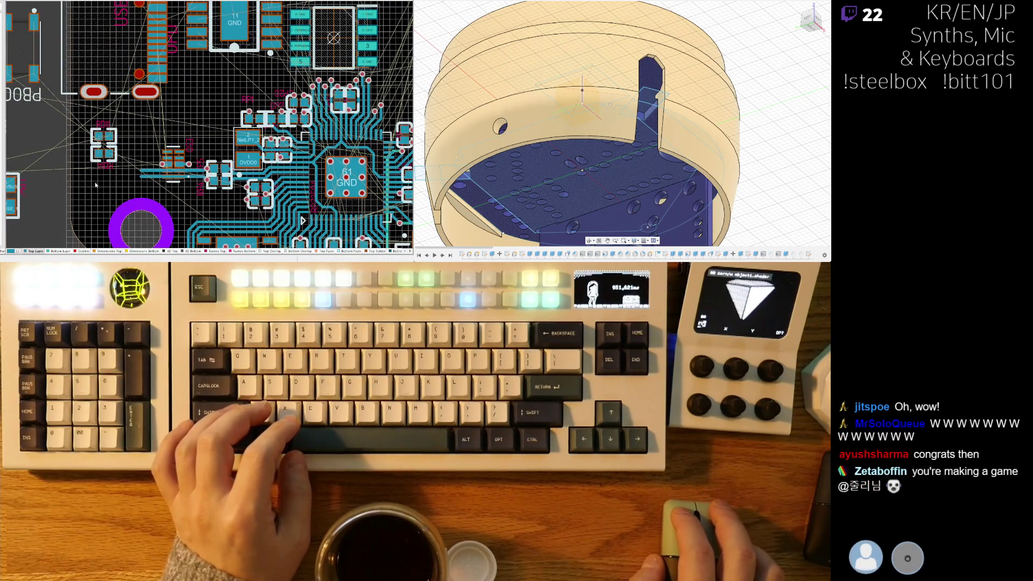
right_click_drag(82, 185, 185, 168)
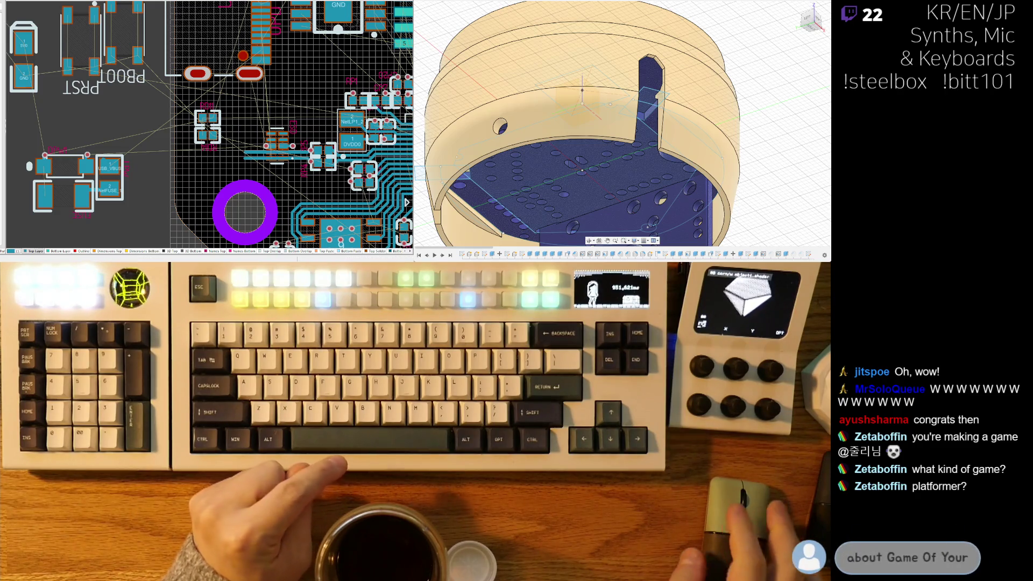
Step: Shift the 5V0/GND capacitor a little left so it sits tight against the regulator
mouse_move(272, 74)
right_mouse_down()
mouse_move(248, 160)
mouse_move(221, 195)
right_mouse_up()
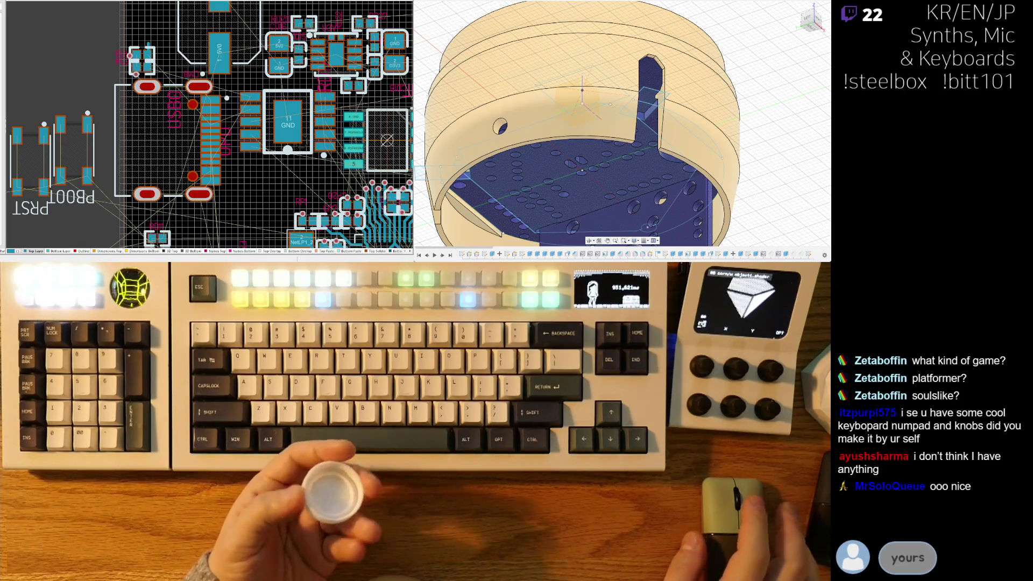
right_click_drag(193, 176, 143, 248)
left_click_drag(170, 116, 171, 121)
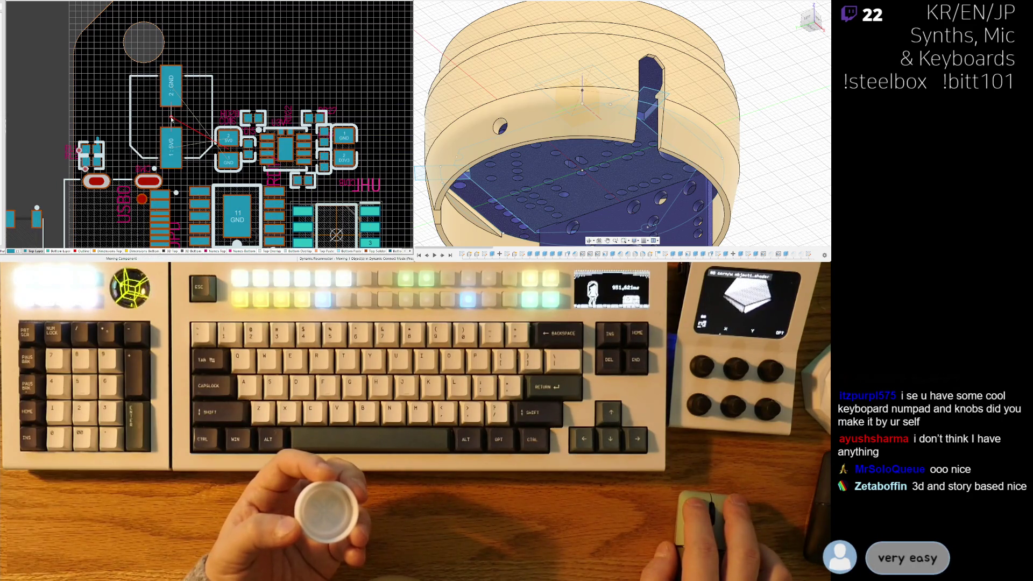
left_click_drag(172, 119, 171, 119)
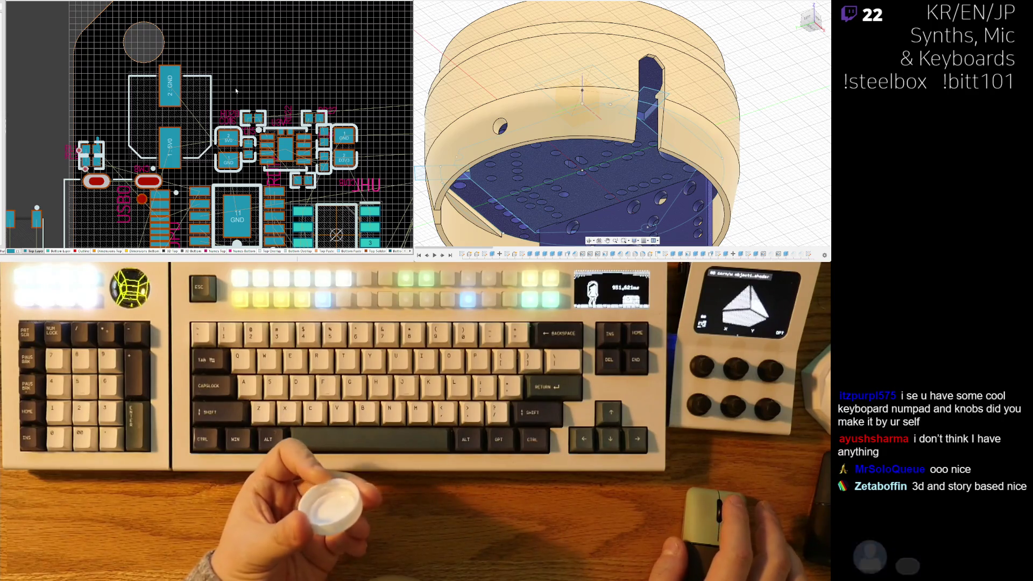
scroll(208, 96, "down", 3)
scroll(208, 96, "left", 2, "shift")
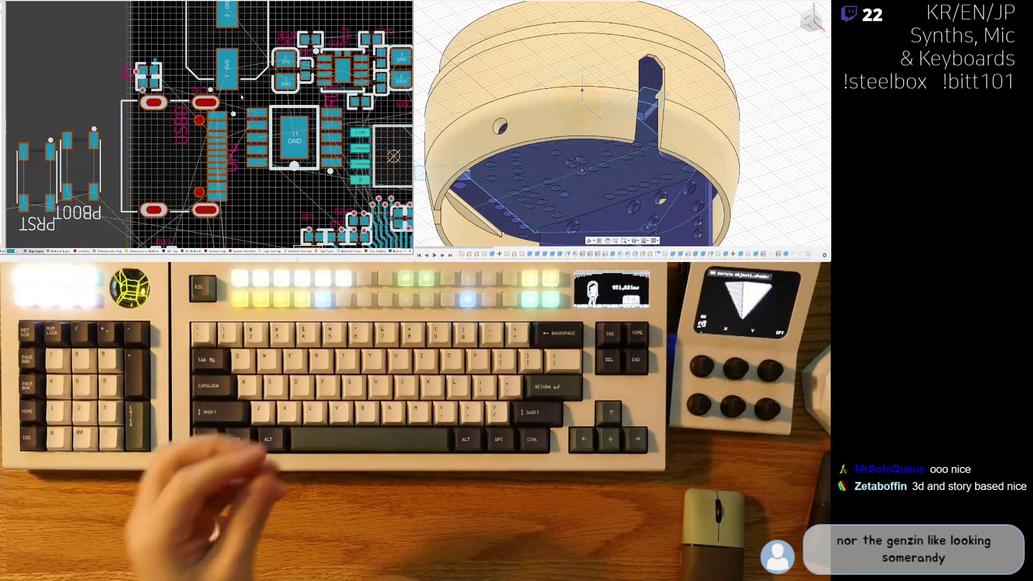
Step: Move component RD27 to the left beside the USB resistor packs
right_click_drag(160, 171, 159, 168)
scroll(159, 167, "down", 2, "ctrl")
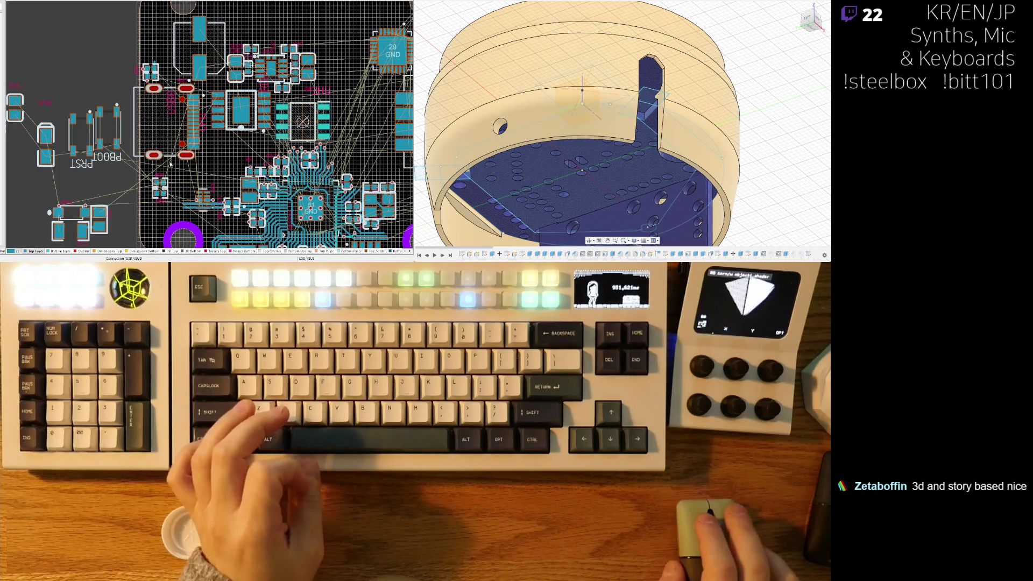
right_click_drag(201, 153, 142, 179)
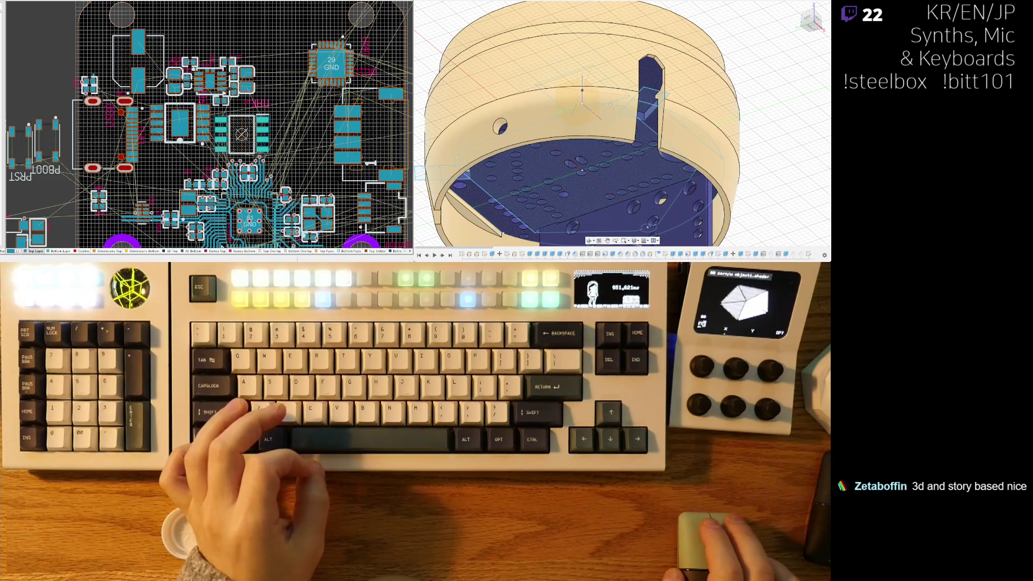
scroll(218, 75, "up", 4, "ctrl")
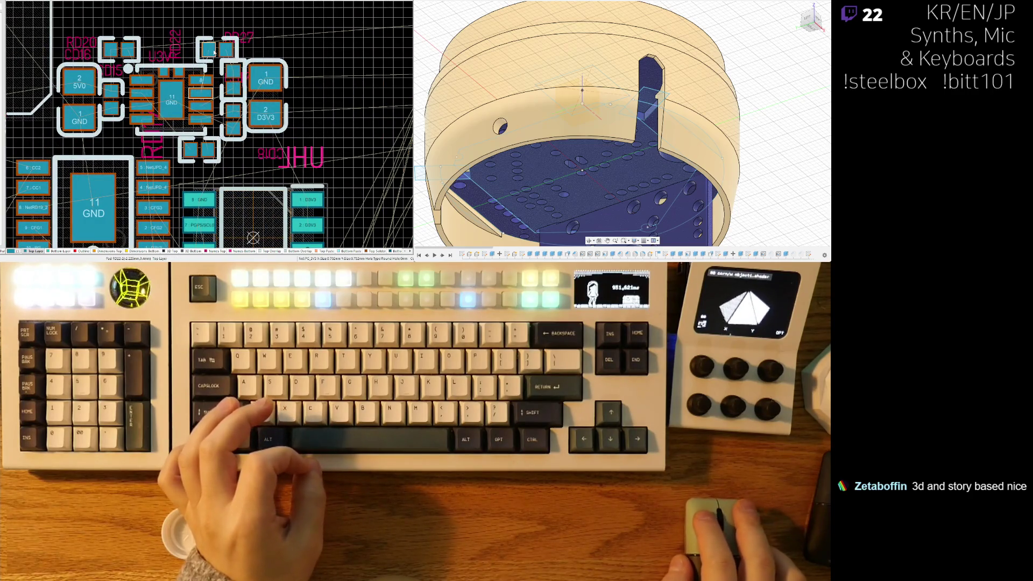
left_click_drag(220, 50, 198, 50)
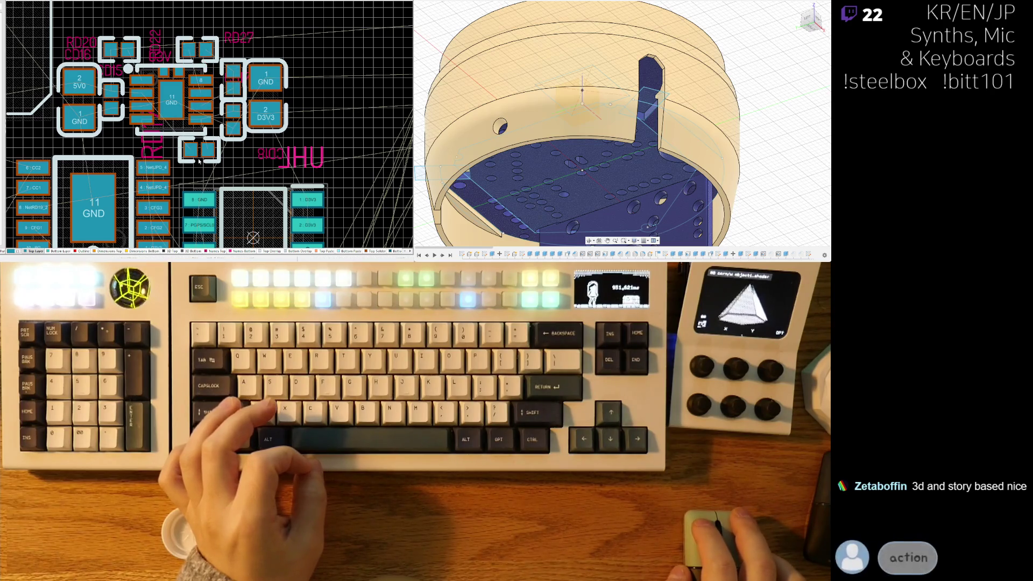
Step: Zoom in on resistor packs RP4/RP5 and move the lower pack RP4 slightly down
right_click_drag(199, 160, 213, 154)
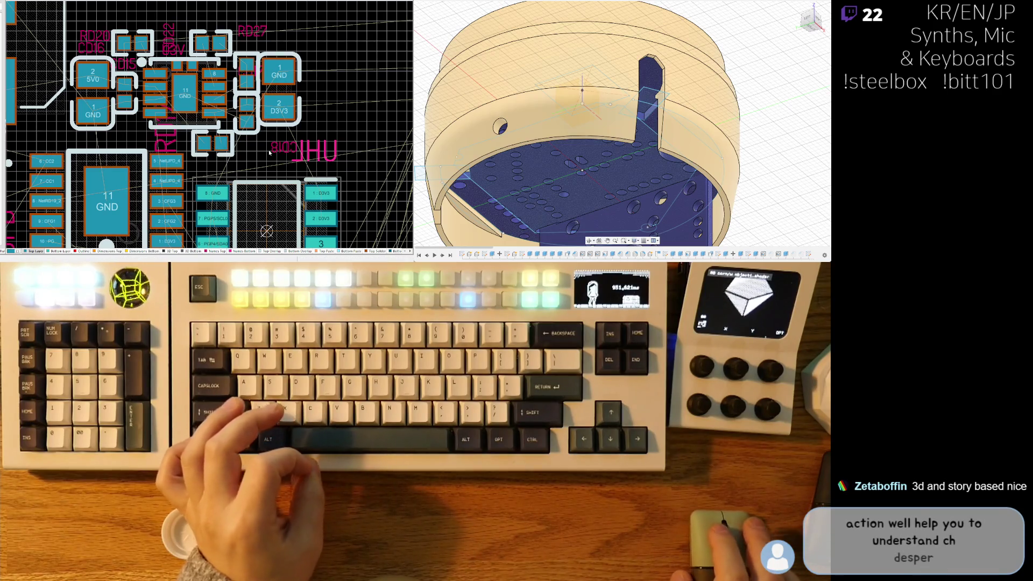
scroll(221, 144, "down", 3, "ctrl")
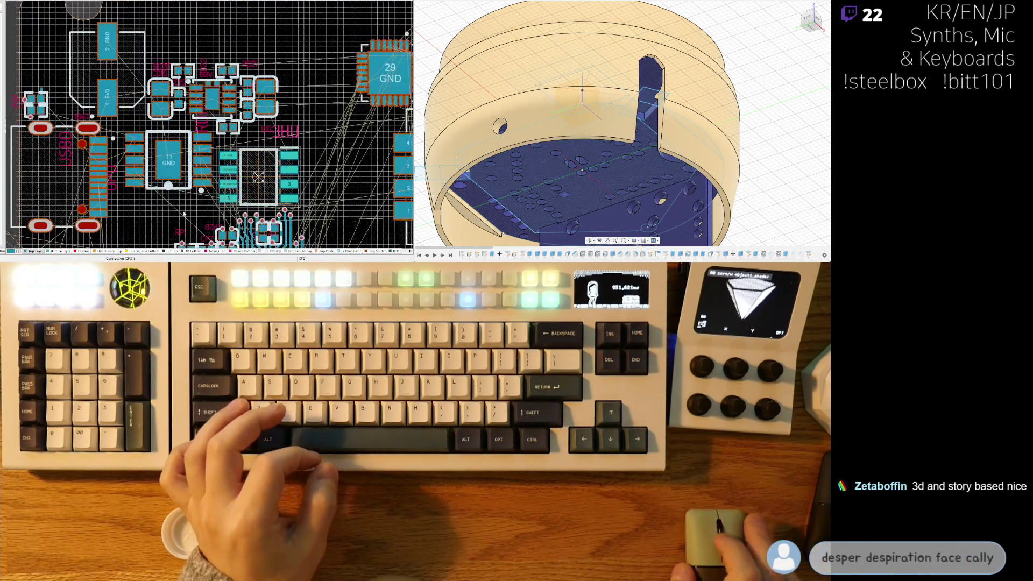
scroll(239, 157, "up", 2, "ctrl")
scroll(195, 204, "down", 2, "ctrl")
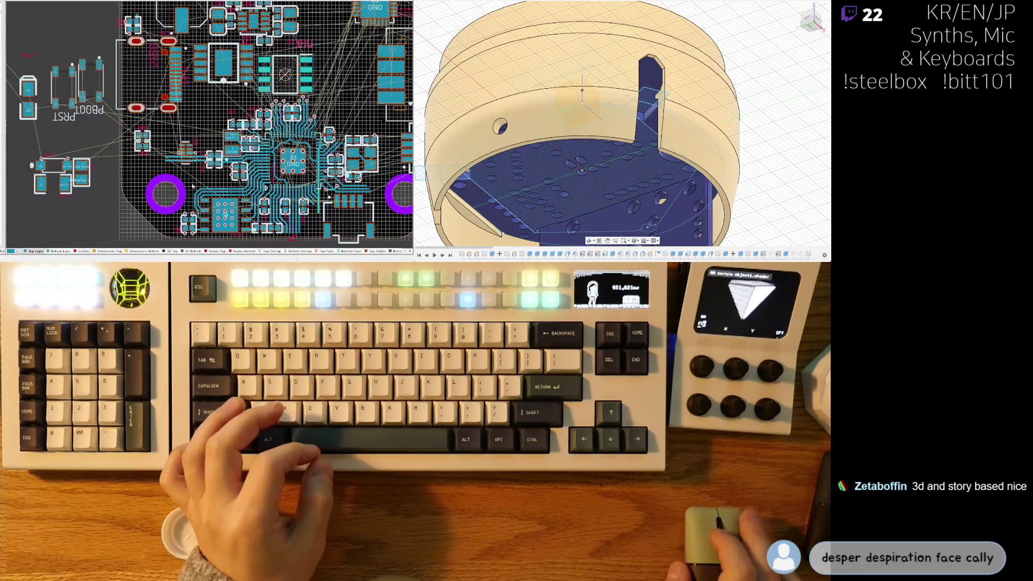
right_click_drag(192, 186, 202, 160)
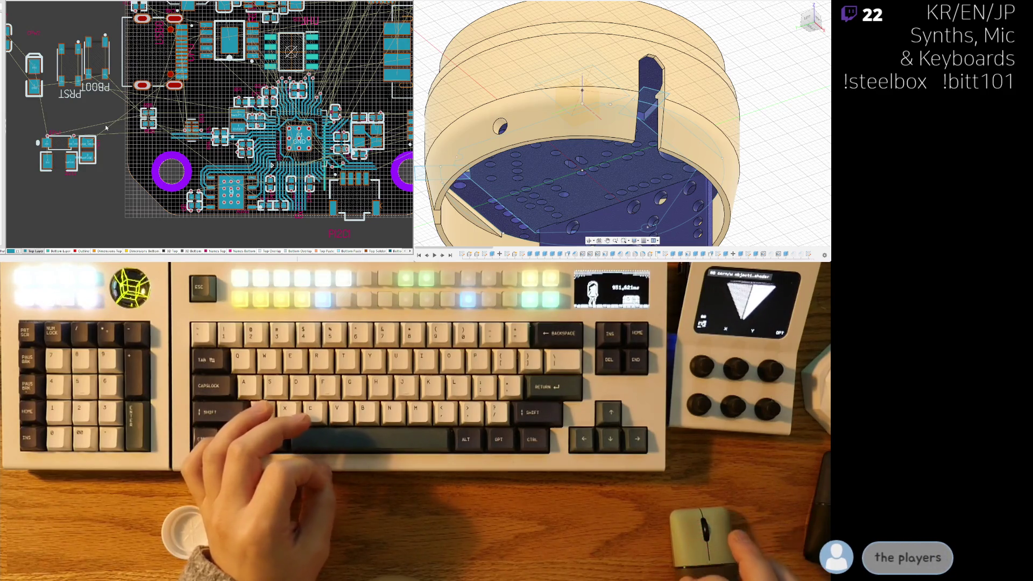
scroll(165, 108, "up", 2)
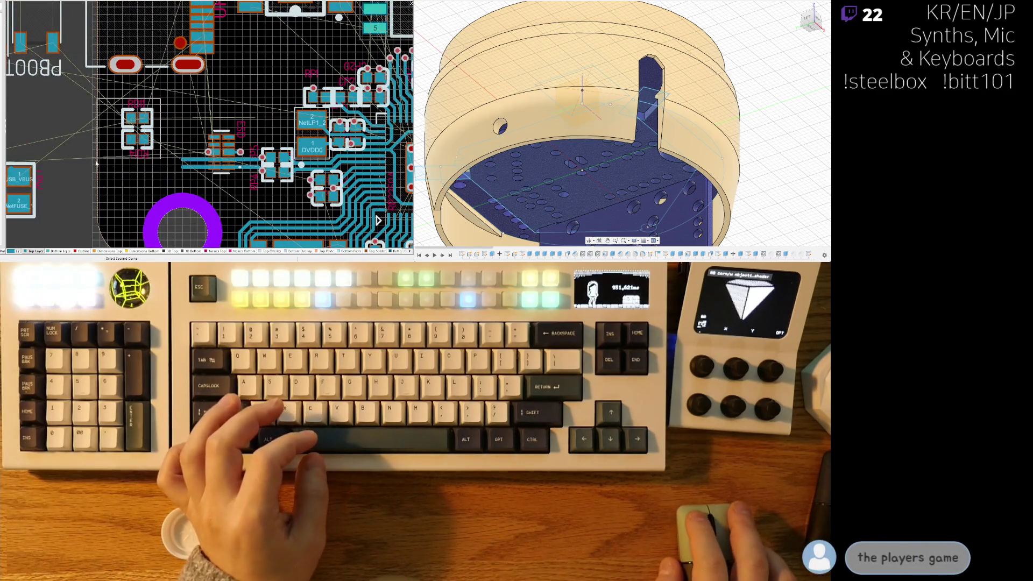
scroll(117, 166, "down", 2)
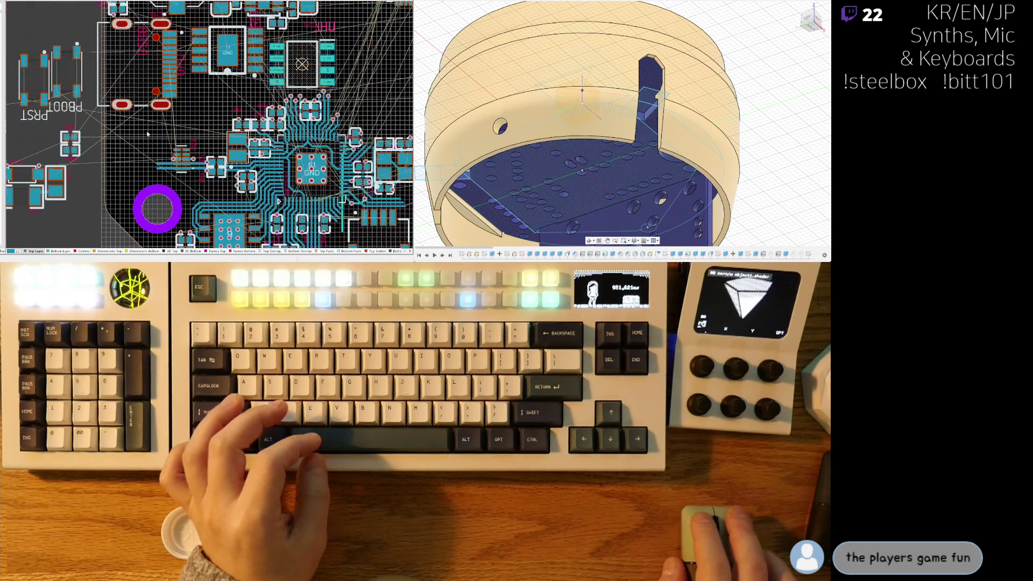
scroll(262, 179, "down", 3)
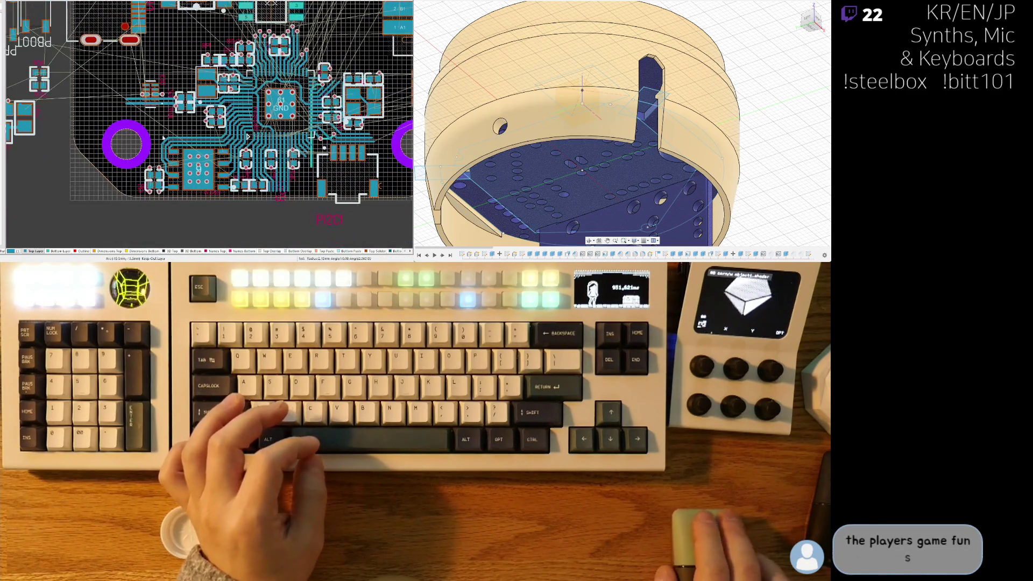
scroll(248, 136, "up", 4, "ctrl")
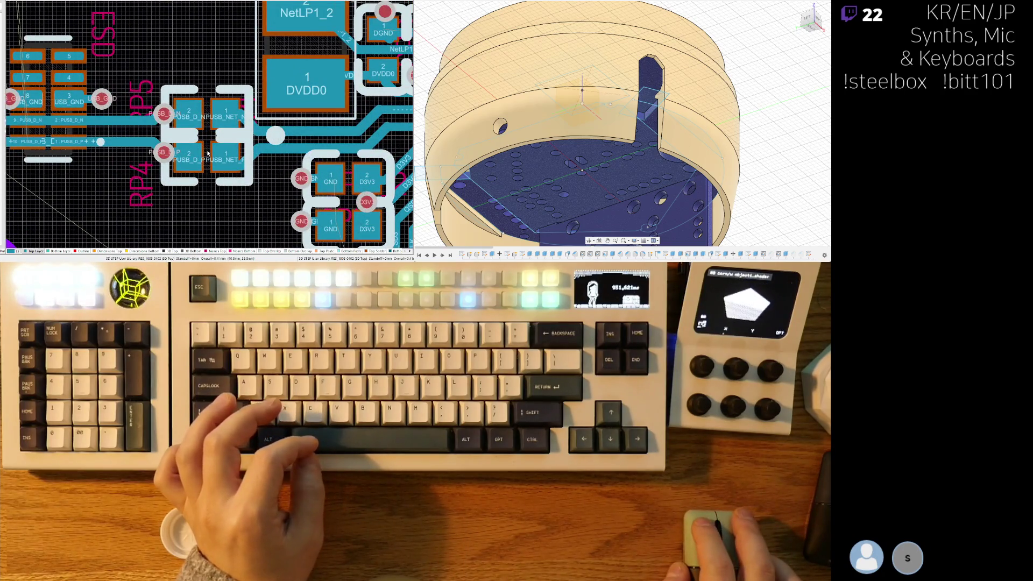
left_click_drag(208, 160, 208, 168)
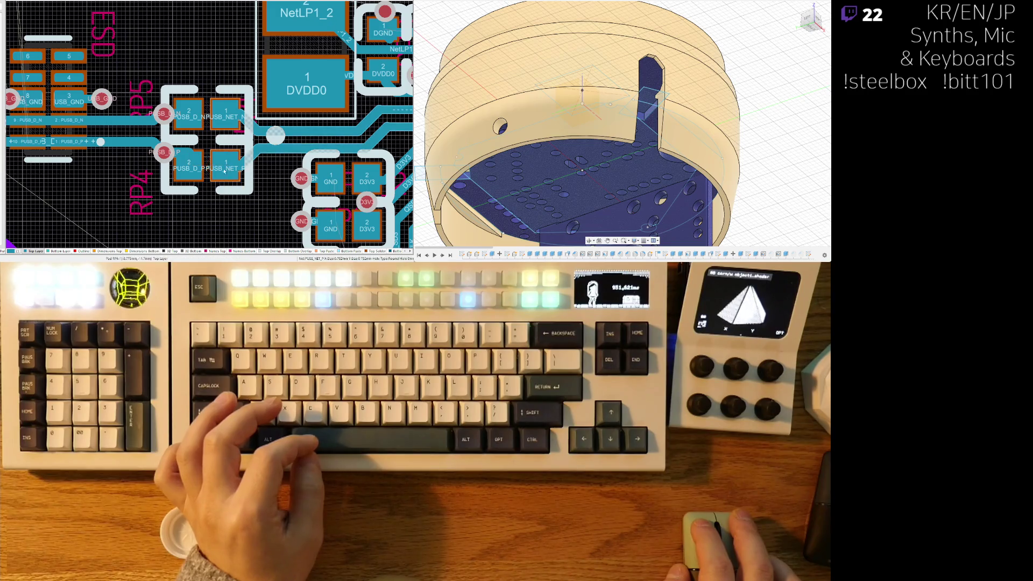
Step: Nudge resistor pack RP4 back up slightly to realign it with RP5
right_click_drag(208, 168, 218, 139)
left_click_drag(219, 139, 217, 146)
scroll(243, 204, "up", 2, "ctrl")
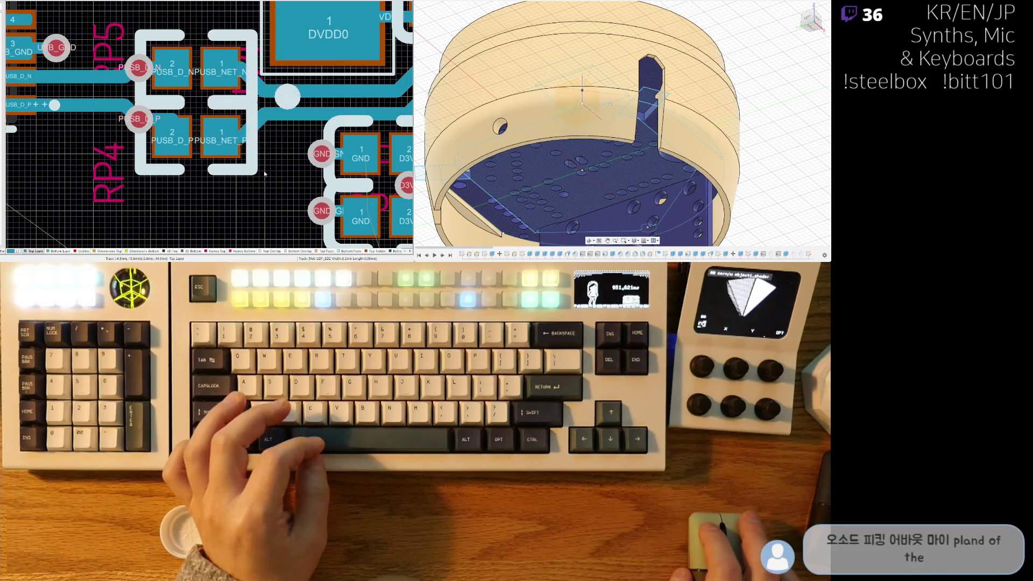
right_click(216, 142)
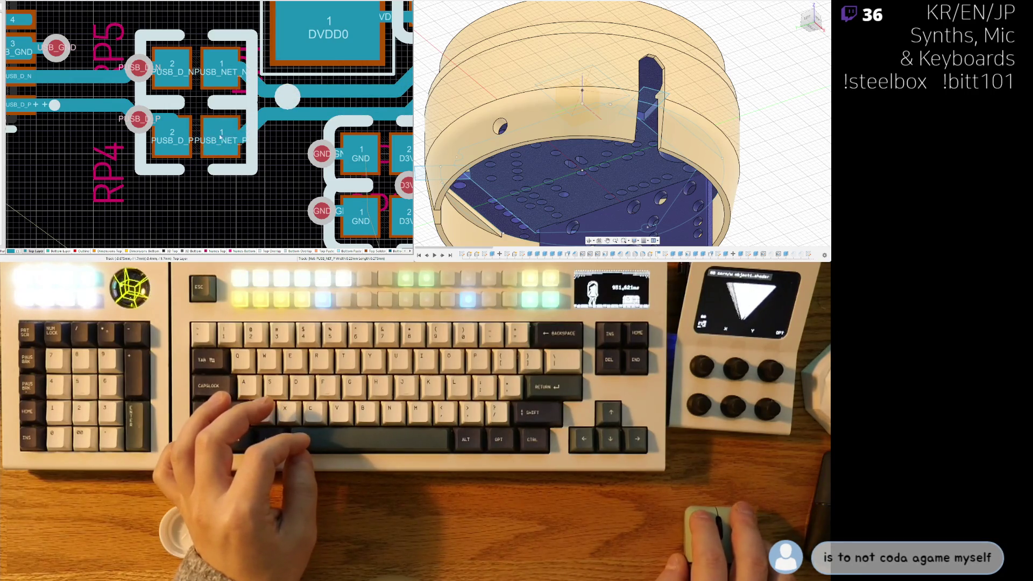
left_click(220, 138)
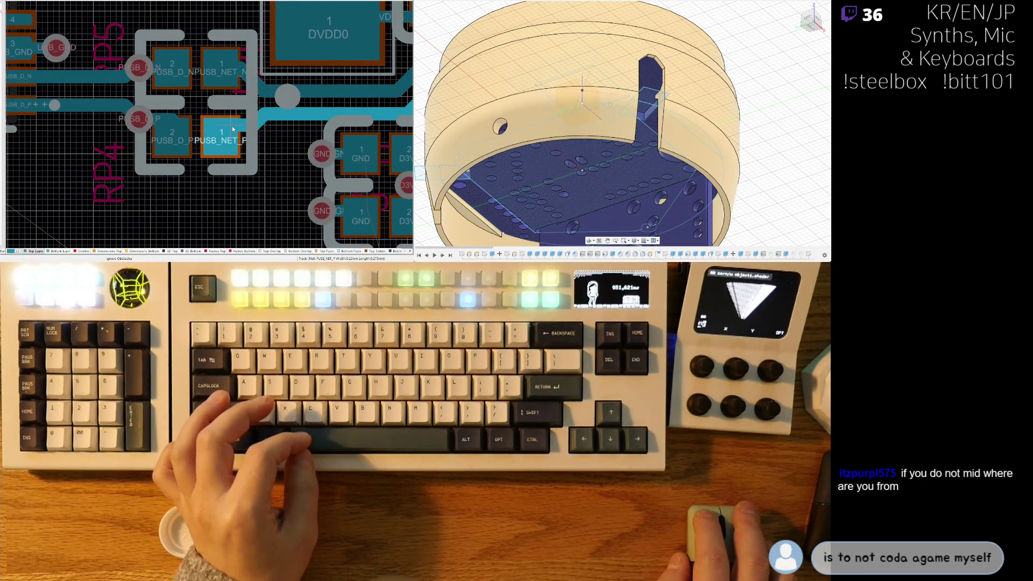
right_click(233, 130)
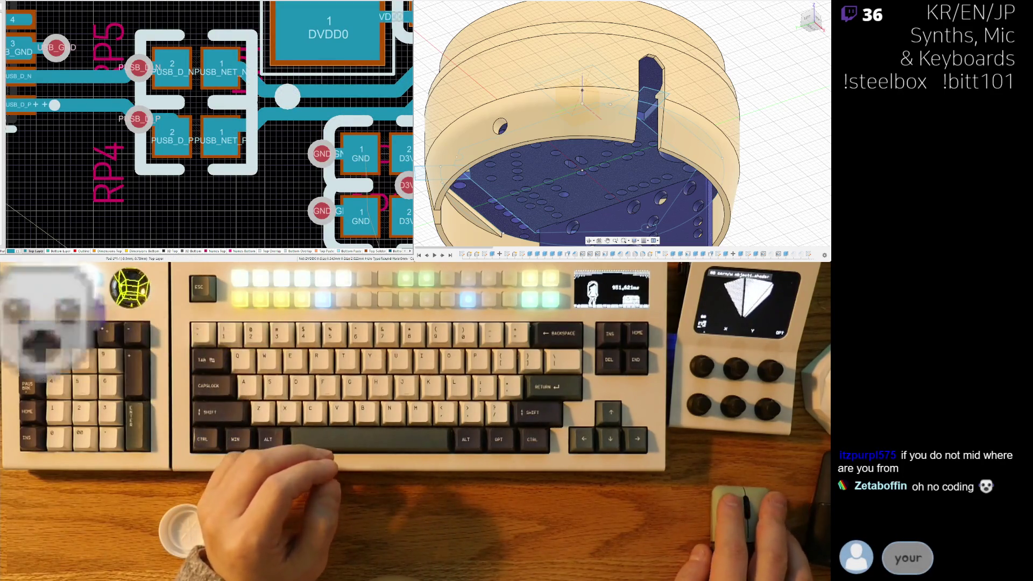
Step: Route a short track stub from pad 1 of PUSB_NET_N with Ctrl+W
left_click(207, 61)
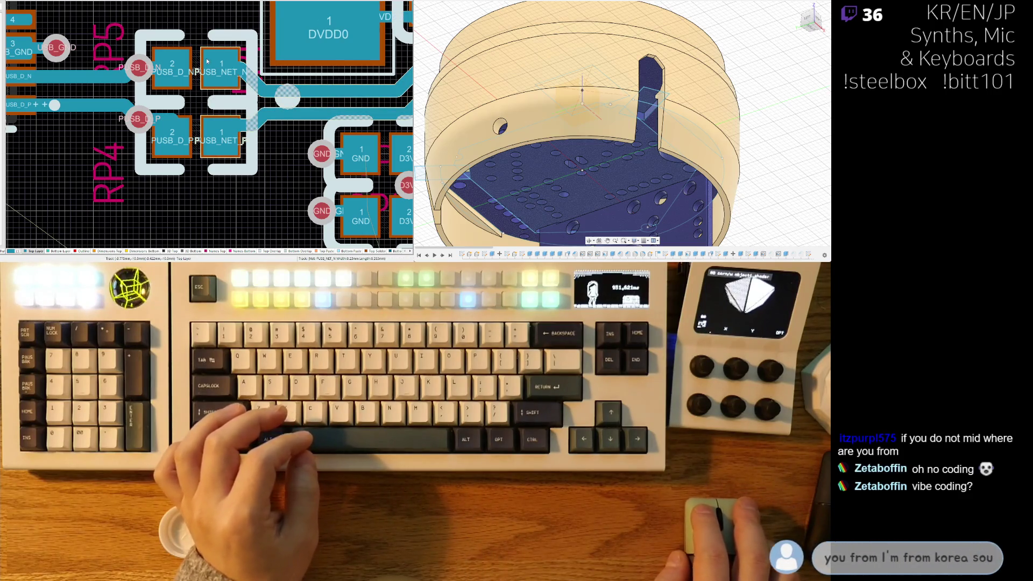
key("ctrl+w")
left_click(231, 83)
left_click(231, 83)
key("Escape")
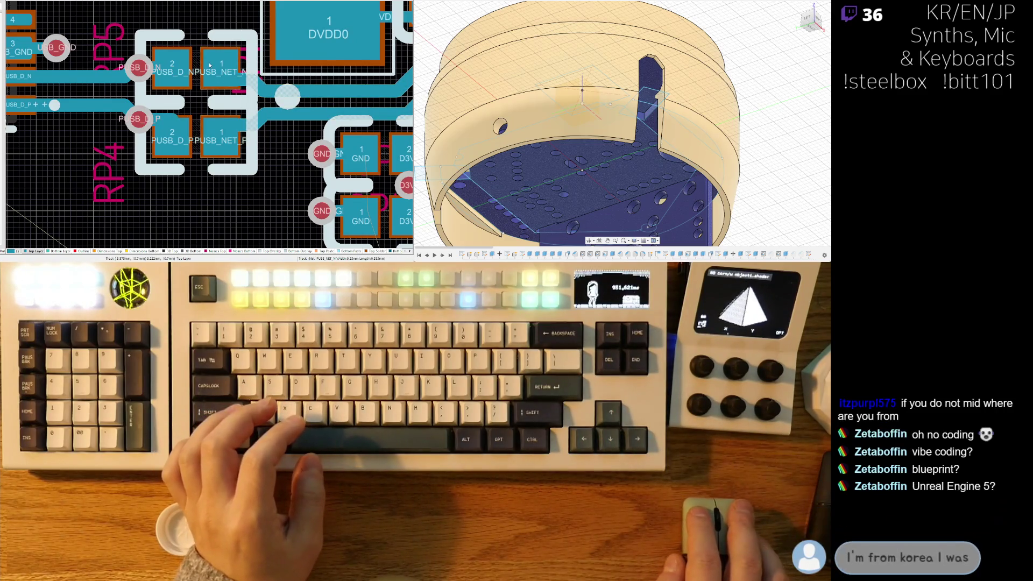
Step: Shift the PUSB_NET_P track stub at the lower pad to the left
left_click(233, 80)
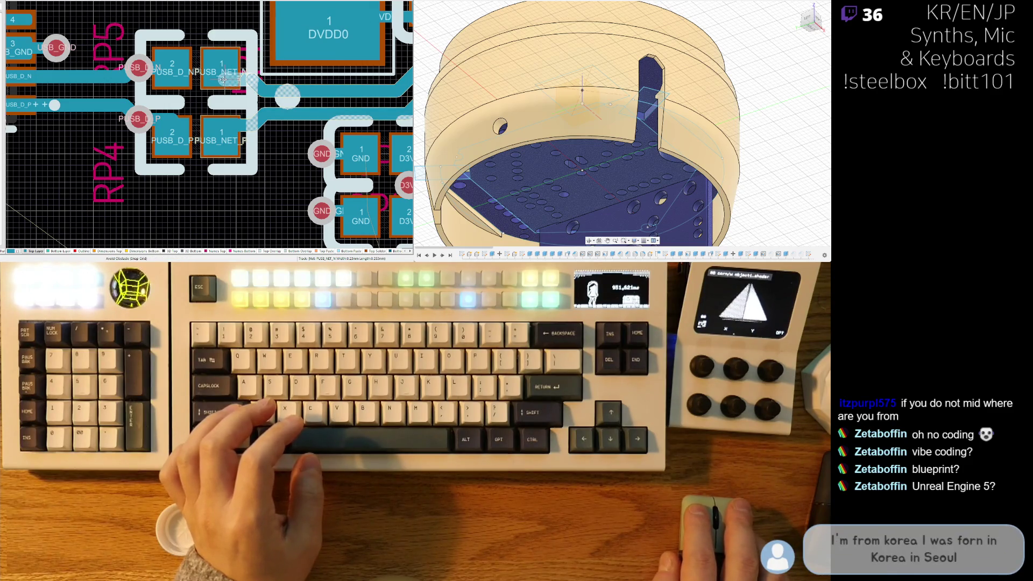
left_click(221, 79)
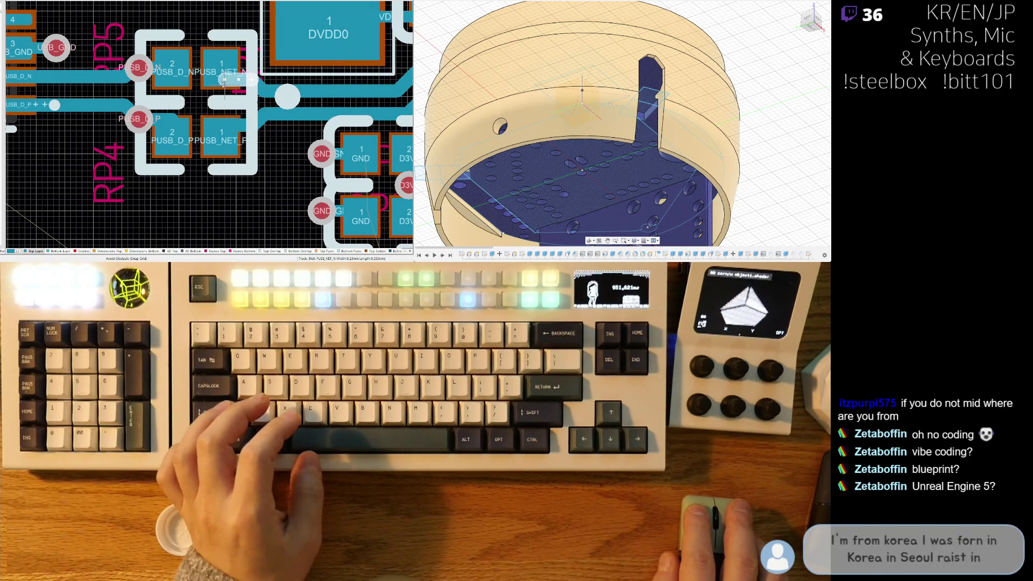
left_click(223, 80)
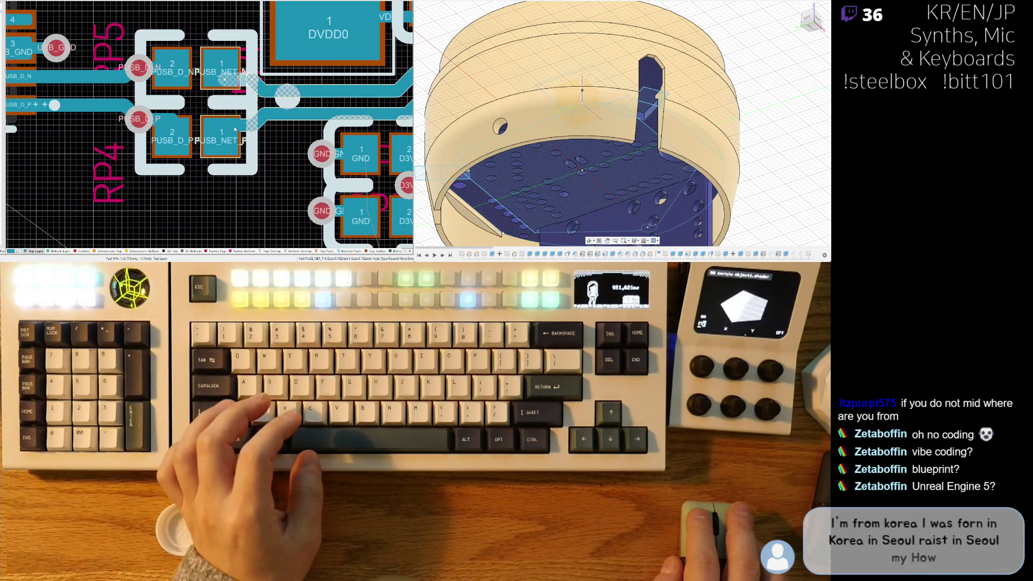
left_click(225, 80)
left_click(209, 102)
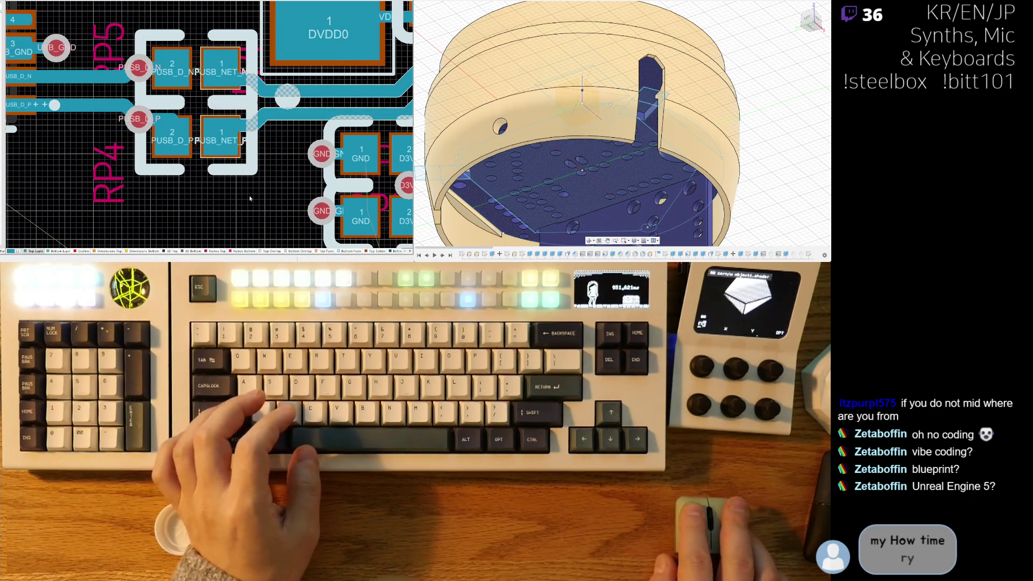
left_click(242, 125)
left_click_drag(231, 125, 223, 124)
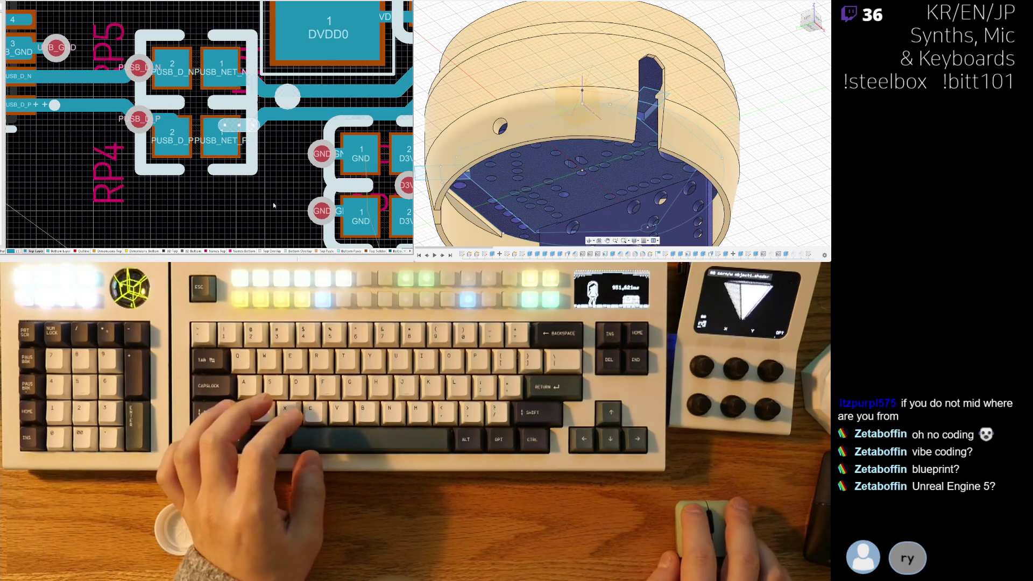
left_click_drag(273, 203, 198, 47)
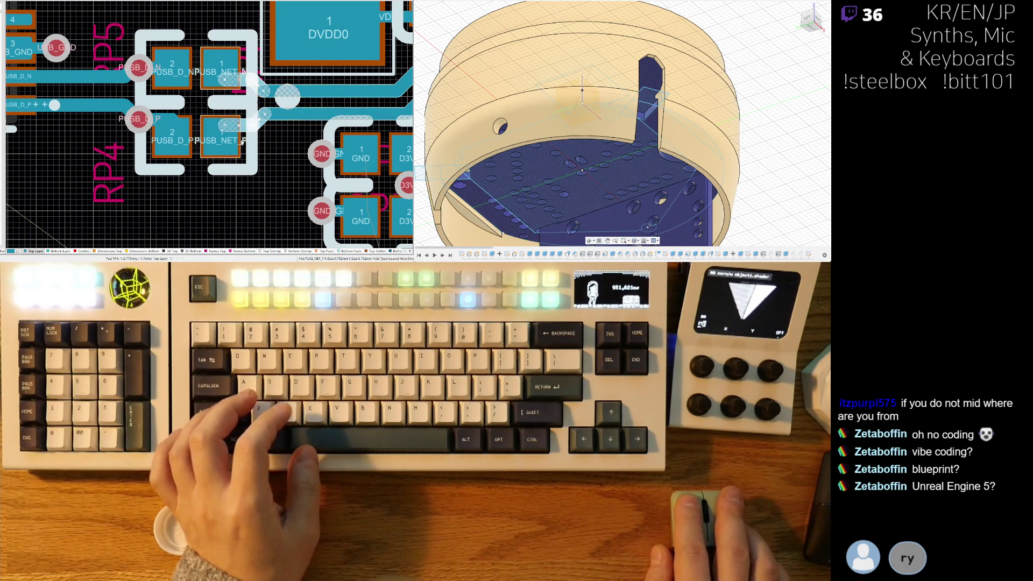
left_click(274, 163)
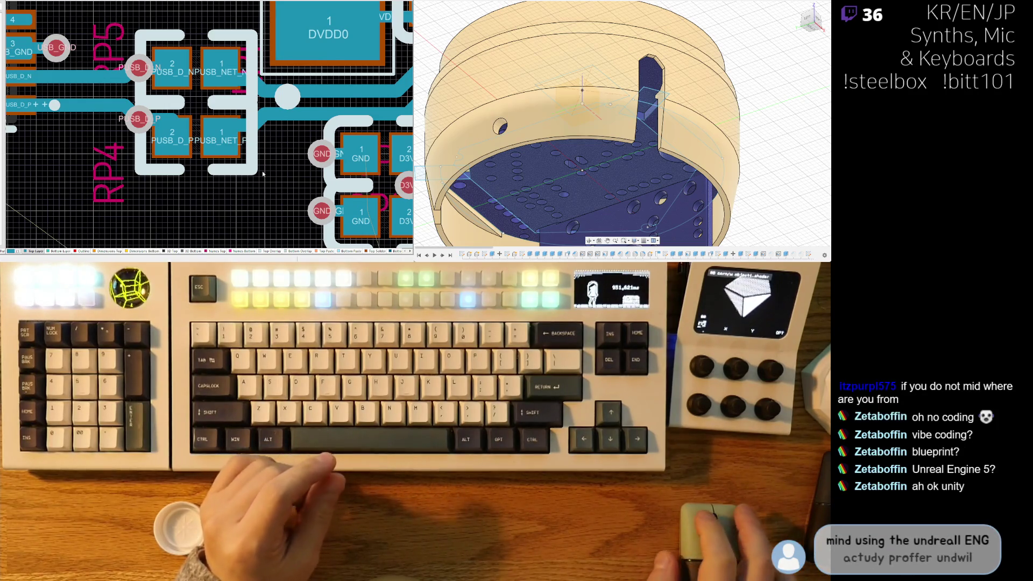
Step: Zoom around and select the DVDD0 track to inspect it
scroll(259, 170, "down", 2, "ctrl")
scroll(281, 94, "up", 4, "ctrl")
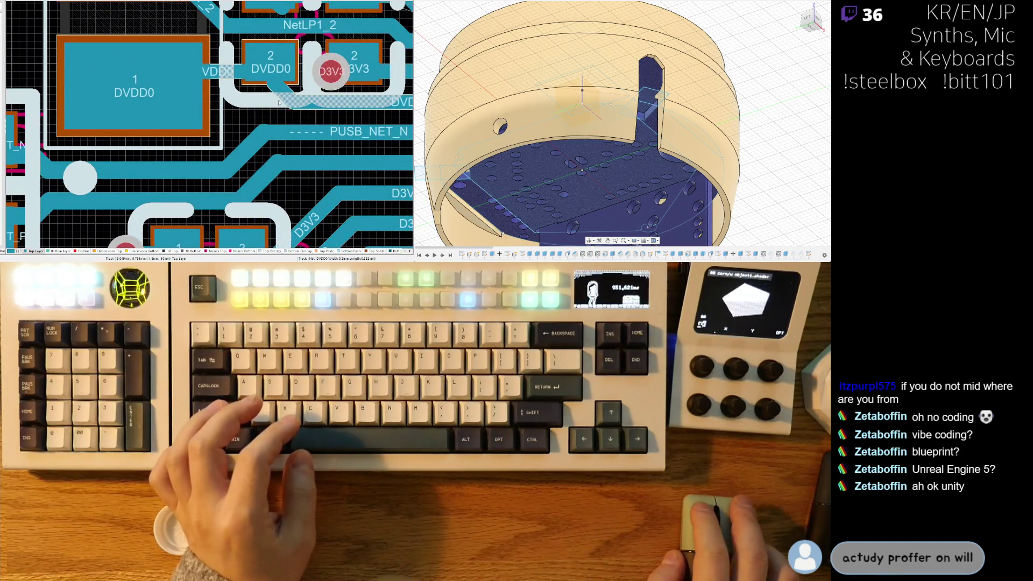
scroll(280, 102, "down", 3, "ctrl")
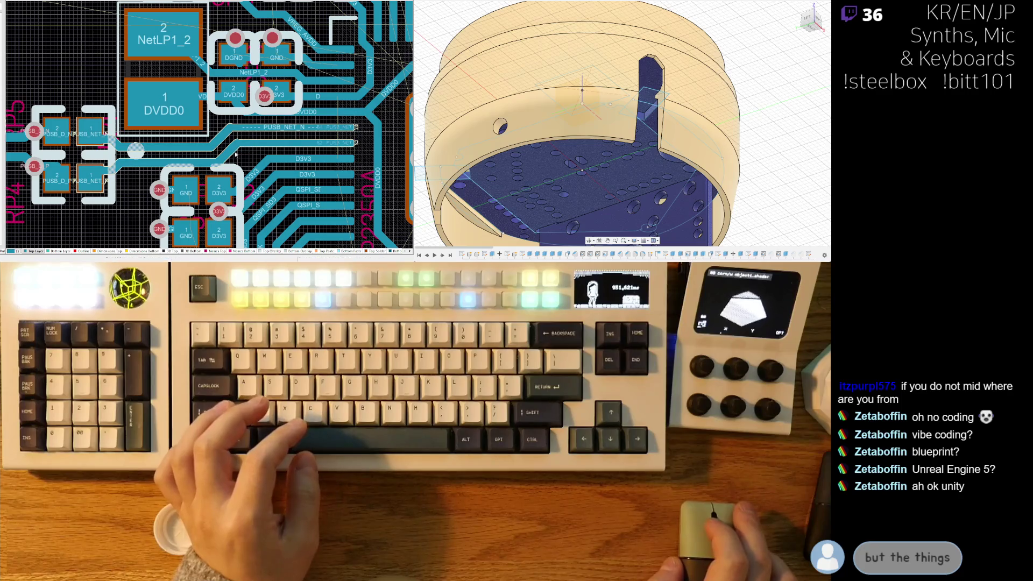
scroll(236, 154, "up", 1, "ctrl")
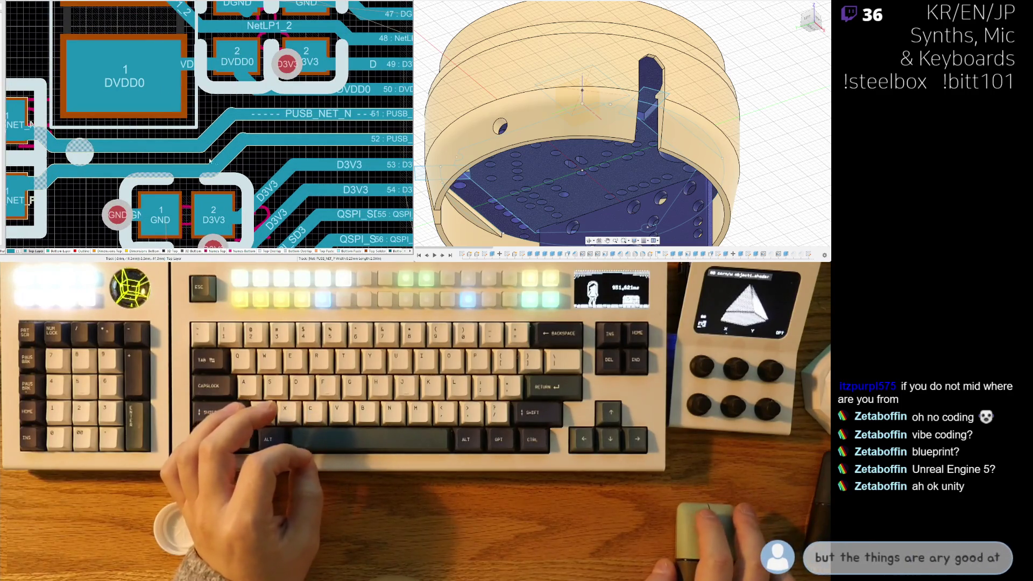
scroll(183, 159, "up", 2)
scroll(183, 159, "up", 1, "ctrl")
left_click(258, 149)
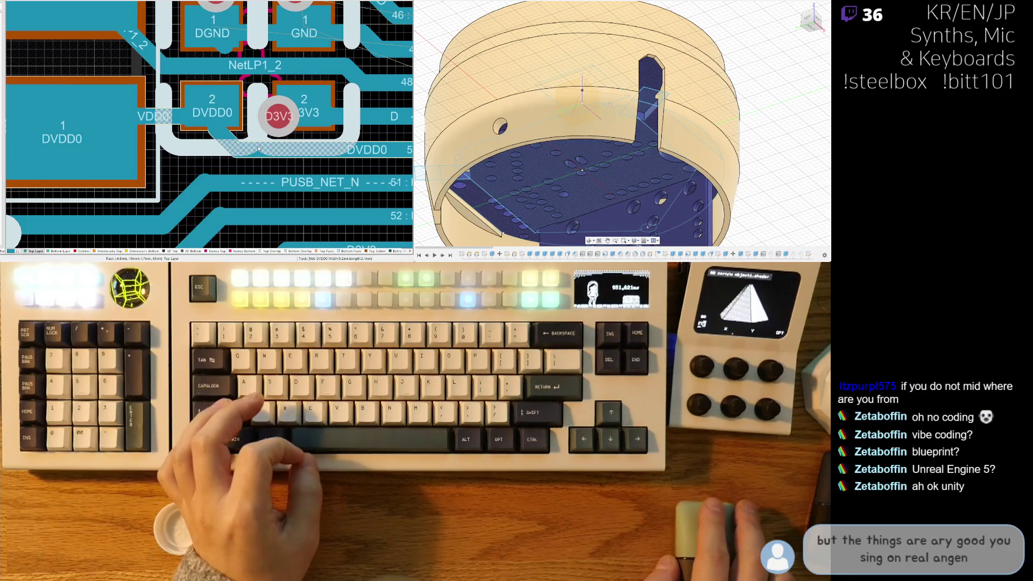
scroll(206, 149, "down", 4, "ctrl")
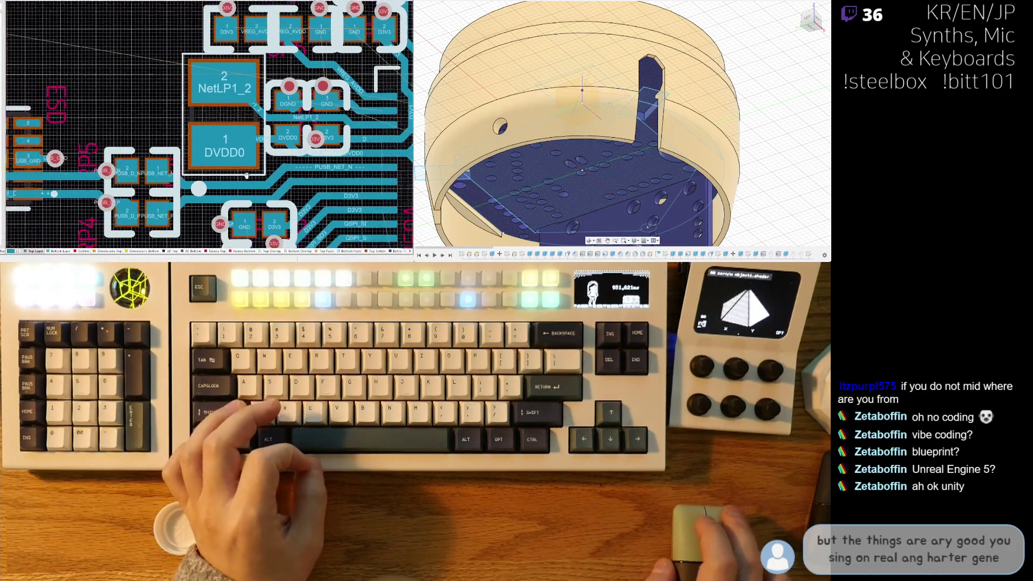
scroll(196, 175, "down", 3, "ctrl")
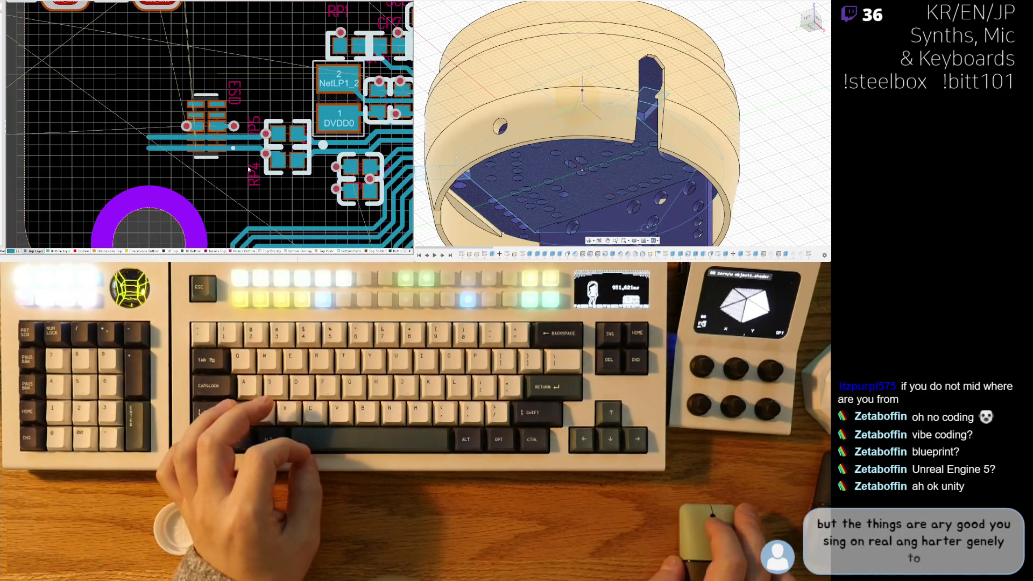
scroll(240, 194, "down", 1, "ctrl")
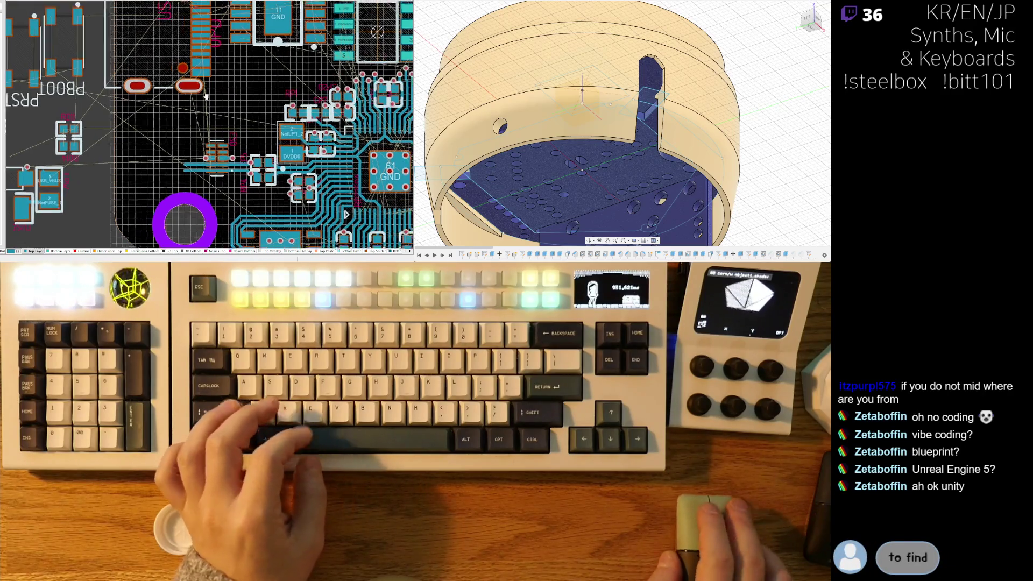
scroll(187, 100, "up", 2, "ctrl")
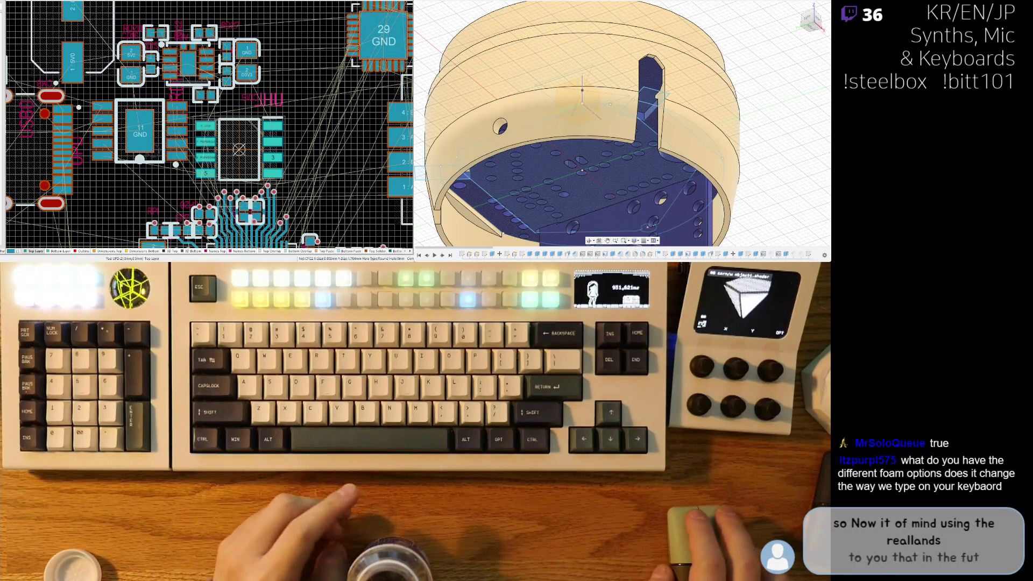
Step: Move the GND-pad part left, nudge USB0 right and down, then preview in 3D
right_click_drag(171, 155, 228, 152)
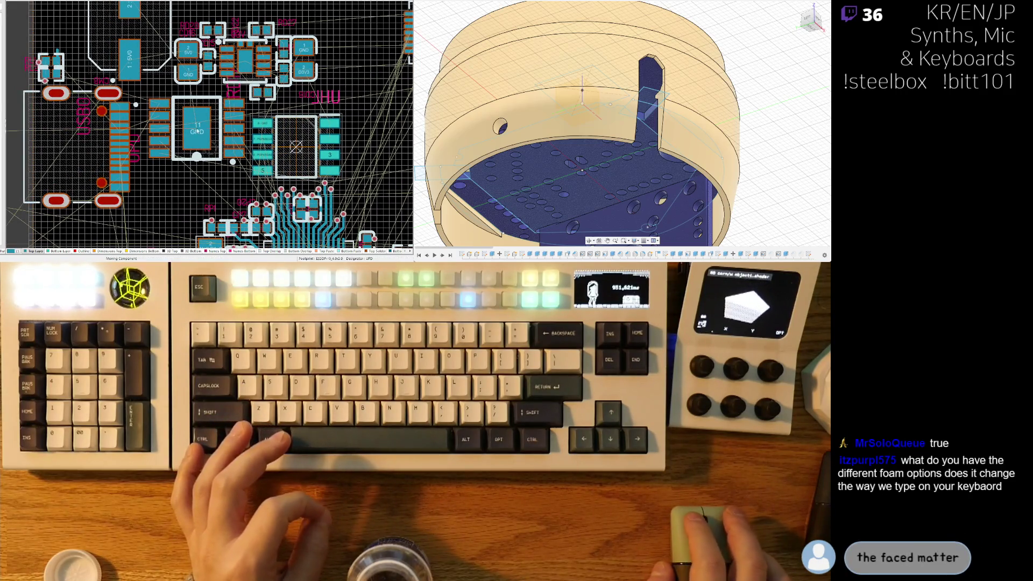
left_click_drag(218, 129, 195, 130)
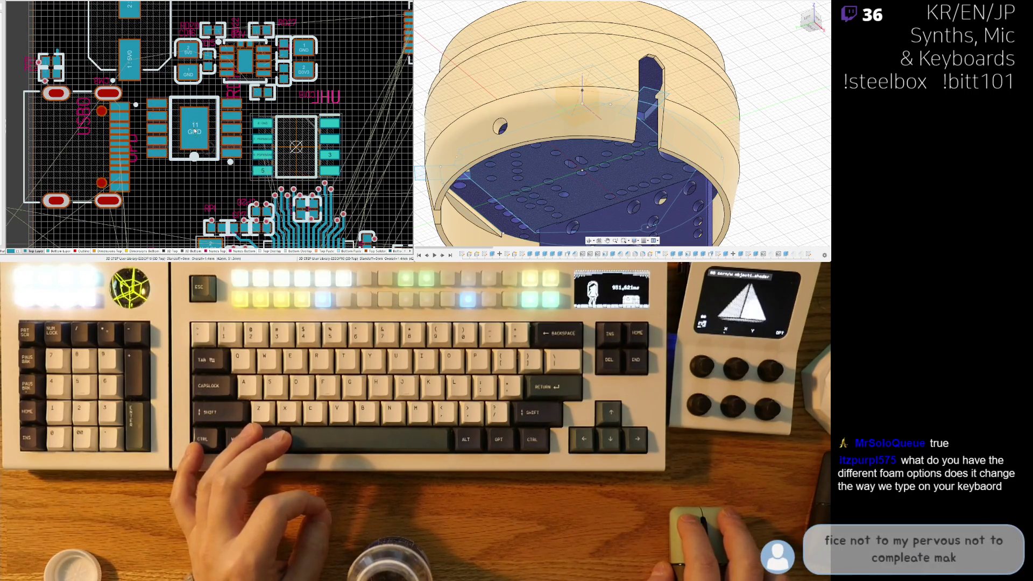
right_click_drag(57, 150, 145, 128)
left_click_drag(145, 128, 149, 128)
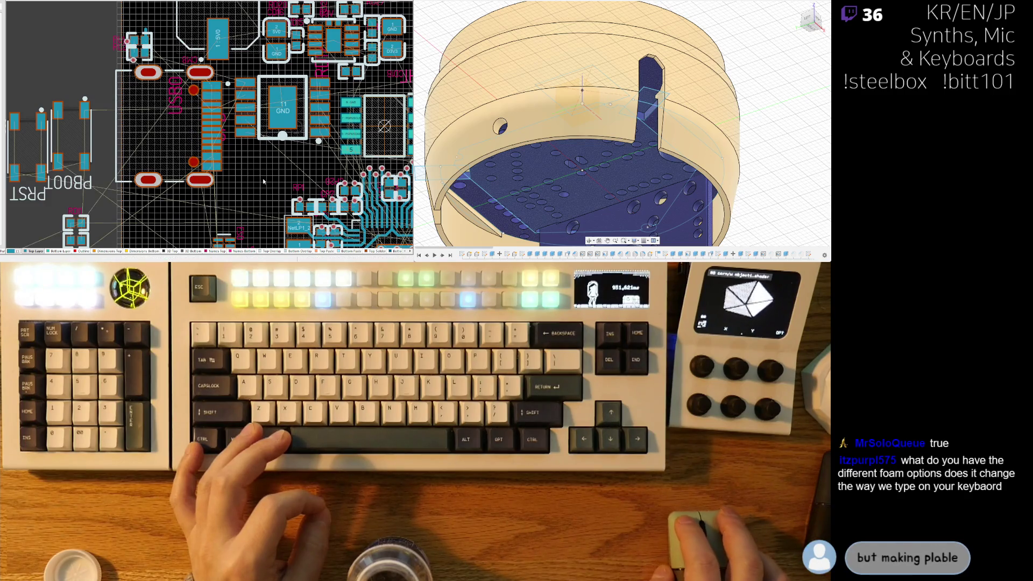
key("3")
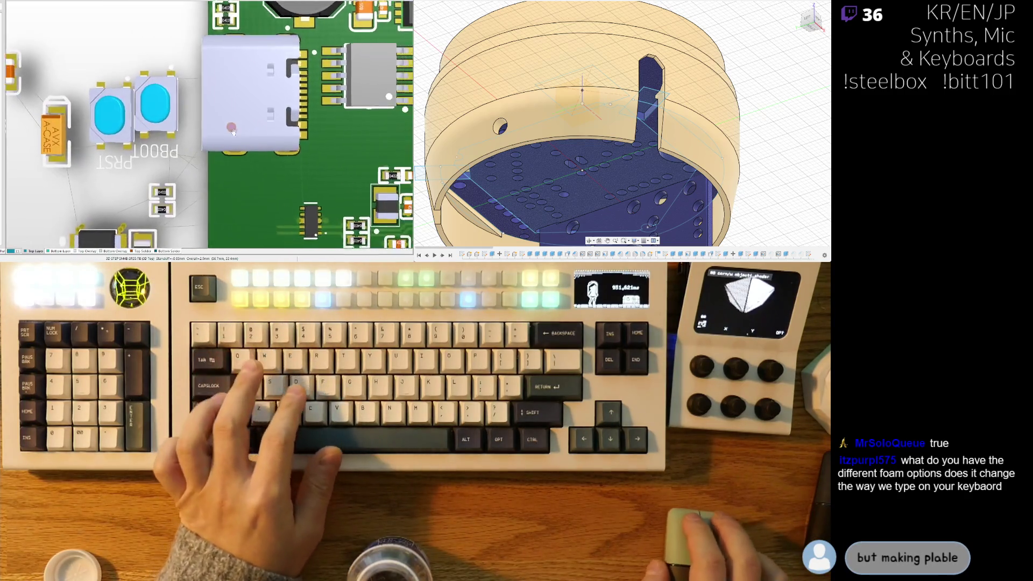
key("2")
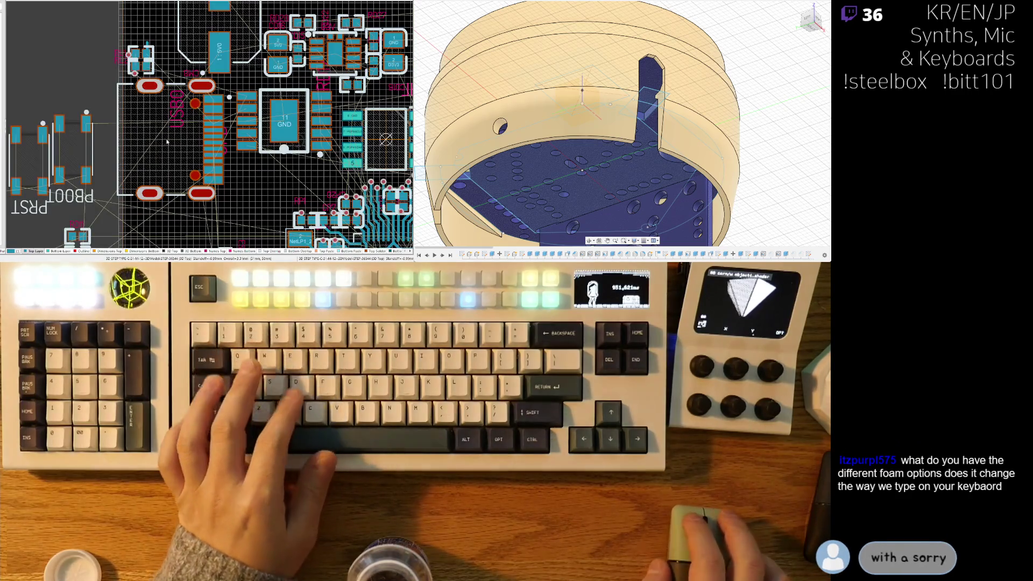
left_click_drag(167, 141, 154, 141)
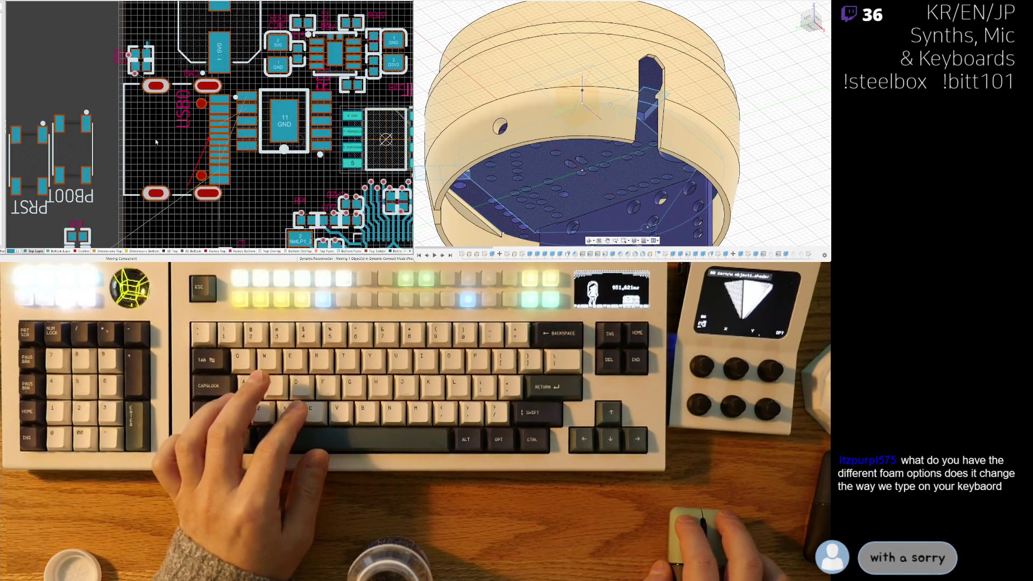
key("3")
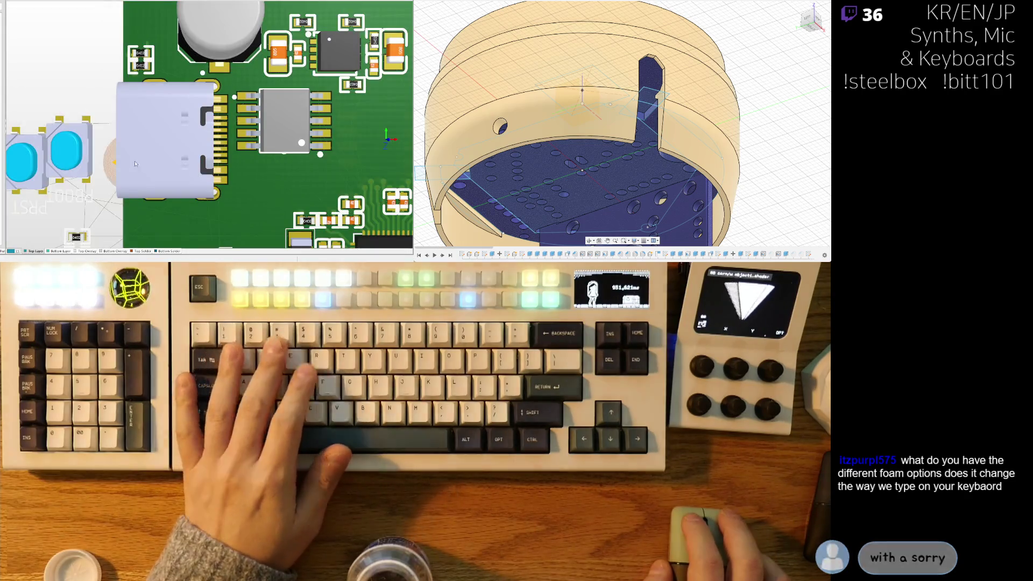
right_click_drag(135, 163, 95, 72, "shift")
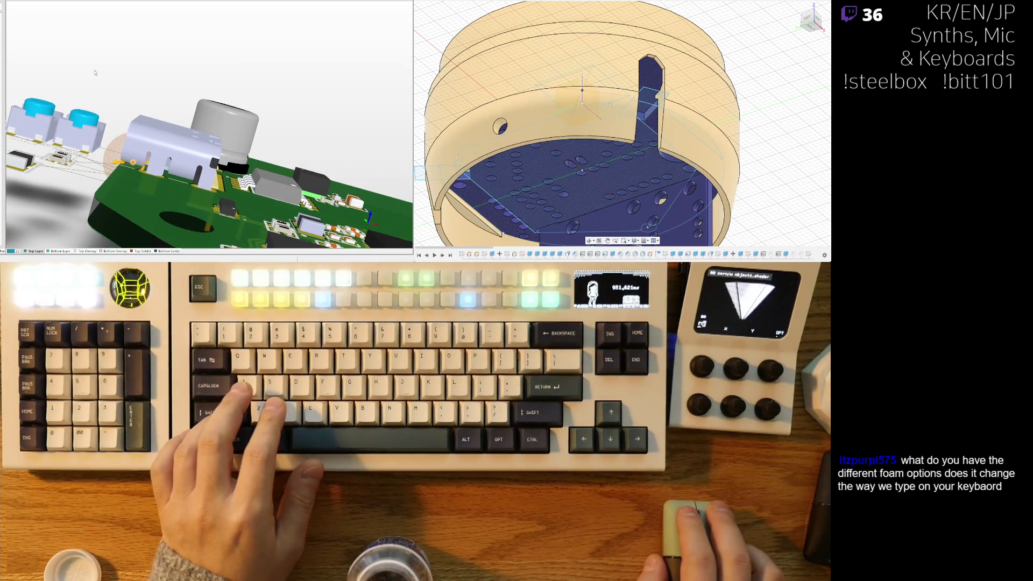
key("2")
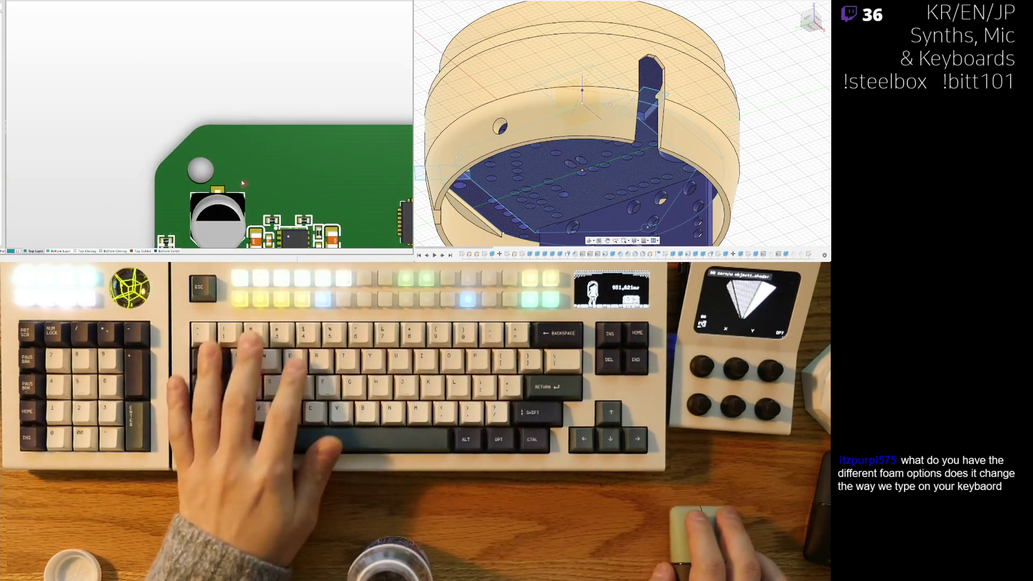
scroll(156, 136, "up", 2, "ctrl")
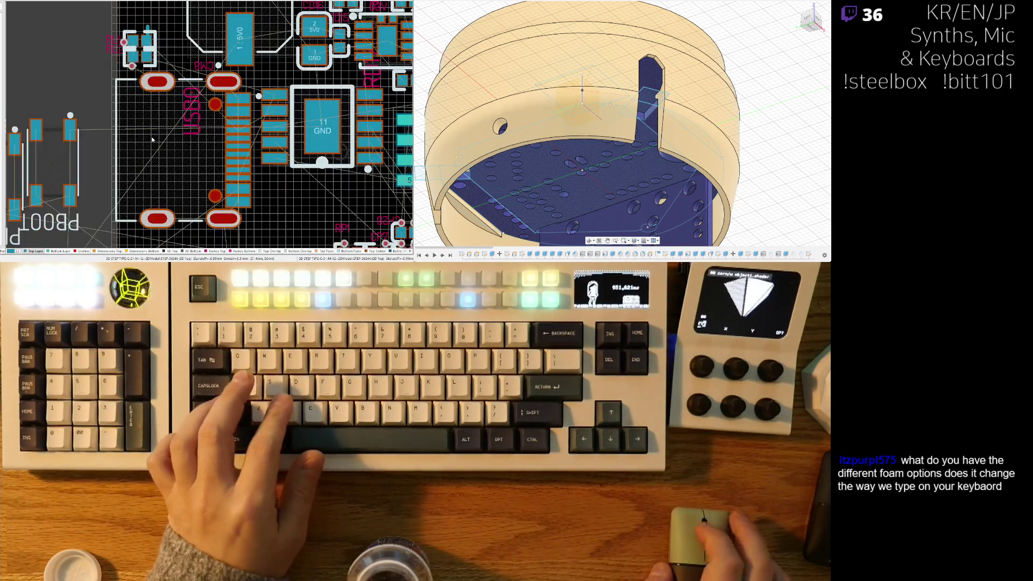
Step: Nudge the USB0 connector, the 11 GND chip and a nearby chip down-right
left_click_drag(149, 140, 159, 153)
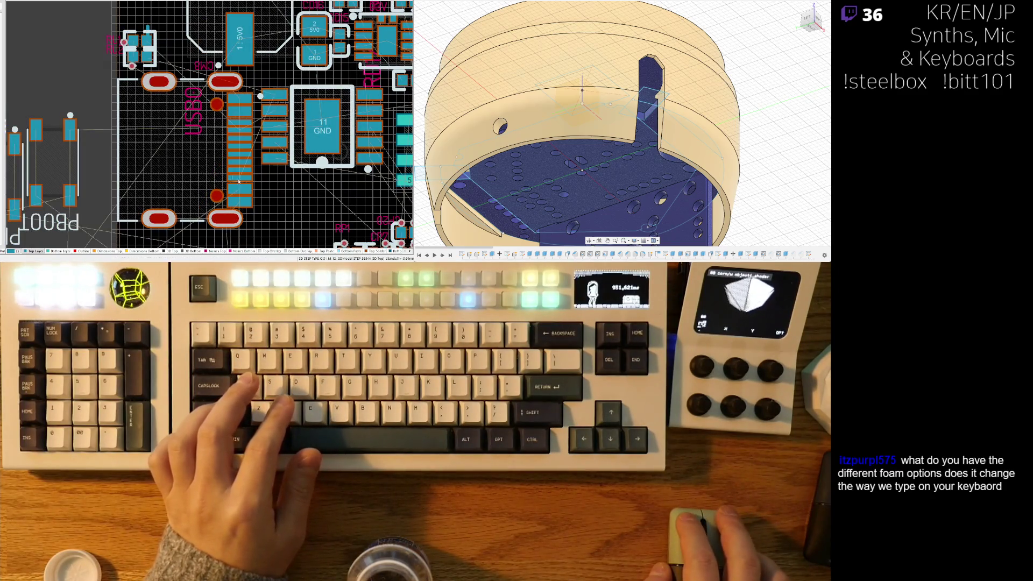
scroll(226, 106, "down", 1, "ctrl")
scroll(226, 106, "right", 3, "shift")
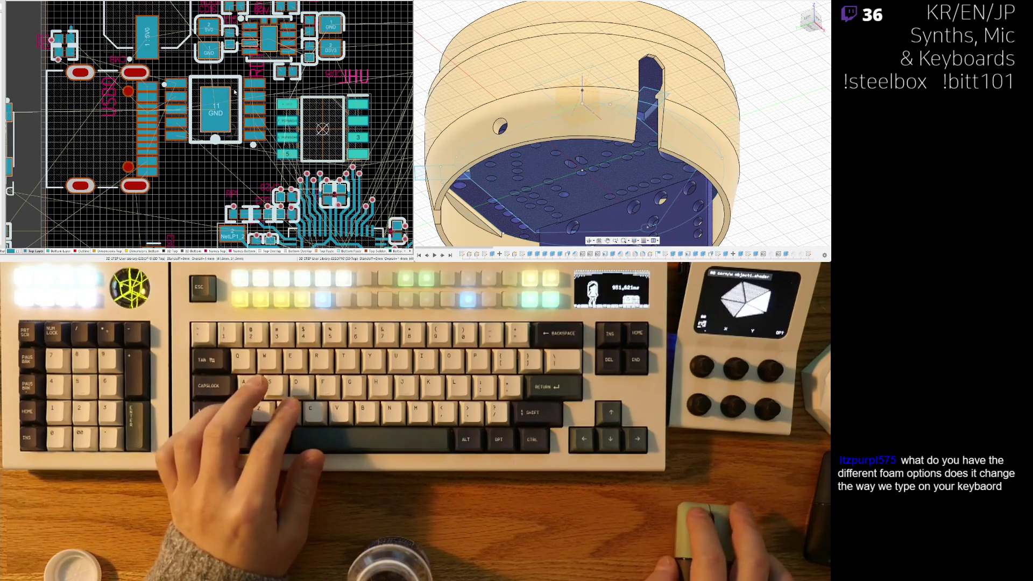
left_click_drag(235, 92, 226, 113)
scroll(267, 109, "up", 3, "ctrl")
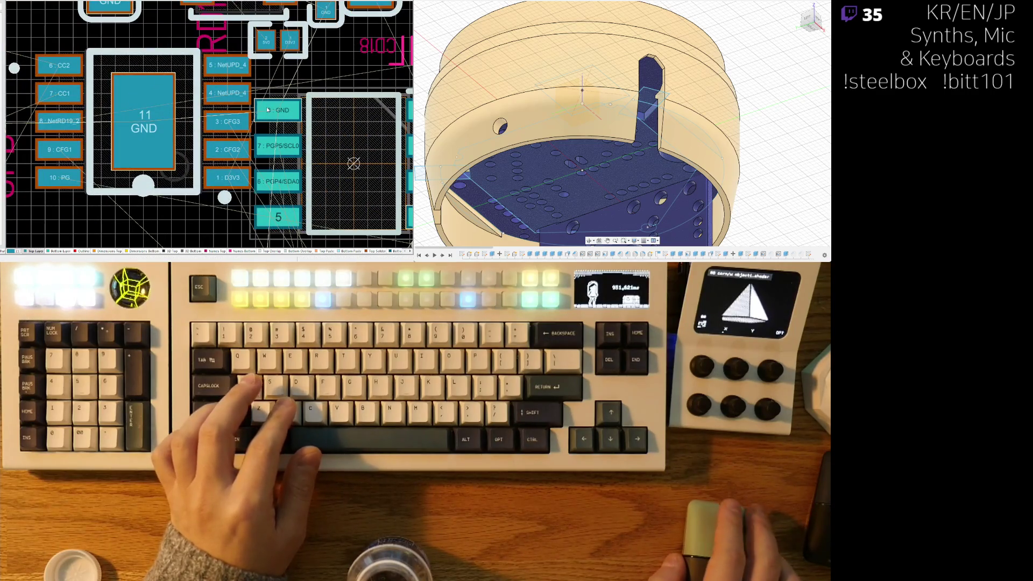
scroll(268, 109, "down", 5, "ctrl")
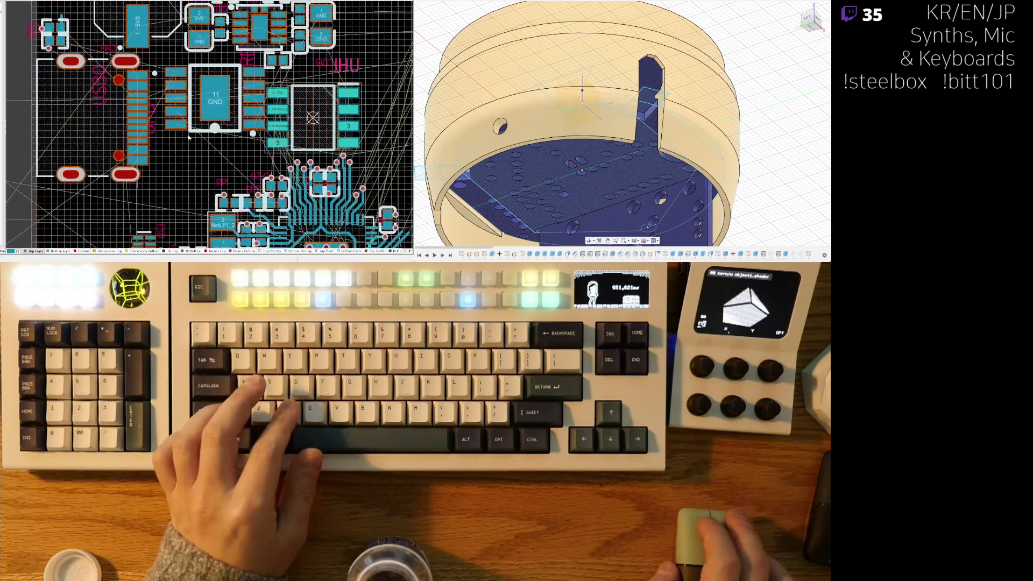
right_click_drag(76, 158, 156, 114)
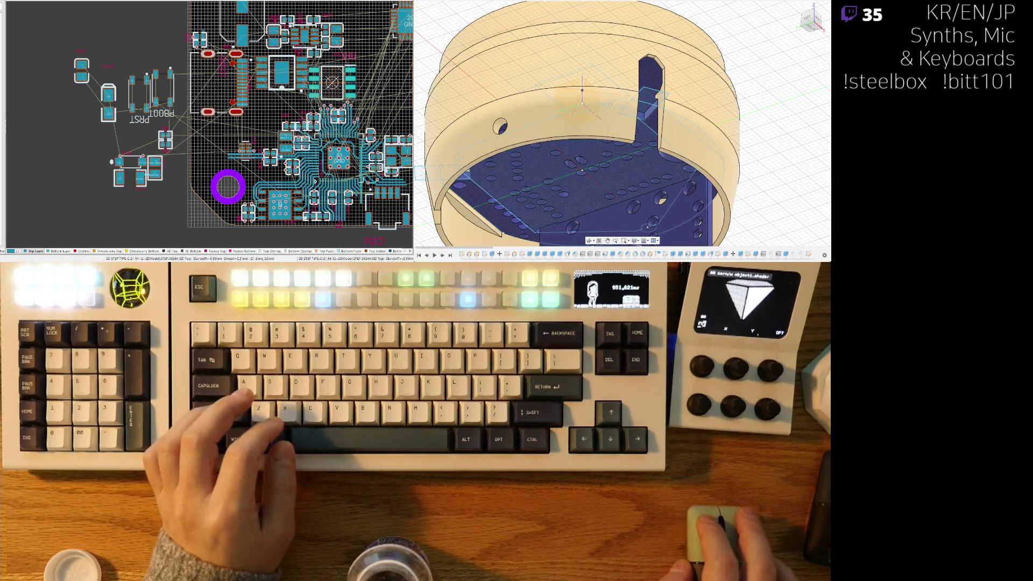
right_click_drag(285, 72, 233, 123)
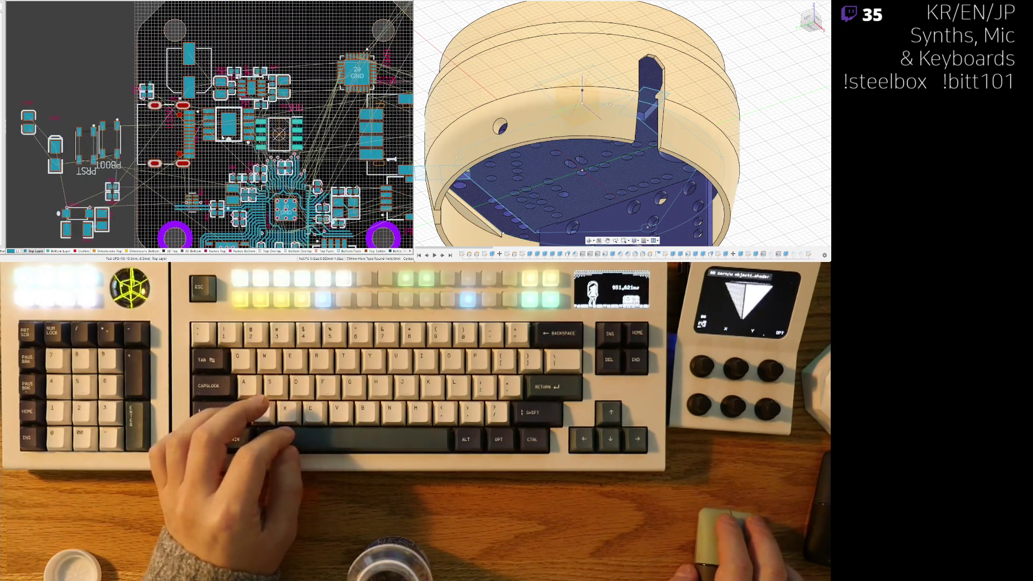
mouse_move(235, 120)
left_mouse_down()
mouse_move(235, 133)
mouse_move(240, 49)
left_mouse_up()
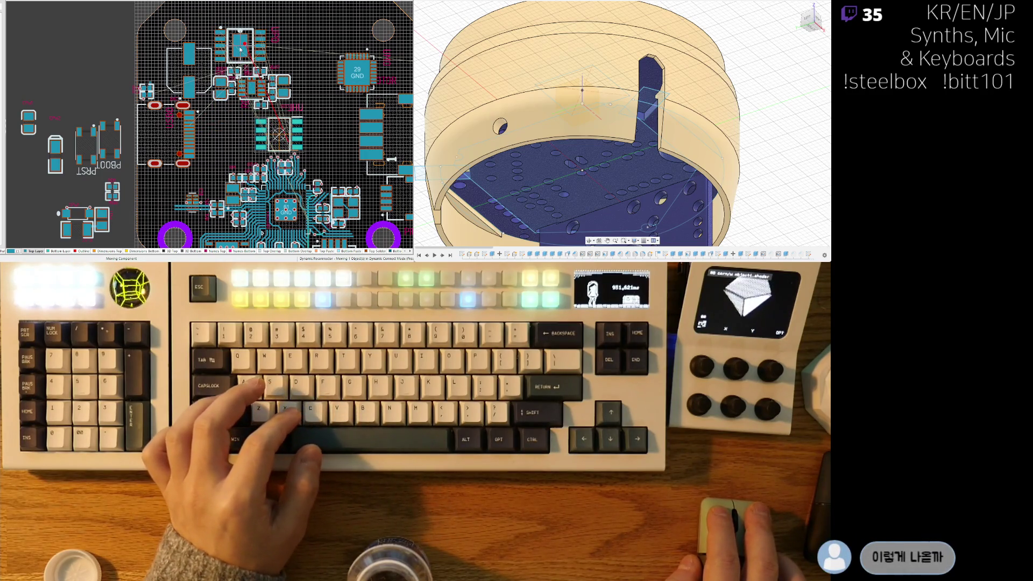
Step: Rotate the UPD power-delivery controller chip 180° and place it back
scroll(215, 41, "up", 5, "ctrl")
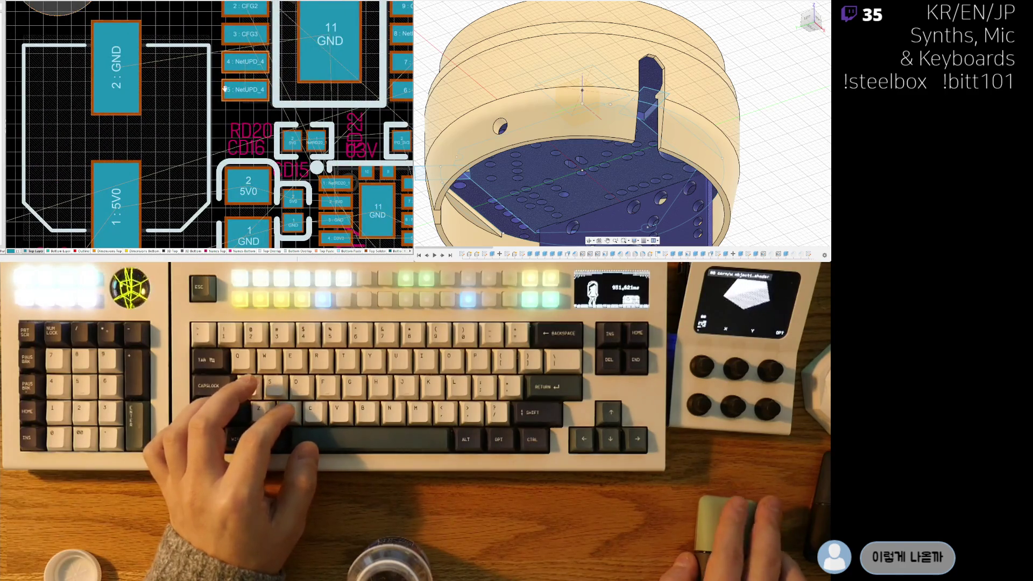
middle_click_drag(225, 89, 156, 113)
scroll(156, 113, "down", 3, "ctrl")
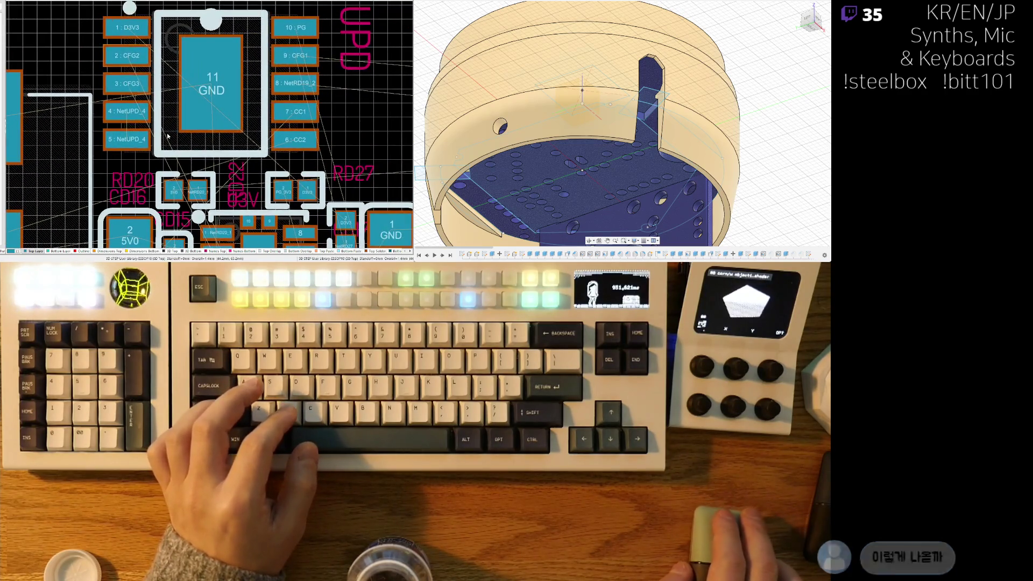
mouse_move(180, 147)
right_mouse_down()
mouse_move(179, 66)
mouse_move(169, 112)
right_mouse_up()
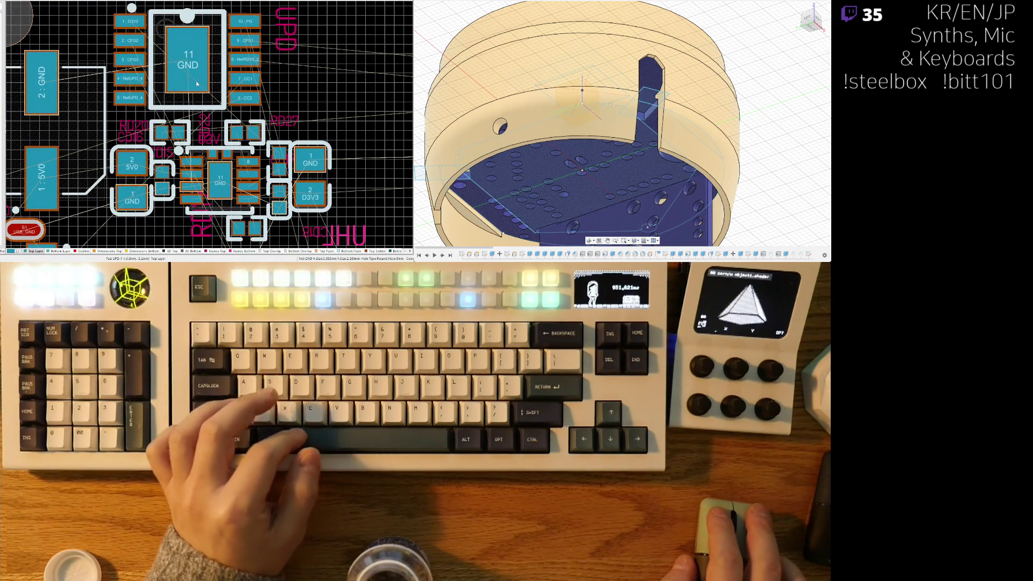
scroll(201, 82, "down", 2, "ctrl")
scroll(173, 86, "up", 2, "ctrl")
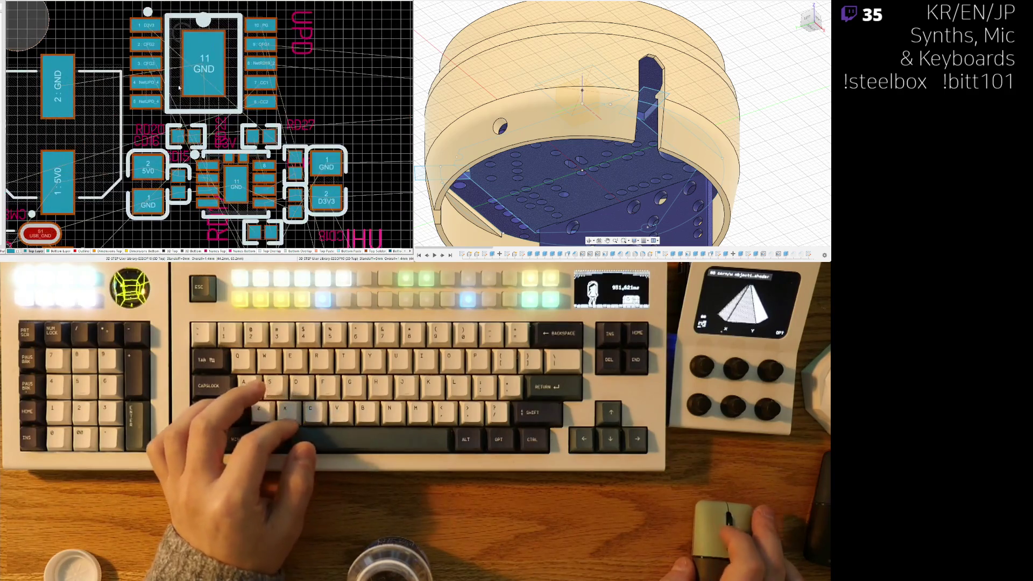
scroll(193, 106, "up", 4, "ctrl")
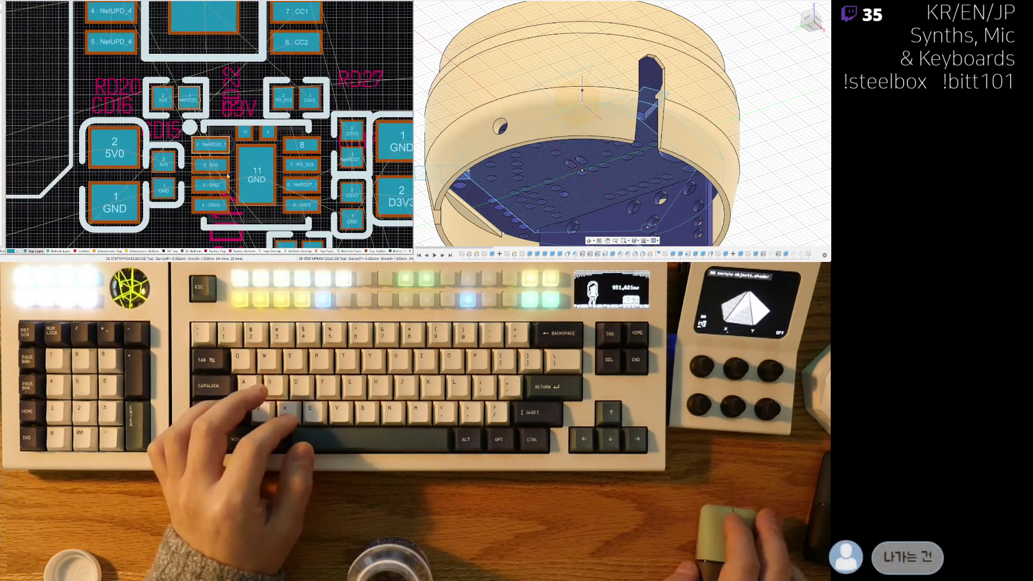
middle_click_drag(202, 155, 238, 154)
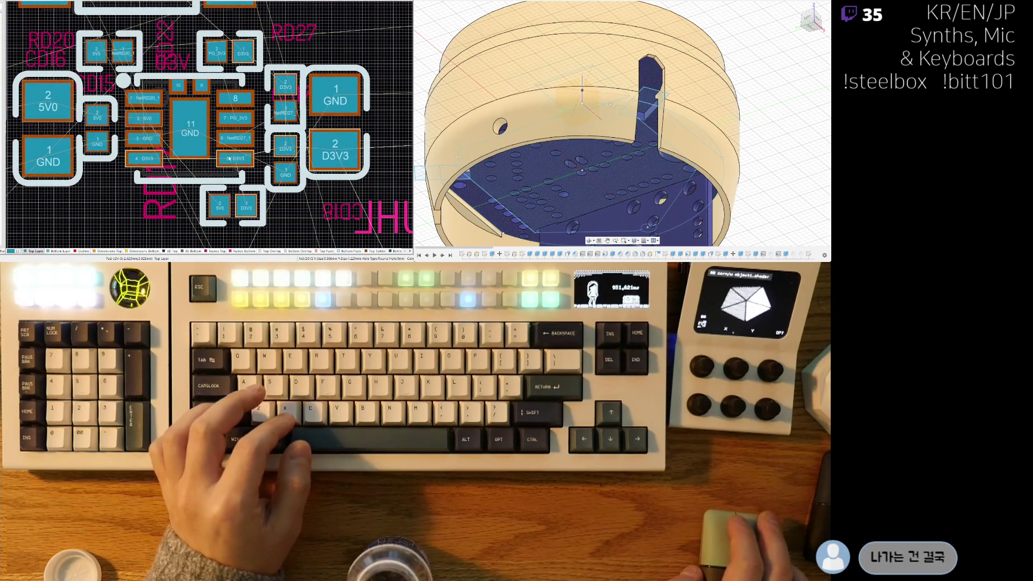
scroll(229, 158, "down", 3, "ctrl")
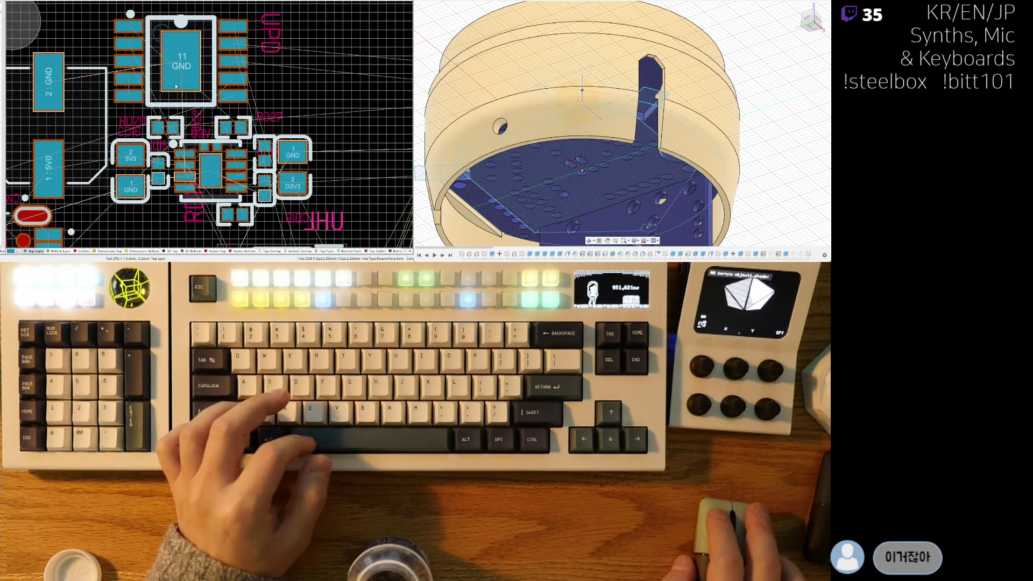
left_click_drag(184, 72, 169, 65)
key("space")
key("space")
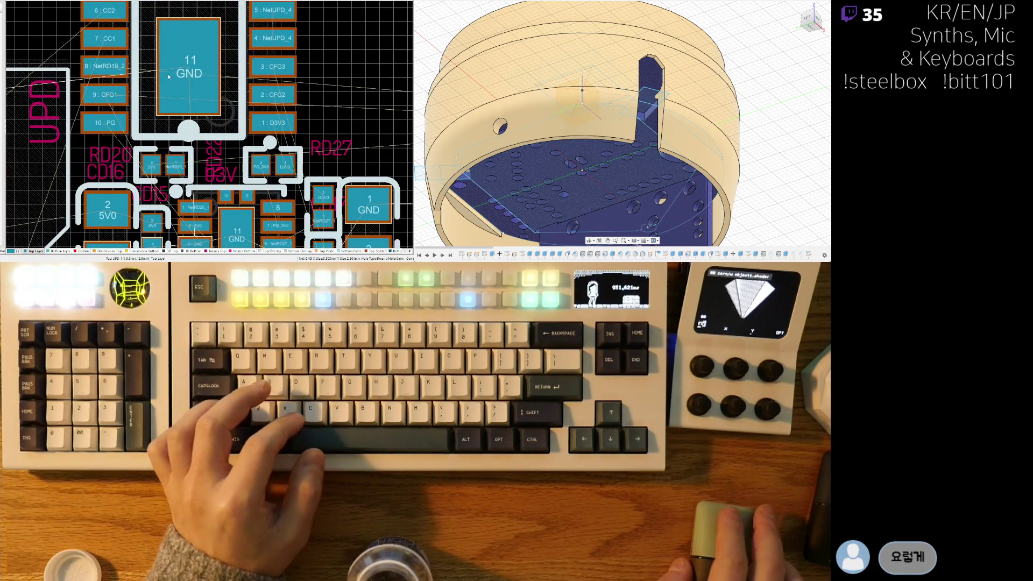
scroll(167, 73, "down", 3, "ctrl")
Step: Check the board in 3D, return to 2D, and inspect the NetUPD_4 pads
key("3")
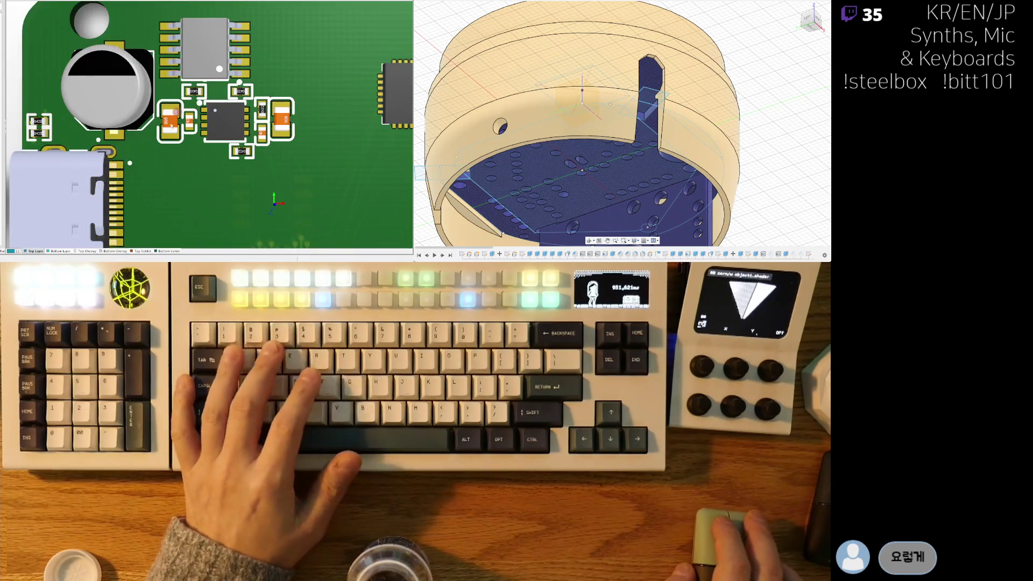
scroll(171, 113, "down", 5, "ctrl")
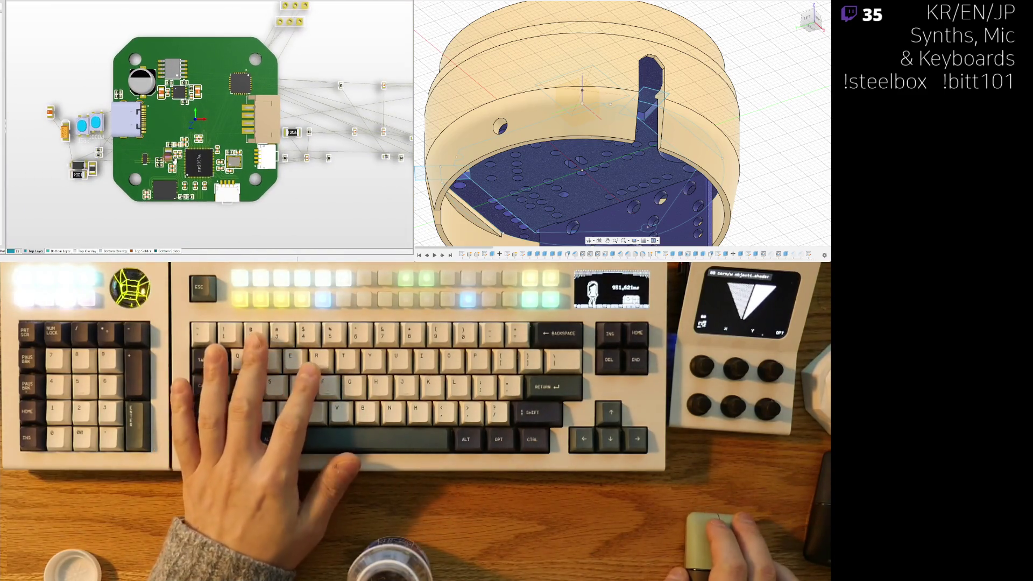
key("2")
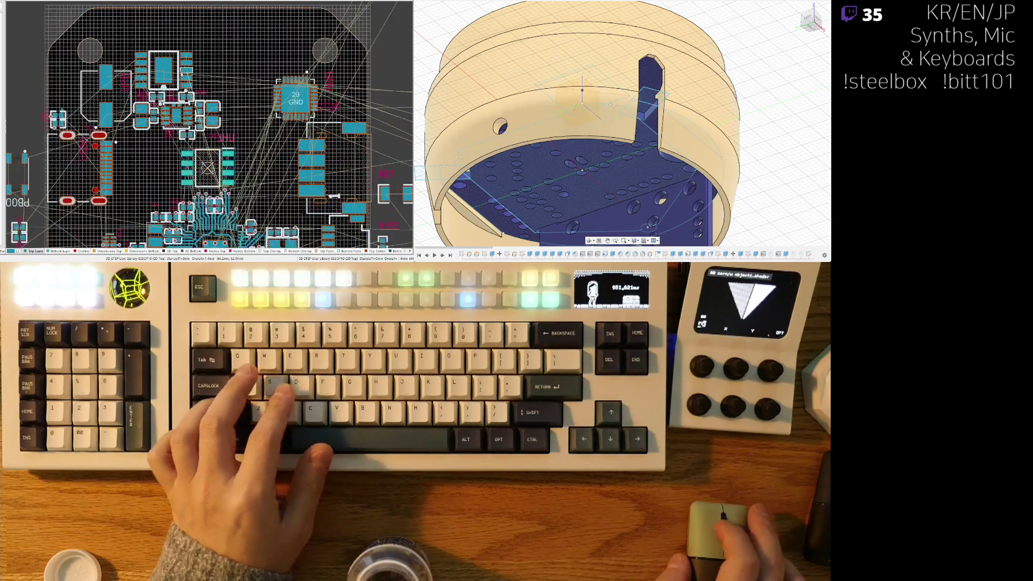
scroll(182, 74, "up", 4, "ctrl")
right_click_drag(197, 93, 283, 122)
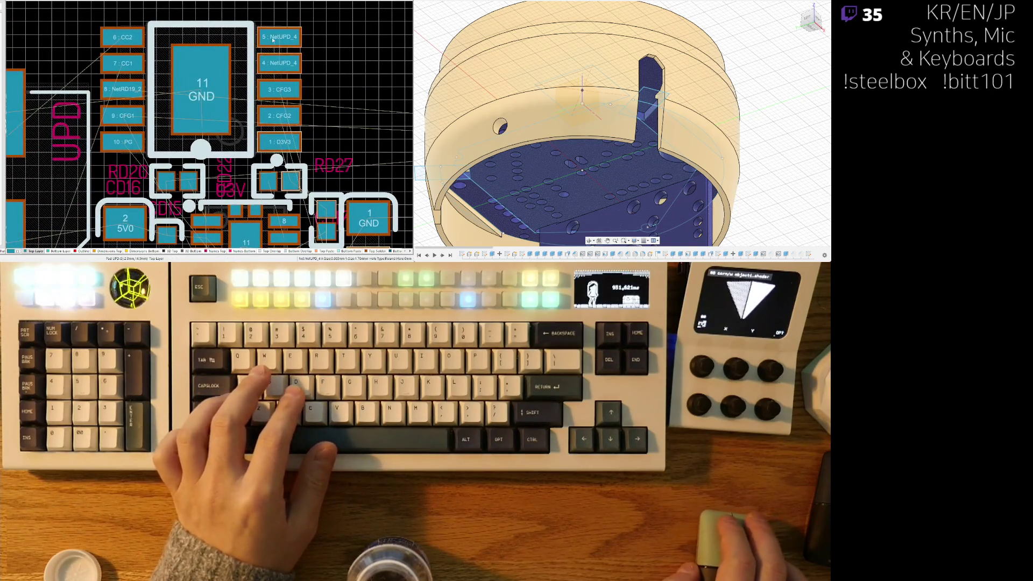
left_click(281, 67)
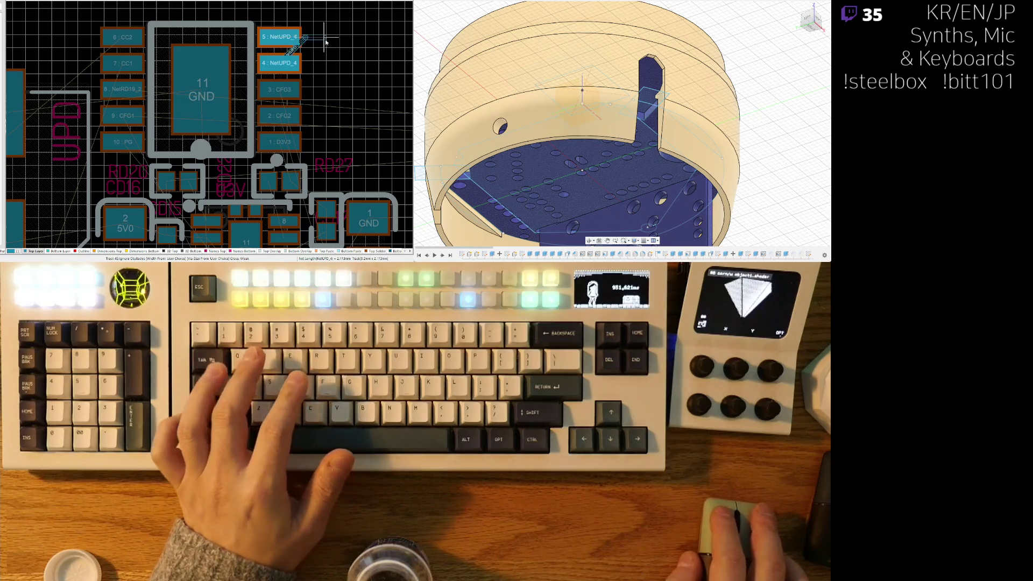
scroll(303, 102, "down", 5, "ctrl")
key("Escape")
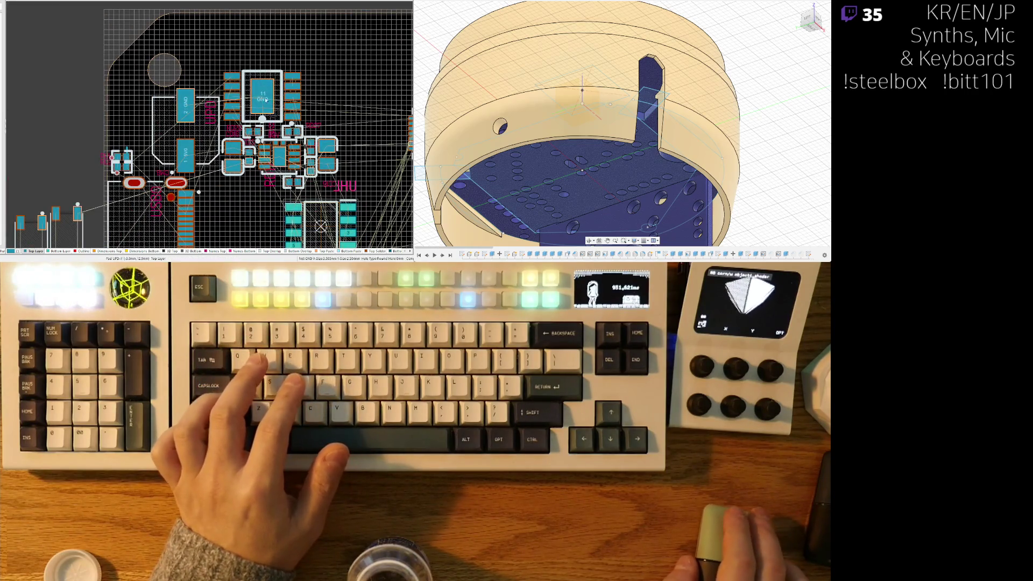
scroll(262, 99, "up", 5, "ctrl")
scroll(200, 91, "down", 3, "ctrl")
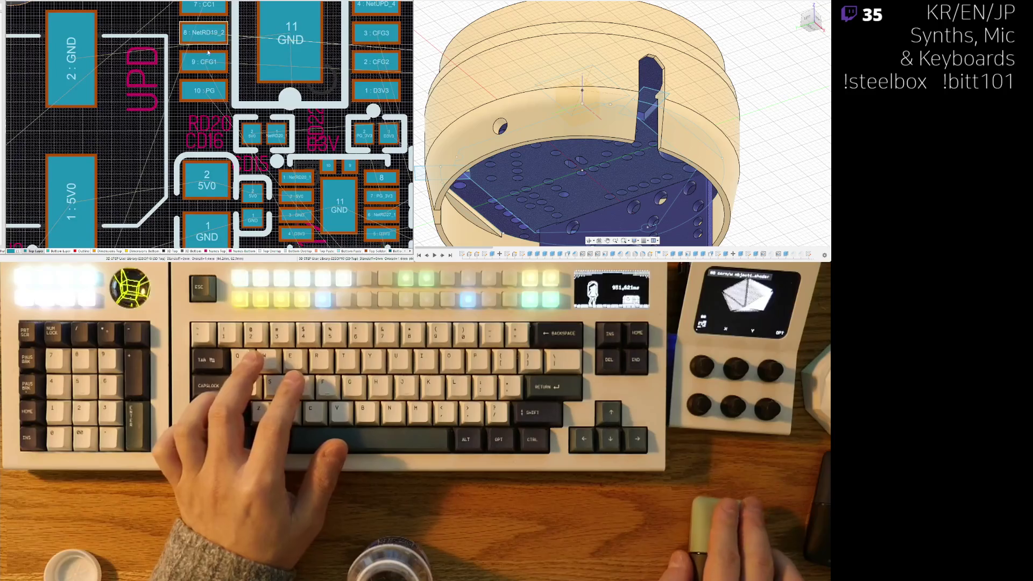
scroll(194, 116, "up", 2, "ctrl")
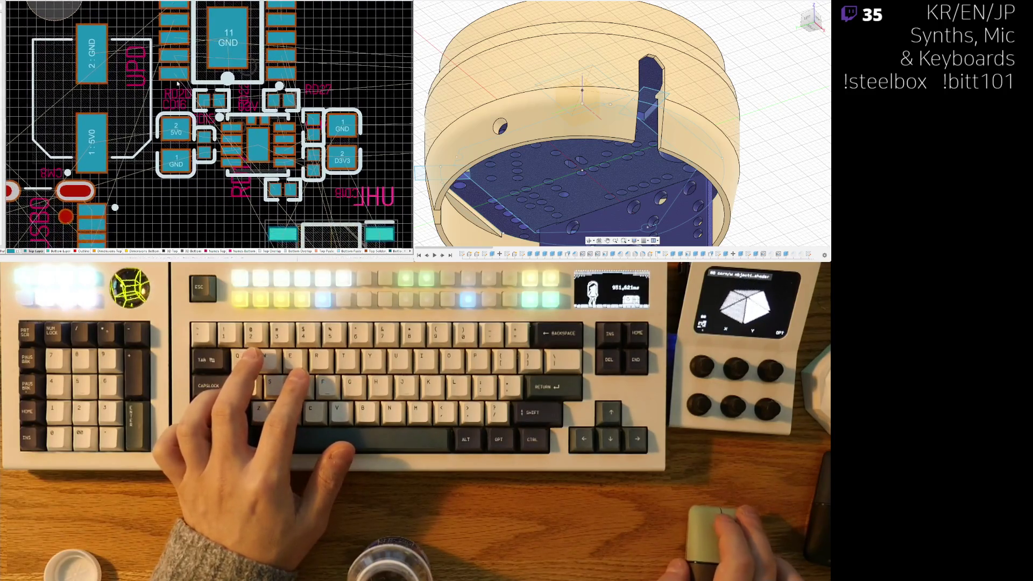
scroll(149, 126, "up", 1, "ctrl")
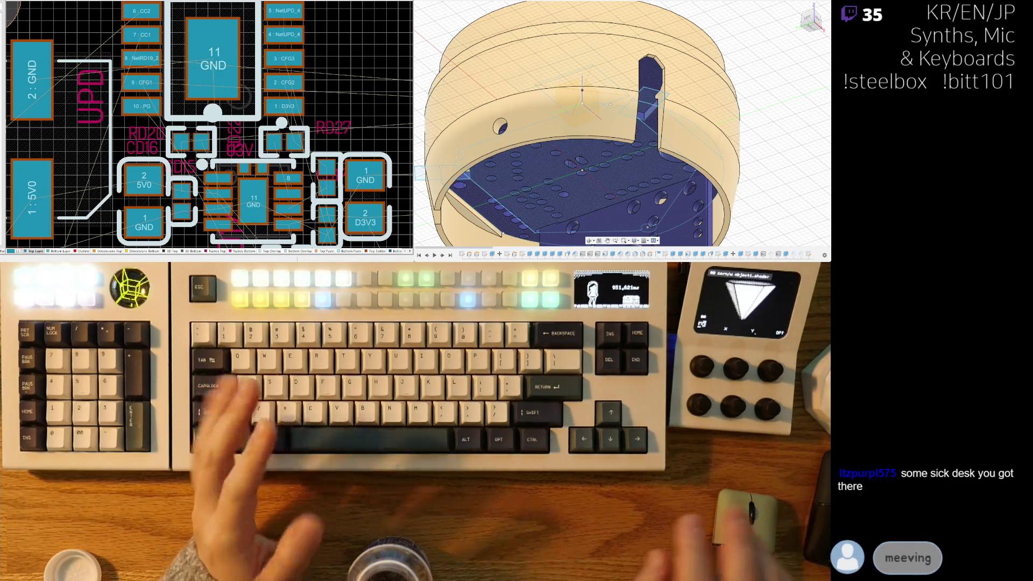
scroll(231, 130, "up", 2, "ctrl")
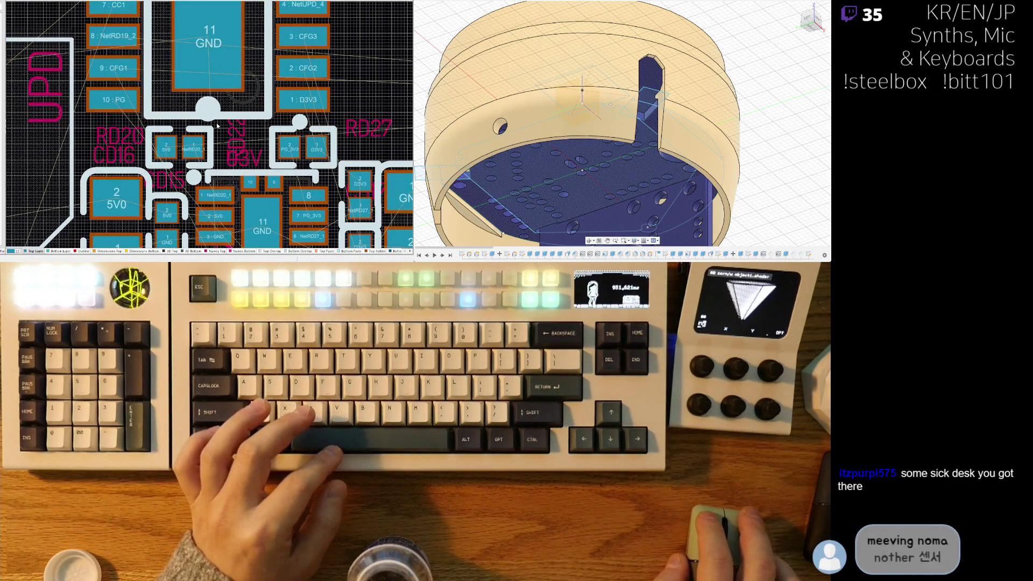
Step: Move the RD27 designator left and separate it from RD22
left_click(298, 156)
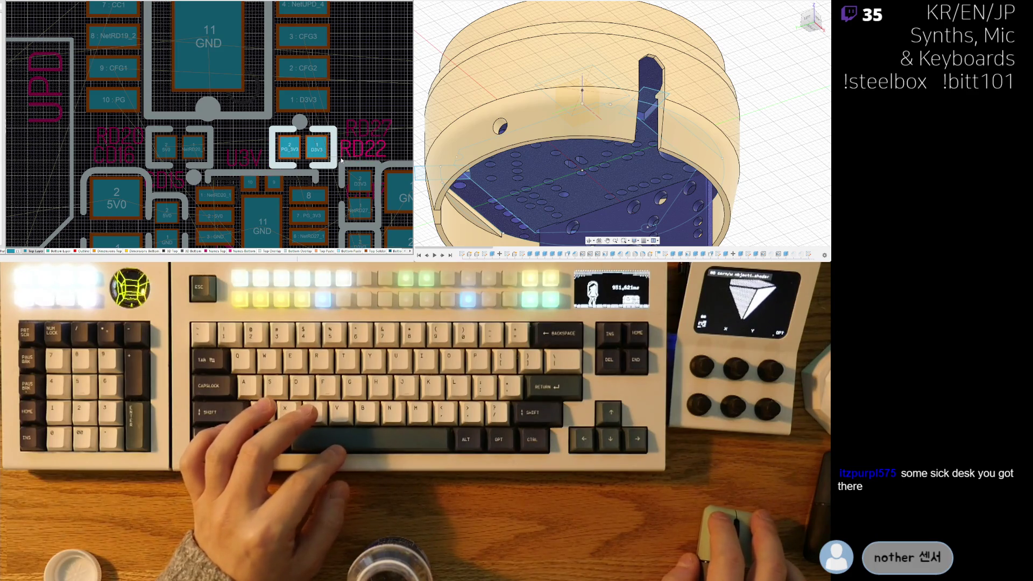
left_click_drag(342, 141, 311, 141)
scroll(295, 182, "down", 3)
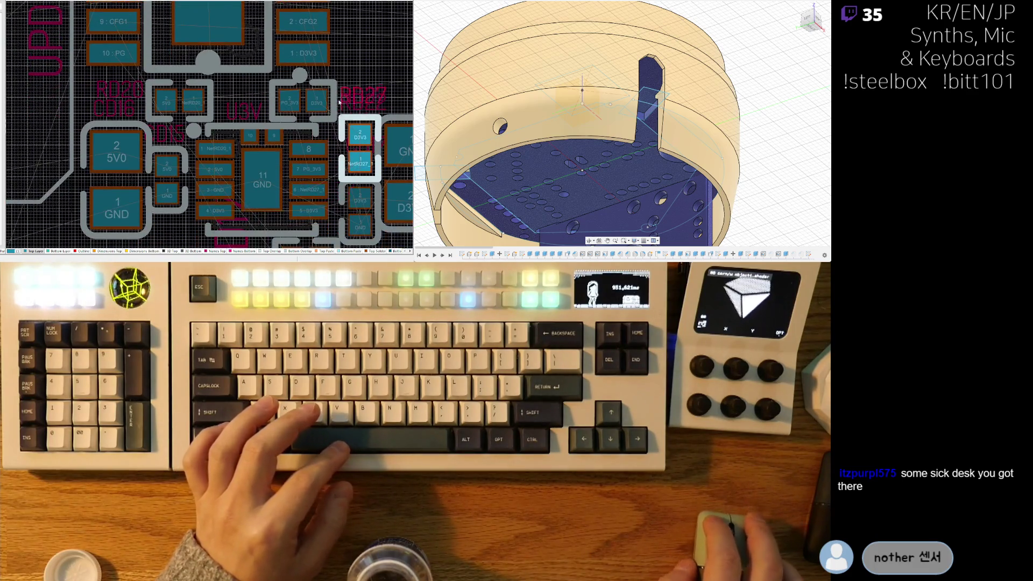
left_click(340, 105)
mouse_move(340, 105)
left_mouse_down()
mouse_move(342, 84)
mouse_move(366, 92)
mouse_move(346, 110)
left_mouse_up()
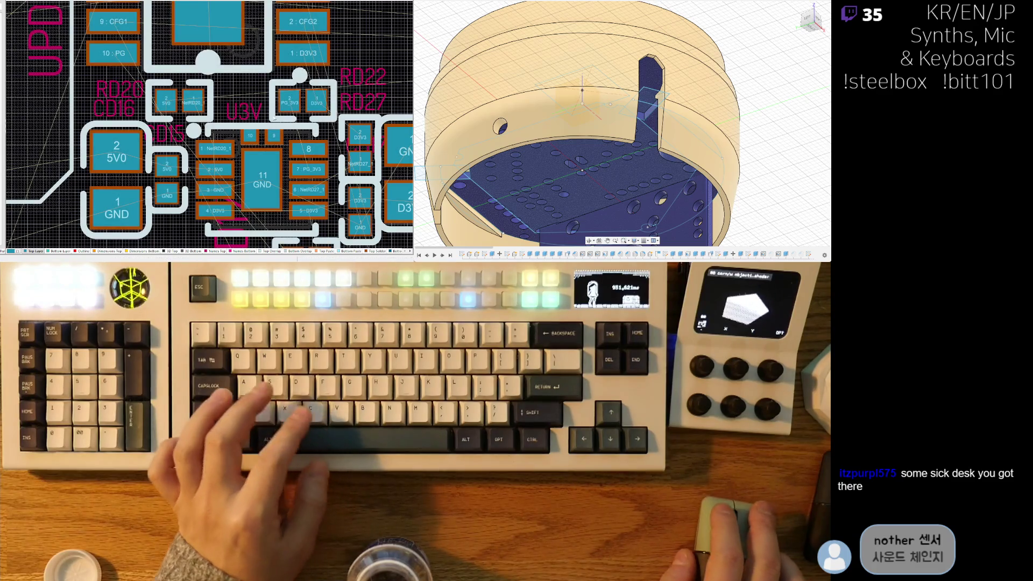
Step: Inspect the PG_3V3/D3V3 component and the 5V0/GND capacitor by selecting them
right_click_drag(322, 100, 226, 115)
left_click(245, 110)
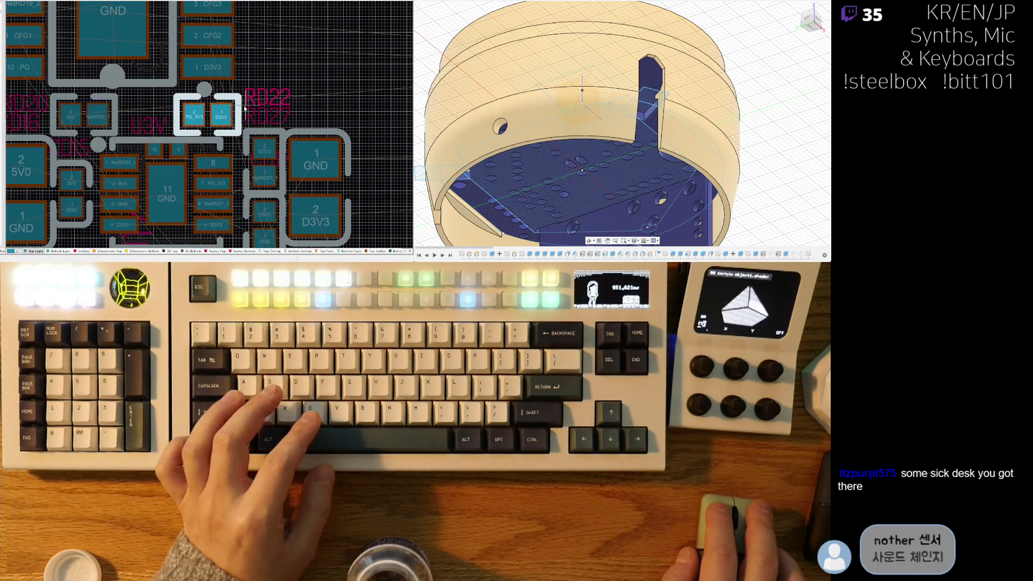
left_click(245, 115)
left_click(245, 112)
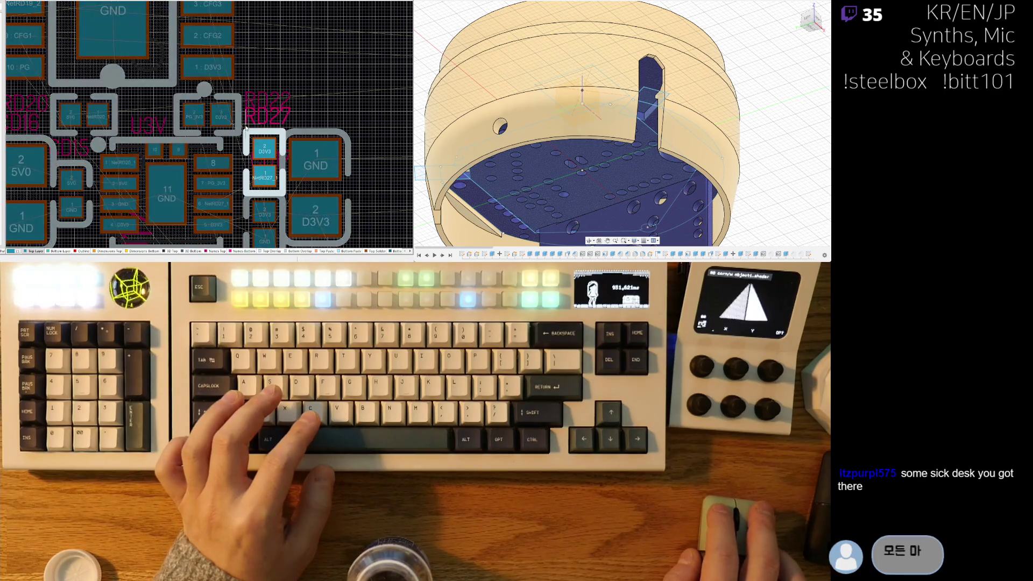
left_click(246, 128)
left_click(268, 99)
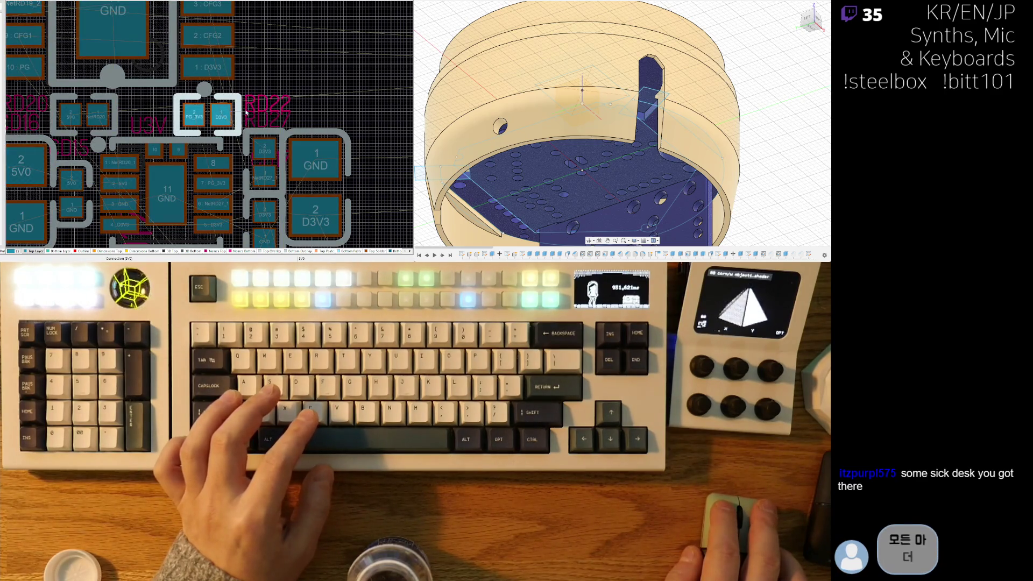
right_click_drag(32, 133, 109, 122)
left_click(109, 124)
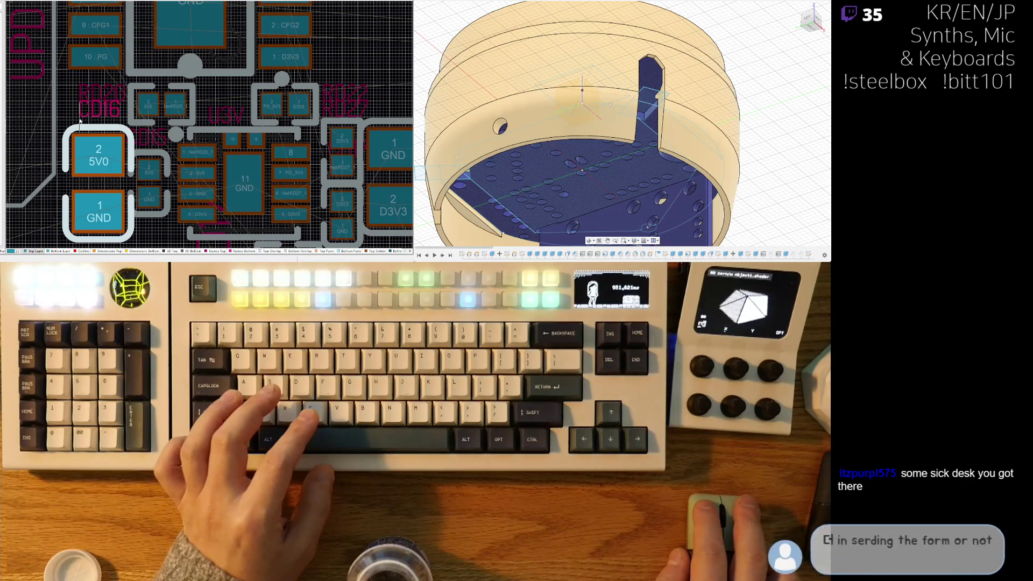
left_click(80, 121)
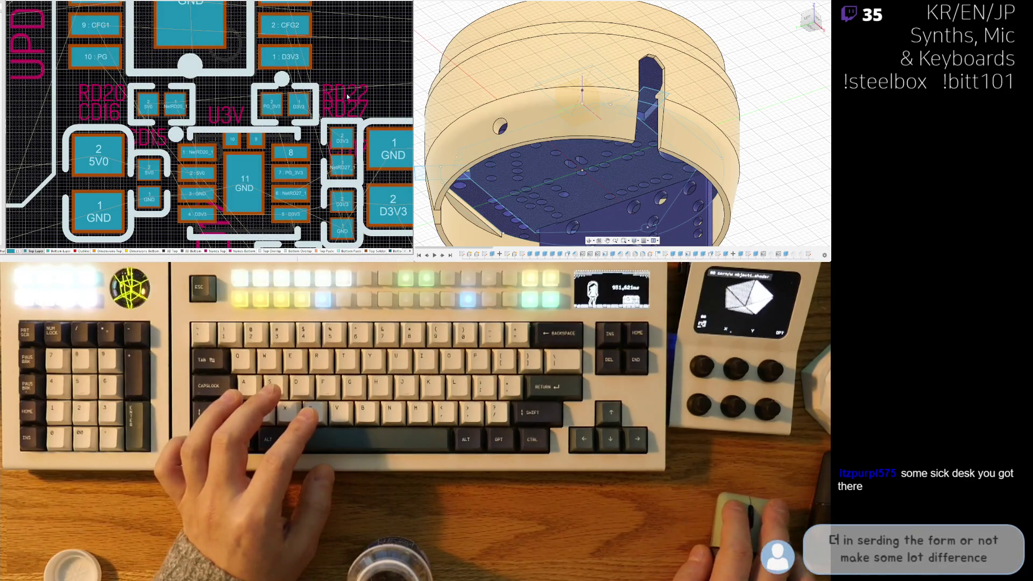
left_click(346, 94)
left_click(323, 100)
scroll(287, 91, "down", 3, "ctrl")
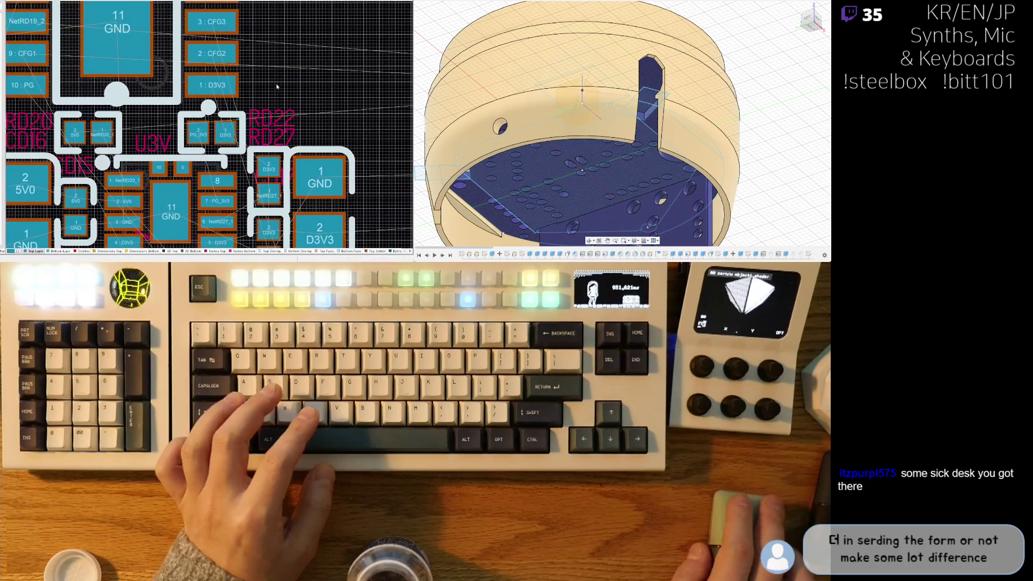
Step: Drop the 11-GND regulator IC a few pixels lower
right_click_drag(265, 146, 297, 131)
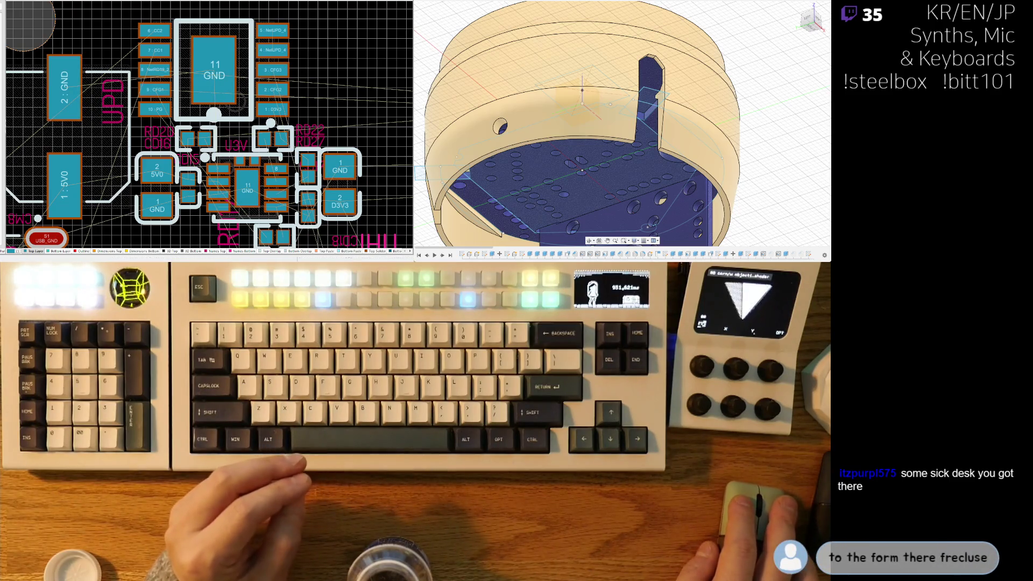
right_click_drag(187, 82, 179, 85)
left_click_drag(179, 85, 207, 72)
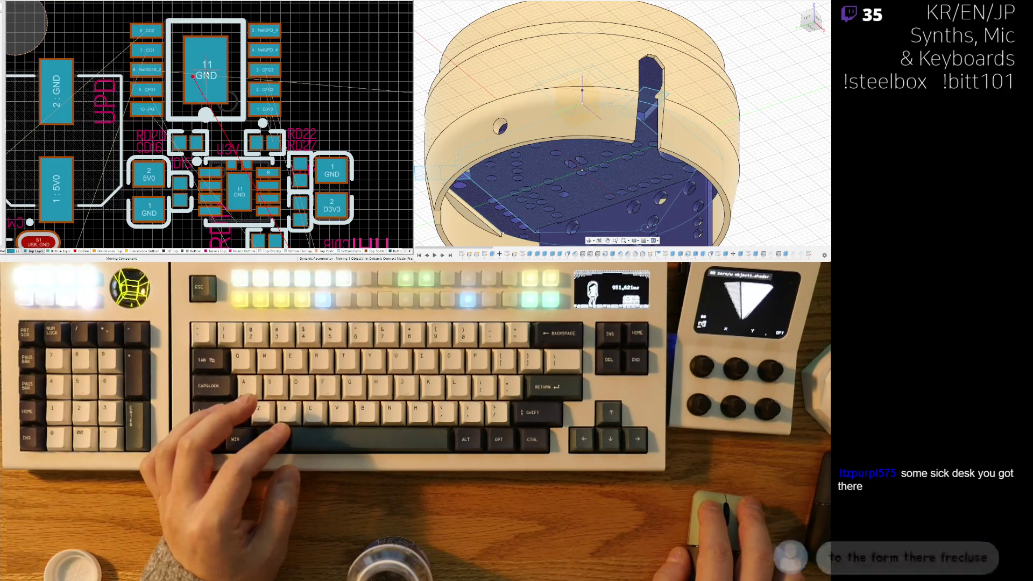
left_click_drag(207, 73, 208, 76)
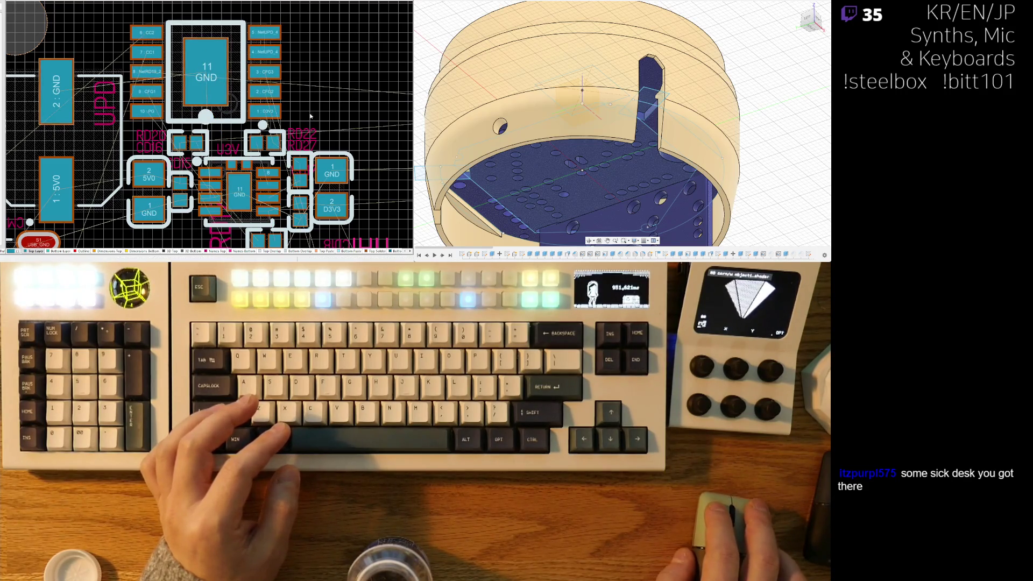
scroll(283, 49, "down", 2, "ctrl")
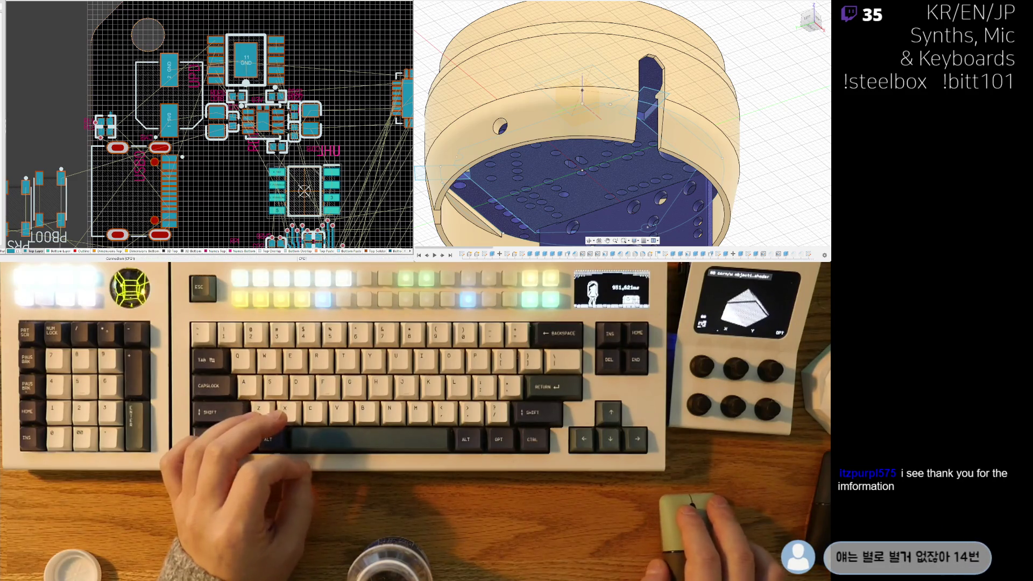
Step: Rotate the RD17 designator to horizontal
scroll(244, 161, "up", 2)
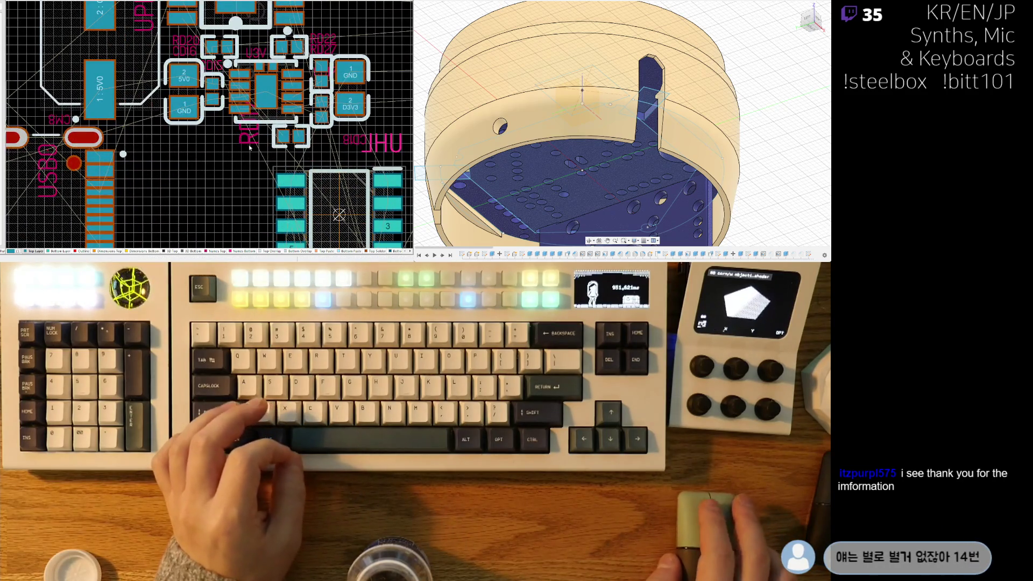
left_click_drag(250, 147, 229, 139)
key("space")
scroll(225, 145, "down", 5)
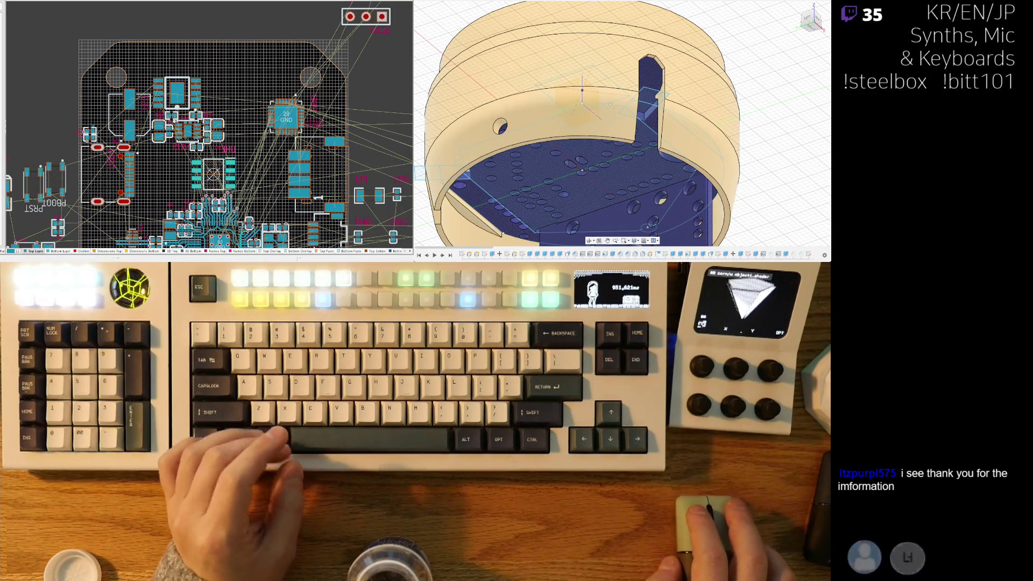
Step: Bring capacitor CD14 from off the board, rotated horizontal, beside the JHU chip
scroll(210, 99, "down", 2)
scroll(285, 160, "right", 2)
scroll(286, 161, "down", 1)
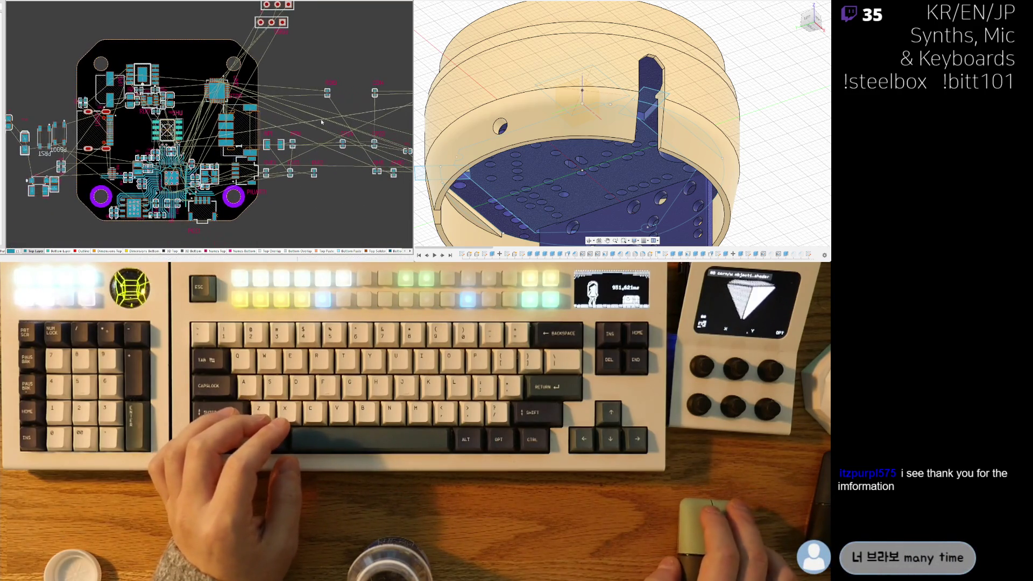
scroll(315, 191, "up", 3)
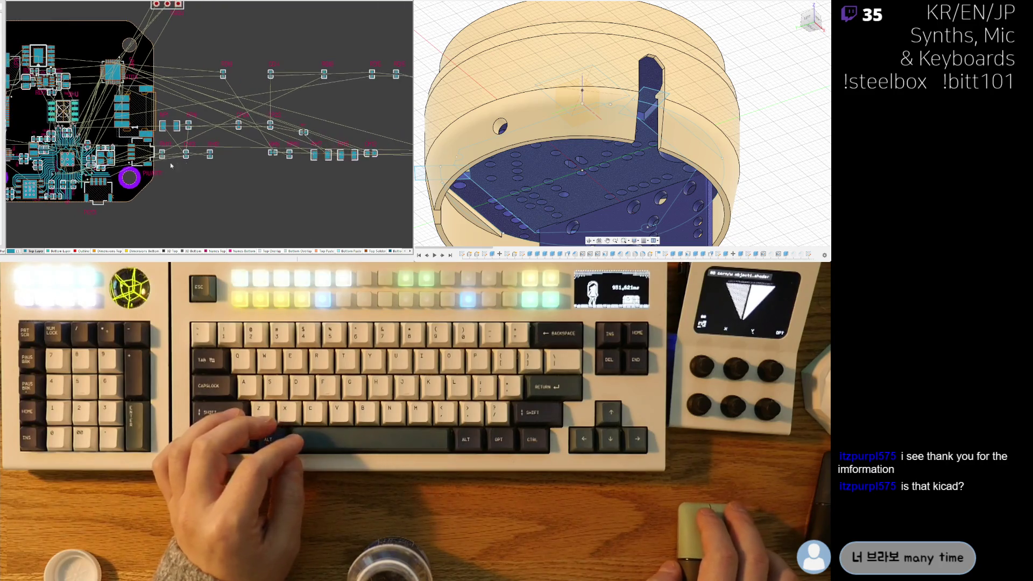
scroll(301, 182, "right", 4)
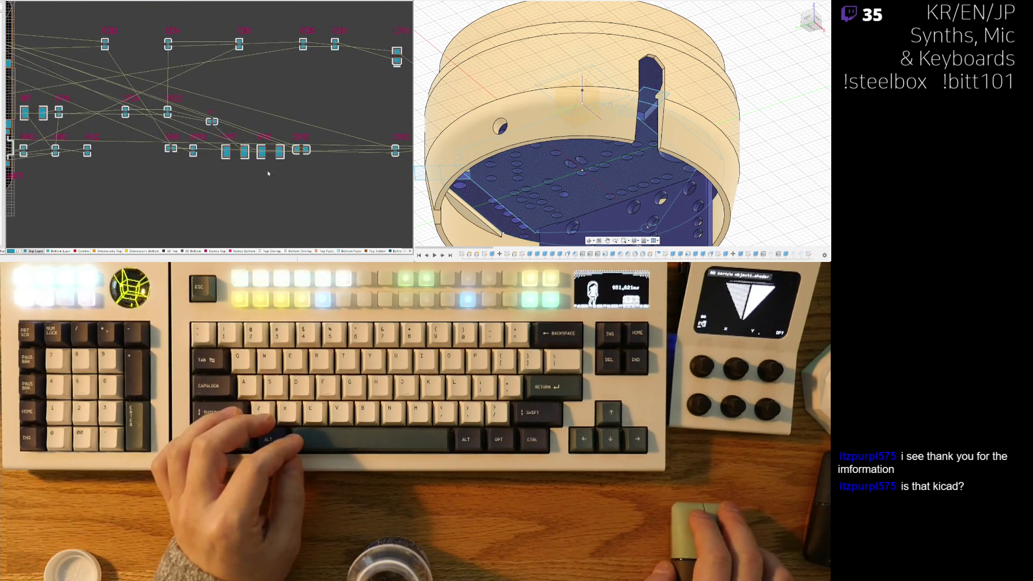
scroll(336, 167, "right", 1)
scroll(336, 168, "up", 1)
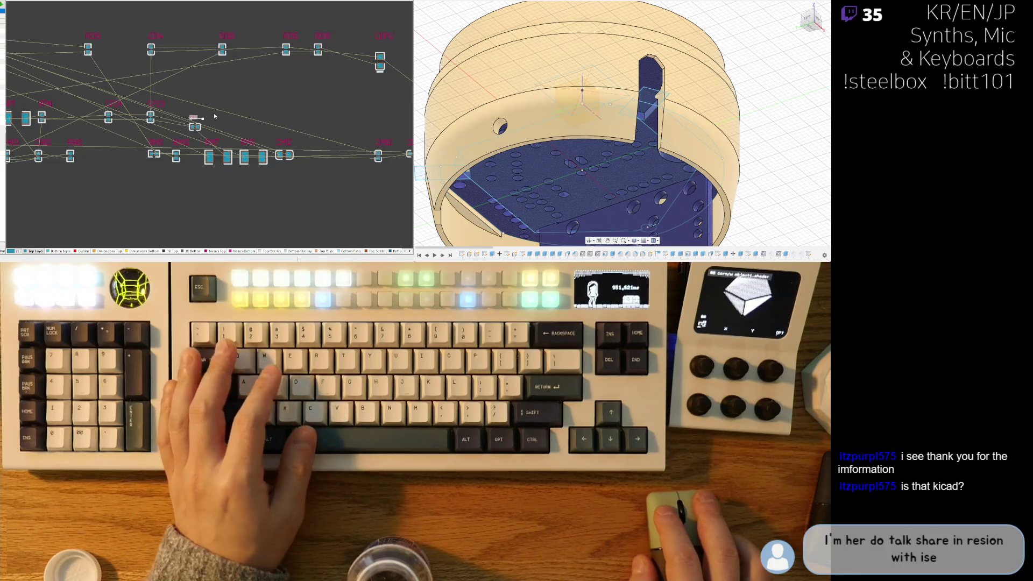
scroll(269, 182, "right", 2)
scroll(269, 182, "up", 1)
scroll(269, 182, "right", 5)
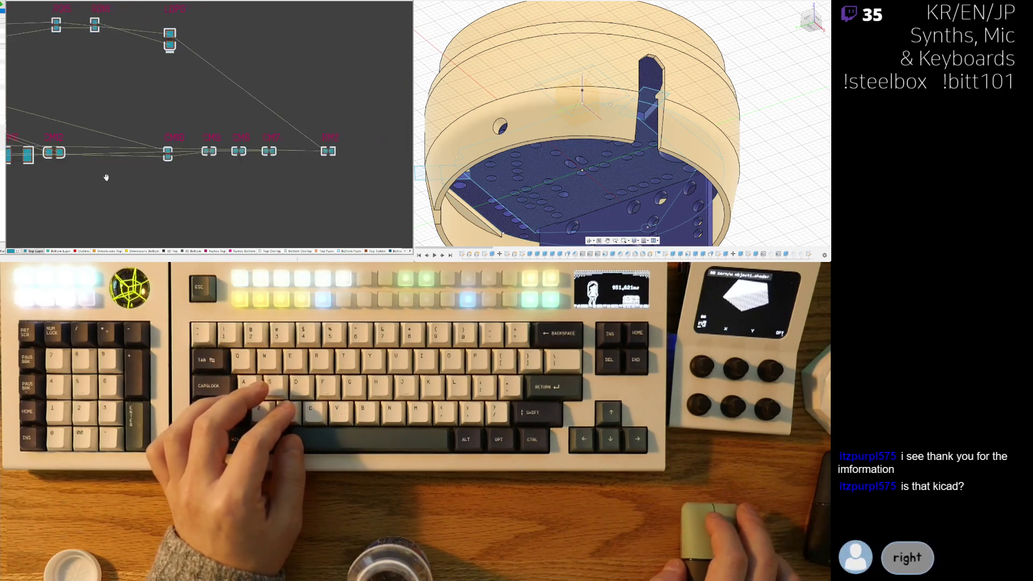
scroll(291, 145, "down", 1, "ctrl")
scroll(152, 188, "left", 3)
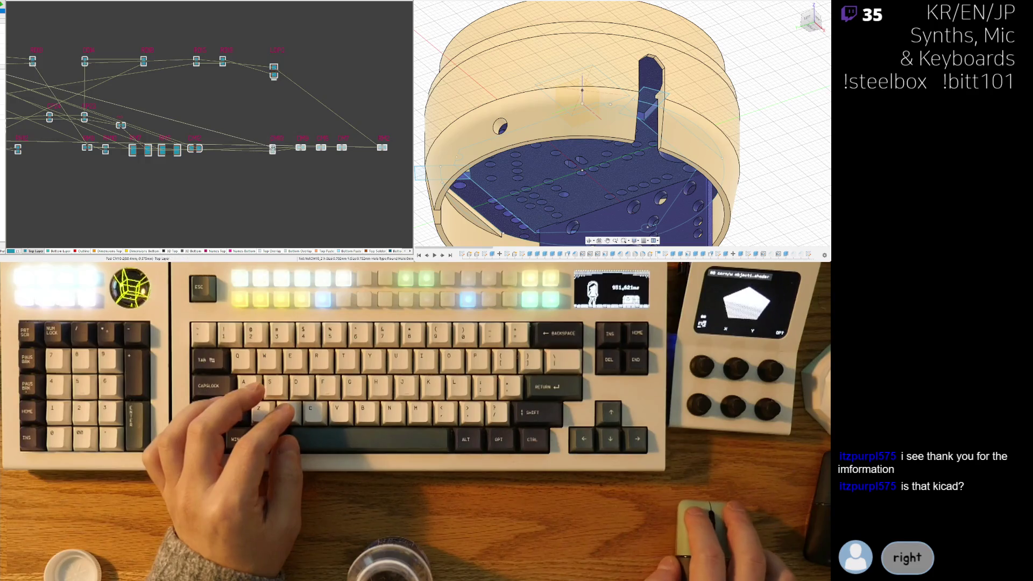
scroll(270, 130, "left", 5)
scroll(270, 130, "up", 2)
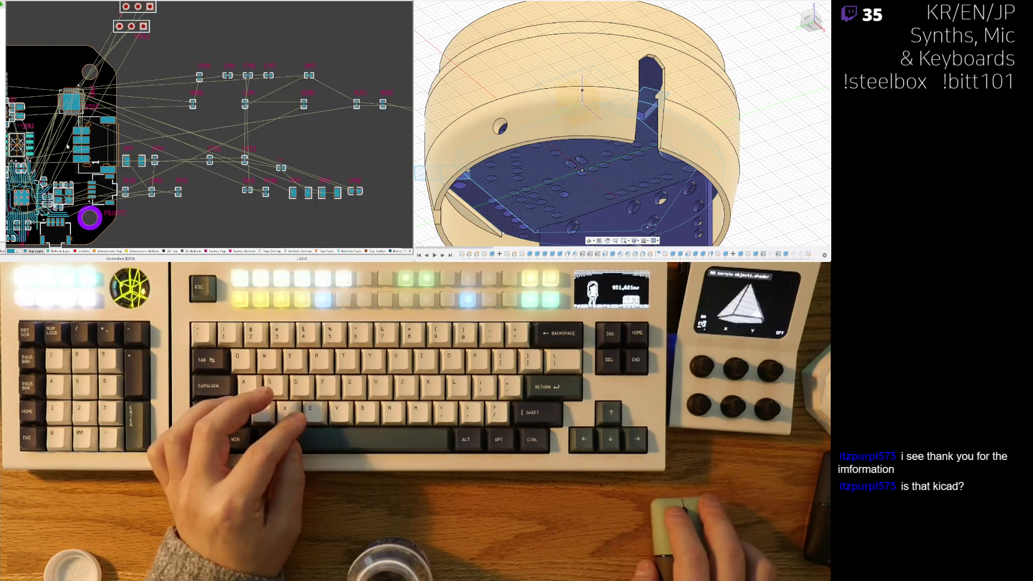
mouse_move(245, 104)
left_mouse_down()
mouse_move(8, 102)
mouse_move(43, 102)
mouse_move(156, 142)
mouse_move(163, 135)
mouse_move(142, 148)
mouse_move(136, 86)
left_mouse_up()
scroll(137, 131, "up", 5, "ctrl")
scroll(156, 140, "up", 3, "ctrl")
key("space")
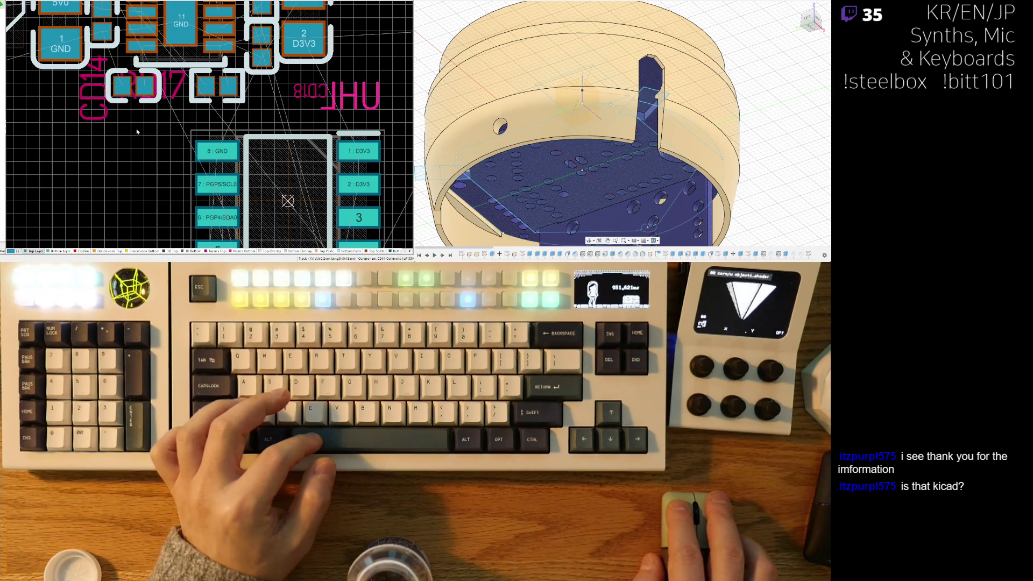
Step: Select CD17 and drag the RD17 designator just below its 5V0/D3V3 pads, clear of CD14
scroll(134, 135, "up", 2, "ctrl")
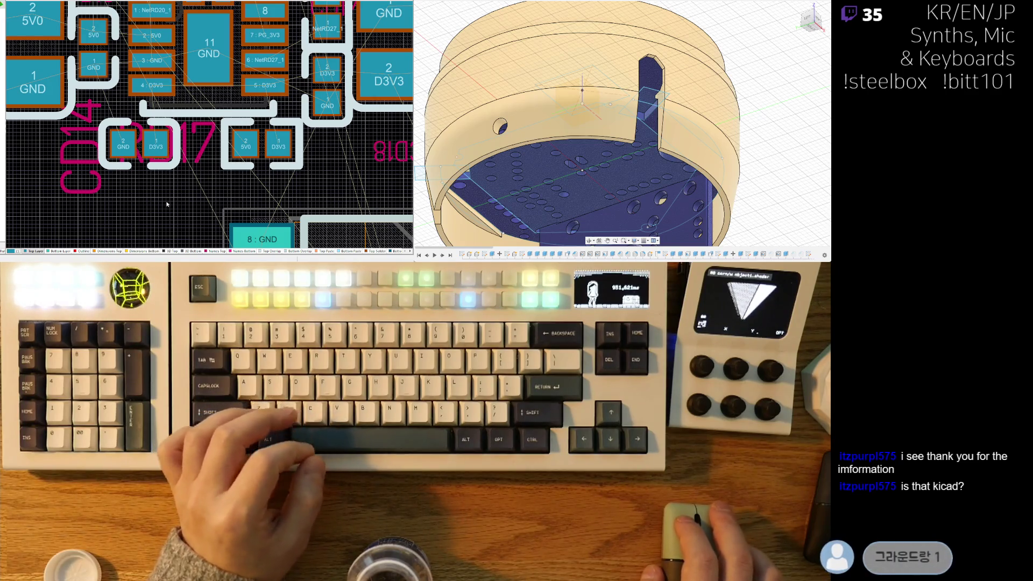
scroll(116, 195, "down", 2, "ctrl")
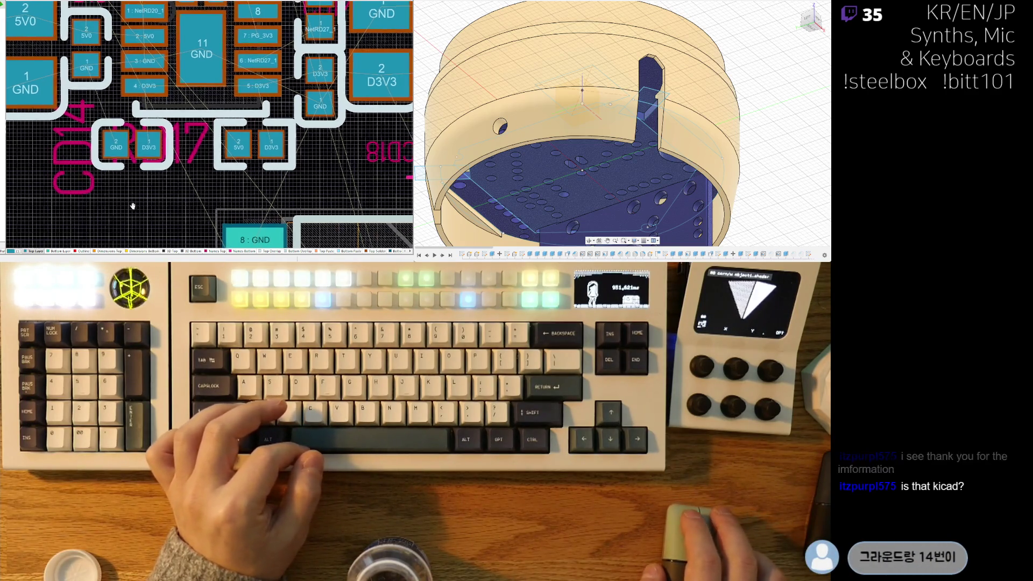
scroll(117, 196, "down", 2, "ctrl")
scroll(114, 139, "up", 5, "ctrl")
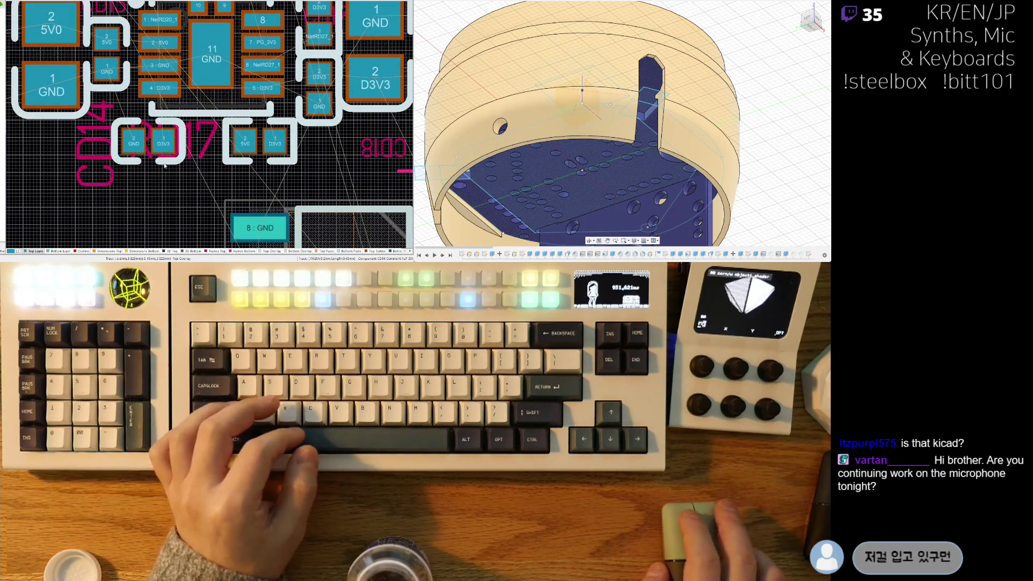
scroll(164, 165, "up", 2)
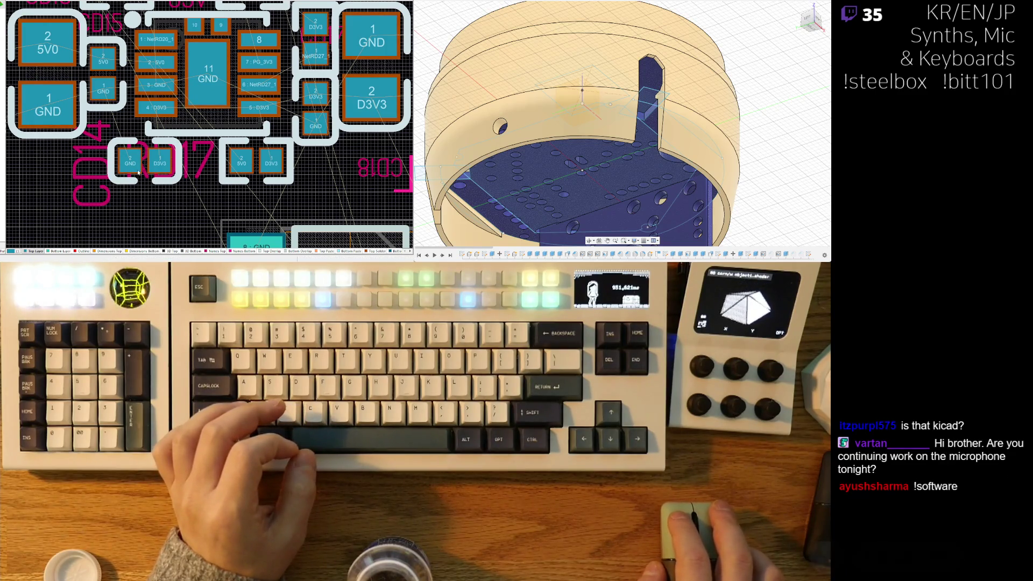
left_click(139, 168)
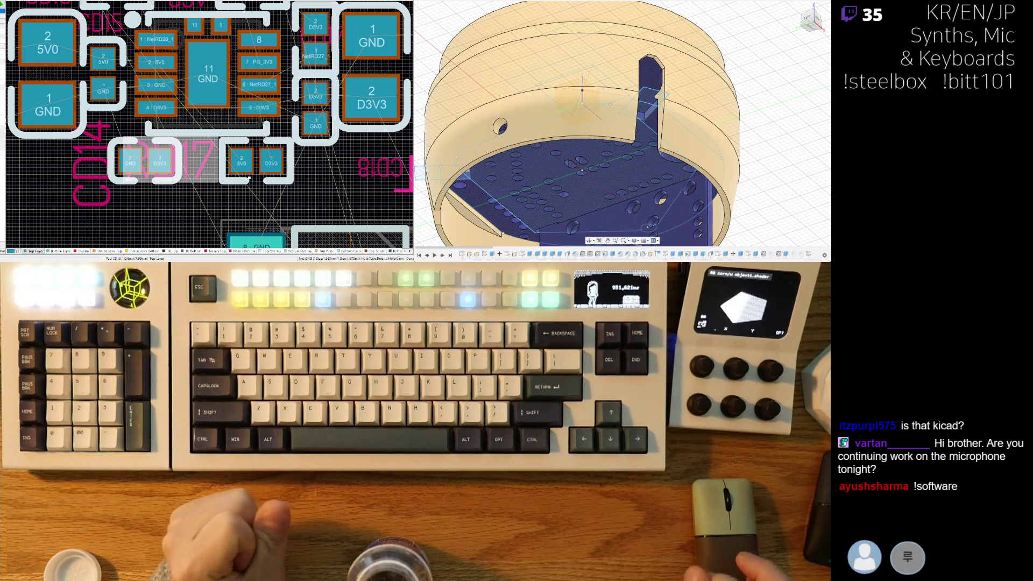
mouse_move(161, 164)
left_mouse_down()
mouse_move(267, 194)
mouse_move(214, 222)
left_mouse_up()
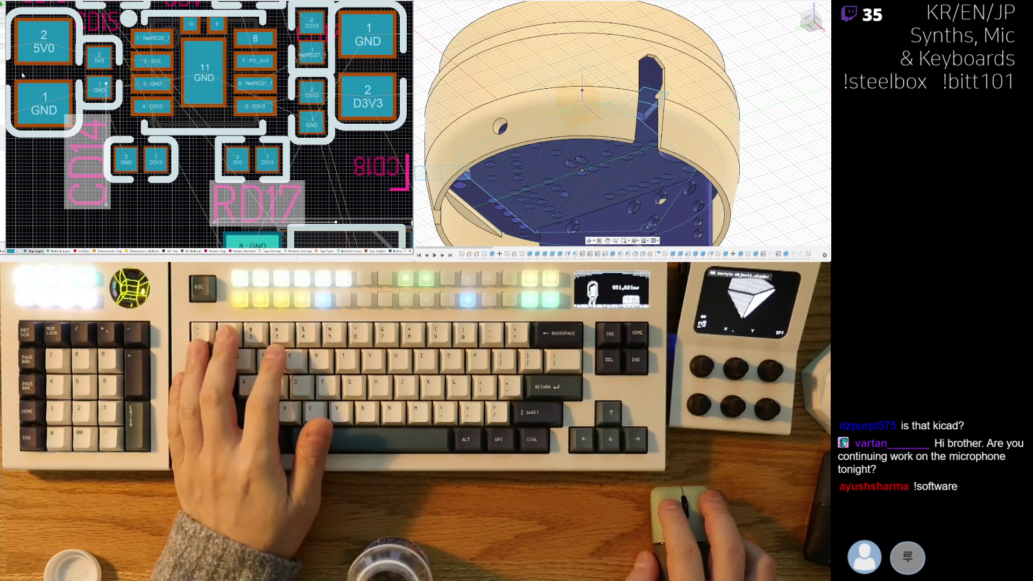
scroll(130, 133, "down", 2, "ctrl")
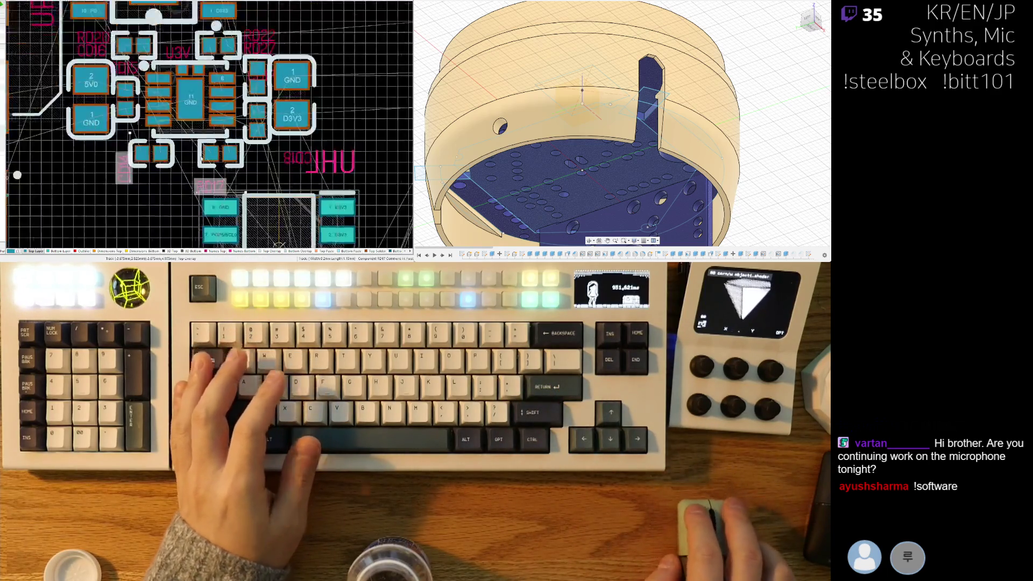
Step: Preview the regulator area in 3D, then return to the 2D PCB layout
scroll(129, 133, "down", 1, "ctrl")
scroll(129, 133, "up", 1, "ctrl")
key("3")
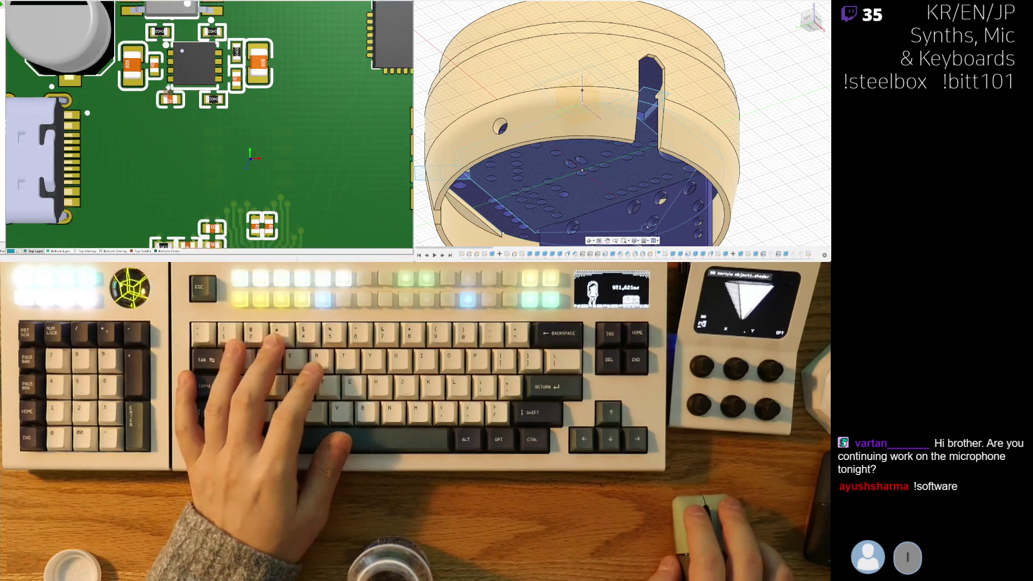
scroll(168, 86, "down", 3, "ctrl")
scroll(196, 82, "up", 2, "ctrl")
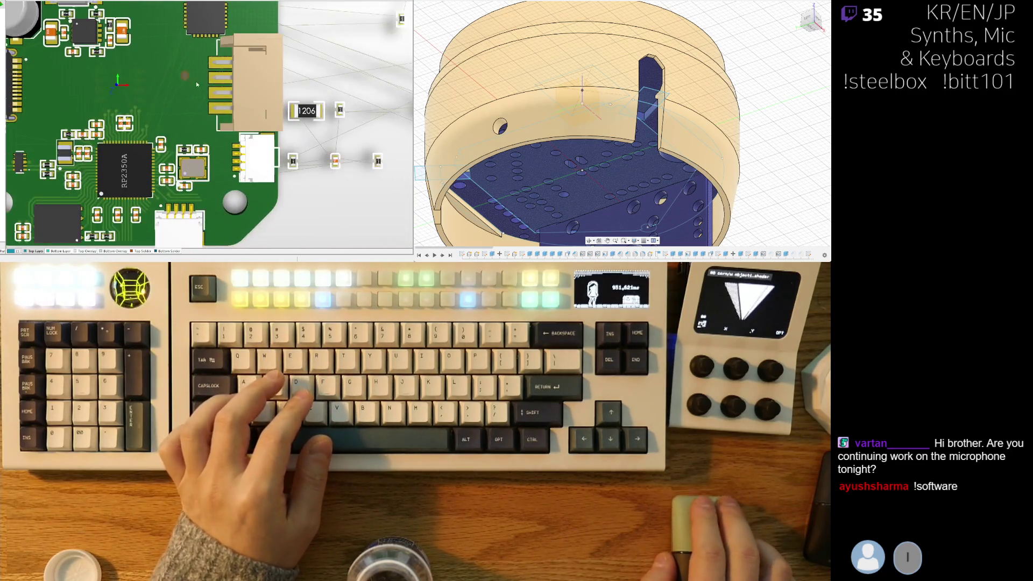
scroll(196, 82, "down", 2, "ctrl")
scroll(256, 82, "up", 2, "ctrl")
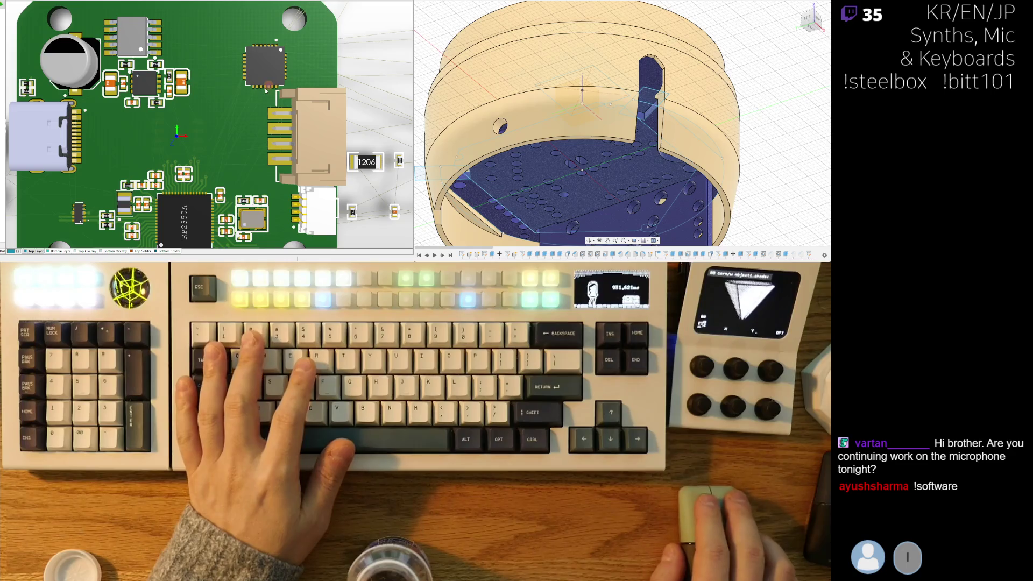
key("2")
scroll(265, 91, "up", 2, "ctrl")
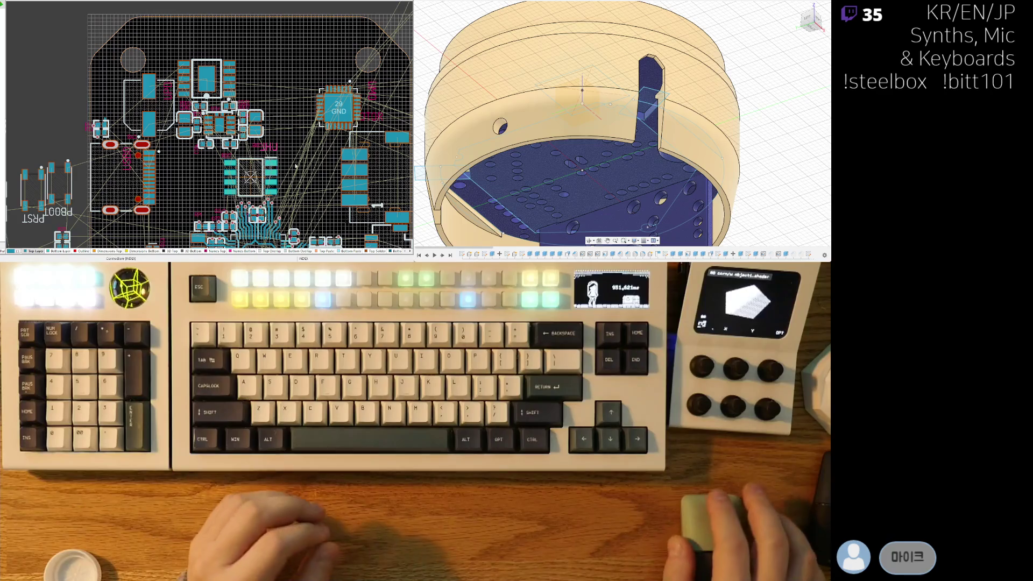
Step: Pan and zoom the layout to centre the regulator and its decoupling capacitors
right_click_drag(277, 191, 248, 144)
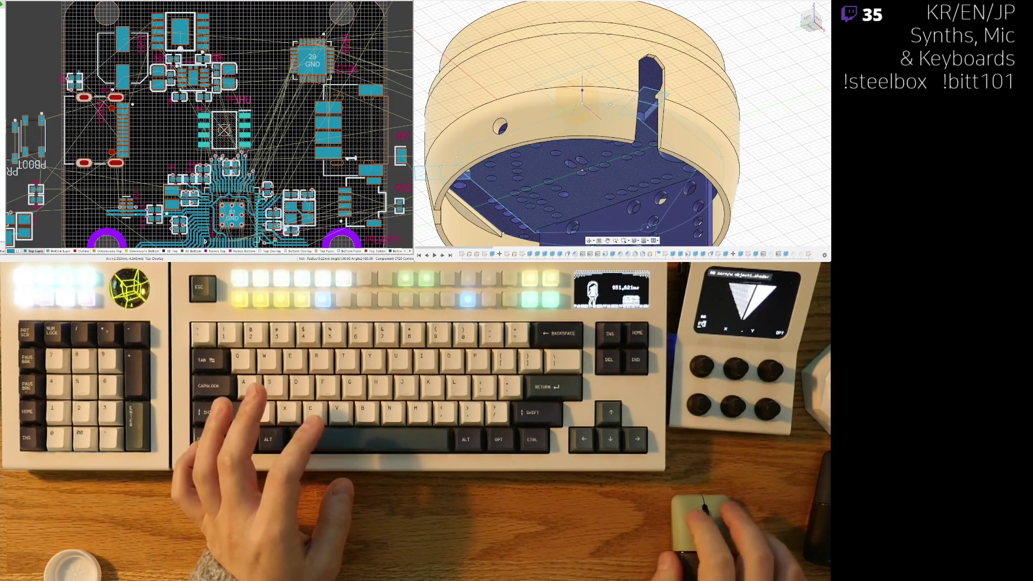
right_click_drag(203, 122, 209, 179)
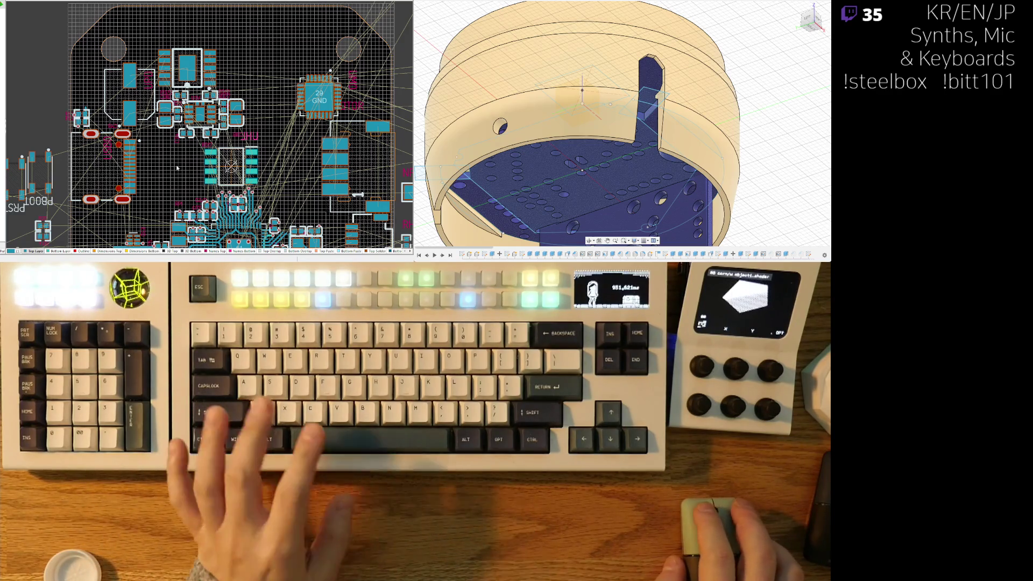
right_click_drag(132, 171, 184, 132)
scroll(213, 124, "up", 2, "ctrl")
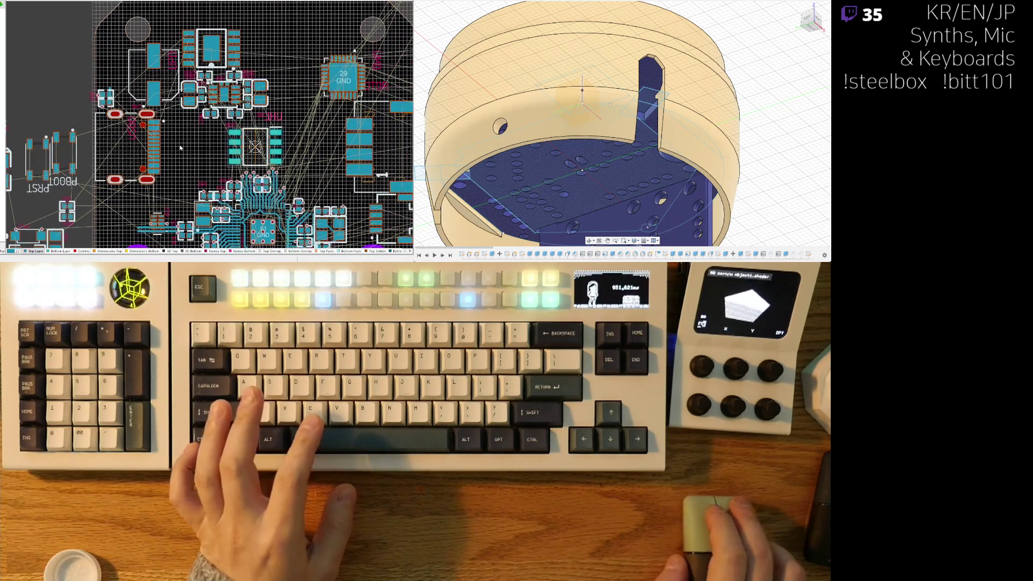
right_click_drag(195, 154, 169, 173)
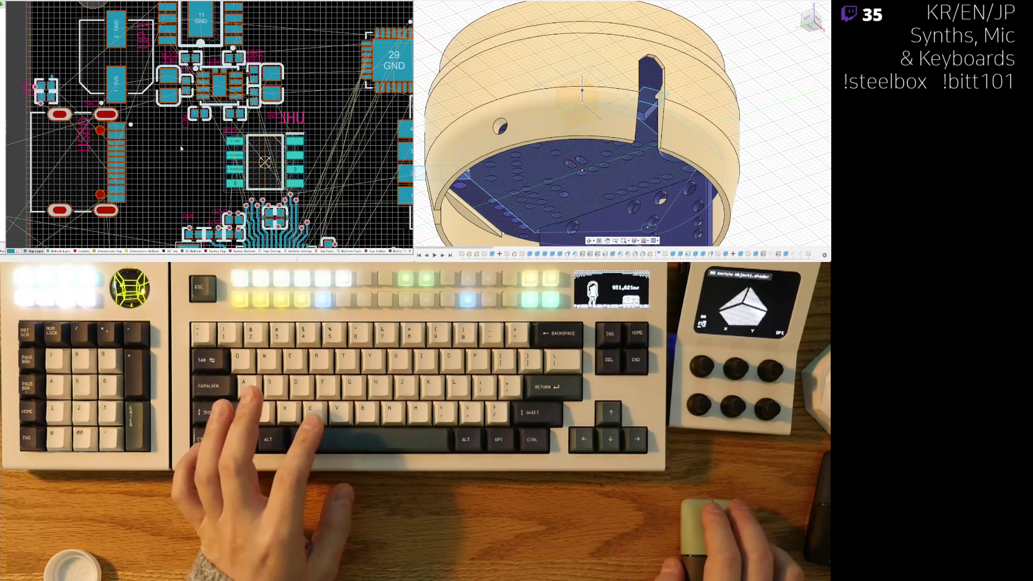
right_click_drag(189, 130, 175, 183)
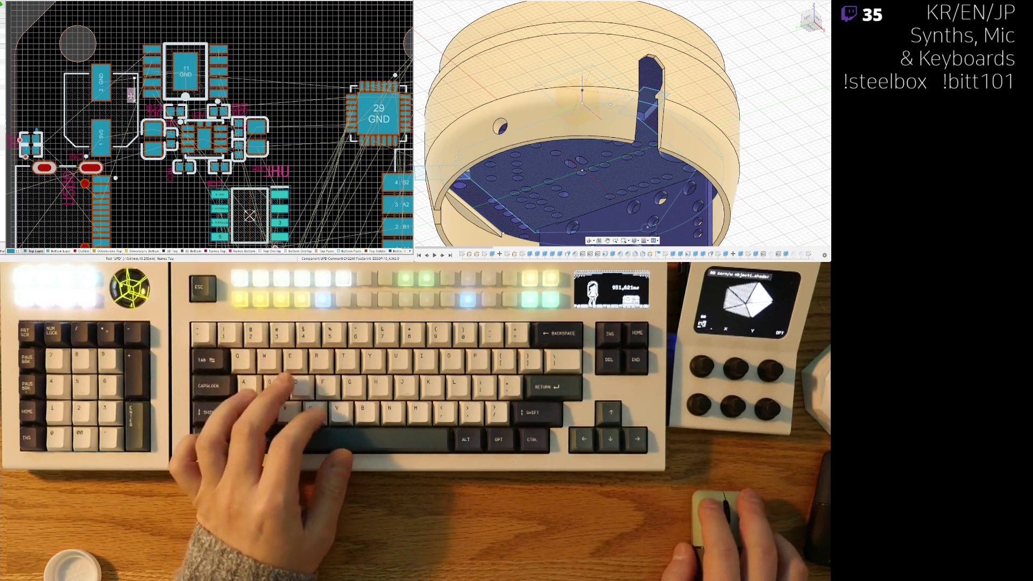
Step: Drag the UPD designator up above the regulator cluster
left_click_drag(131, 96, 149, 45)
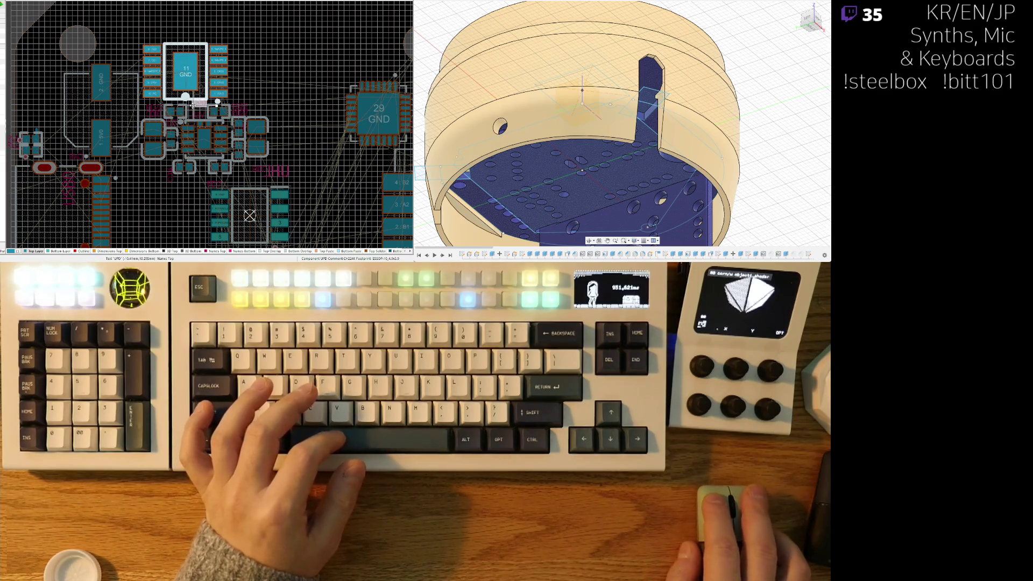
left_click_drag(191, 108, 191, 107)
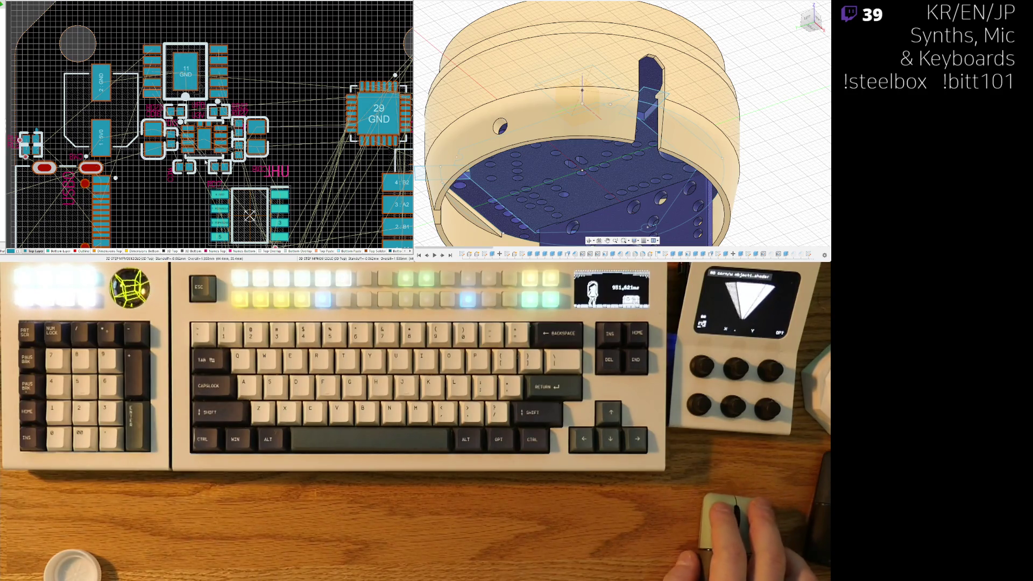
scroll(206, 161, "down", 3)
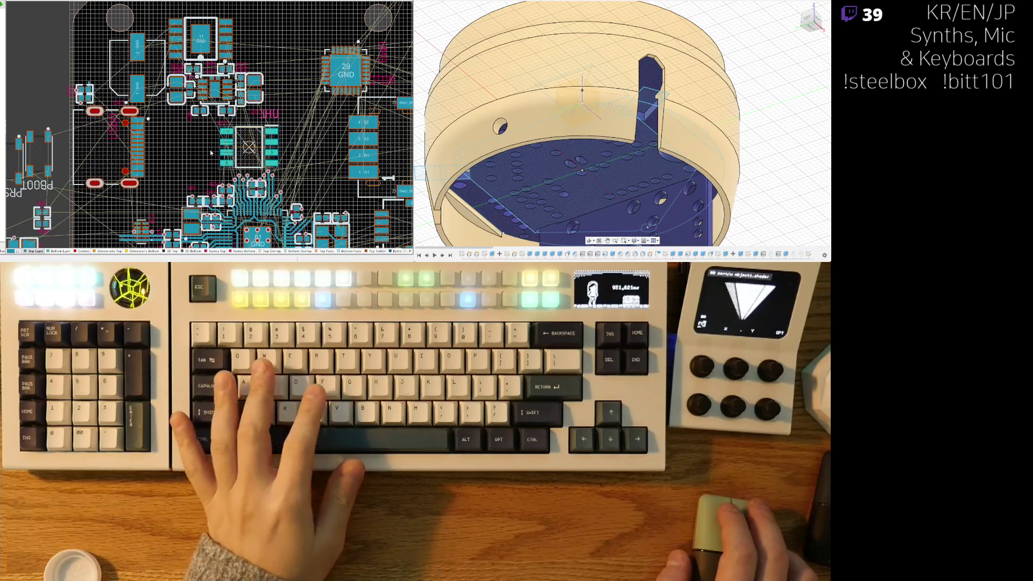
Step: Pan across the board's left-side components and back toward the regulator parts
right_click_drag(193, 182, 144, 160)
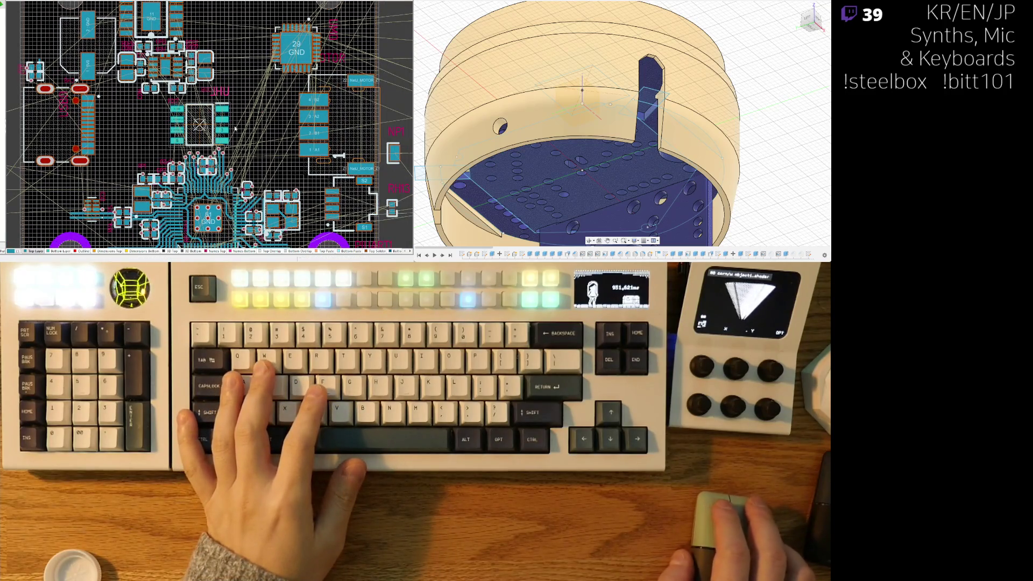
scroll(248, 118, "left", 3, "shift")
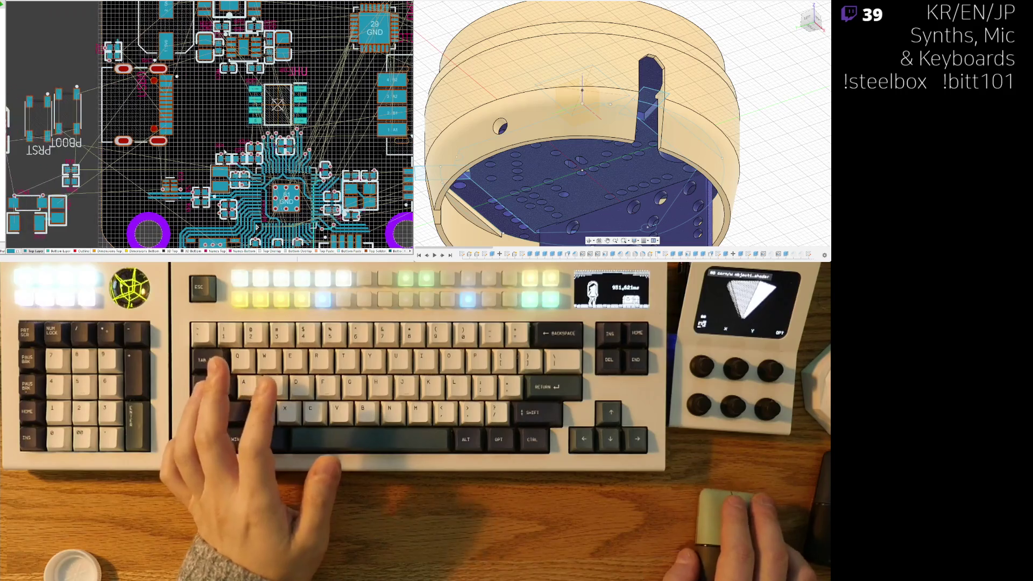
mouse_move(171, 152)
right_mouse_down()
mouse_move(214, 144)
mouse_move(108, 185)
right_mouse_up()
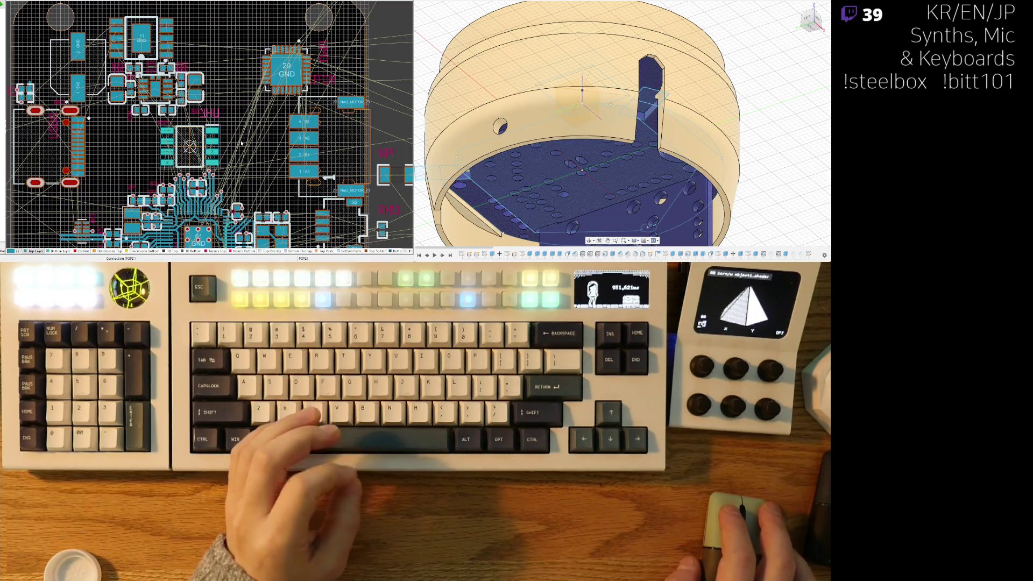
mouse_move(235, 126)
right_mouse_down()
mouse_move(243, 123)
mouse_move(212, 155)
right_mouse_up()
scroll(125, 166, "up", 4, "ctrl")
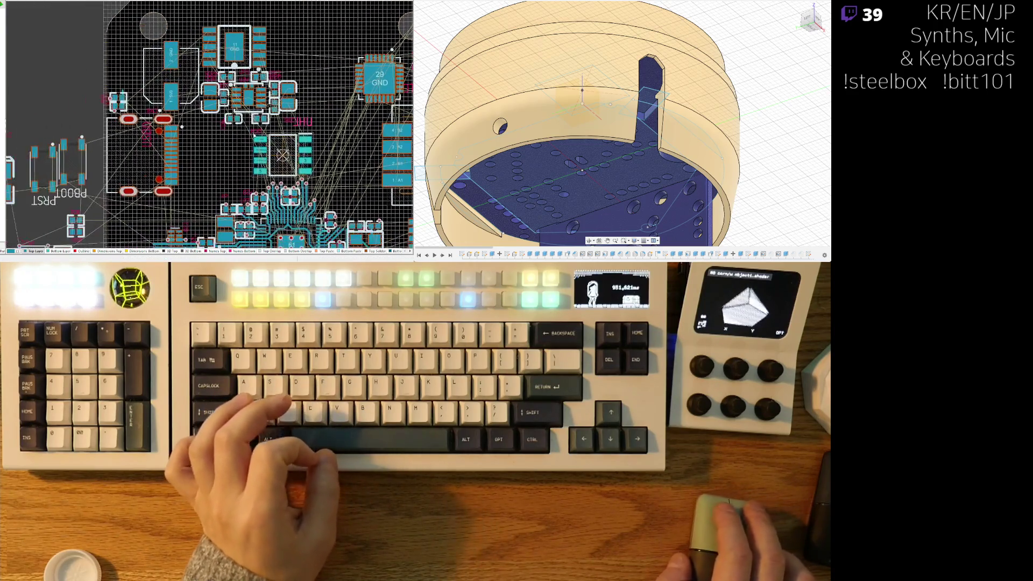
right_click_drag(125, 166, 119, 173)
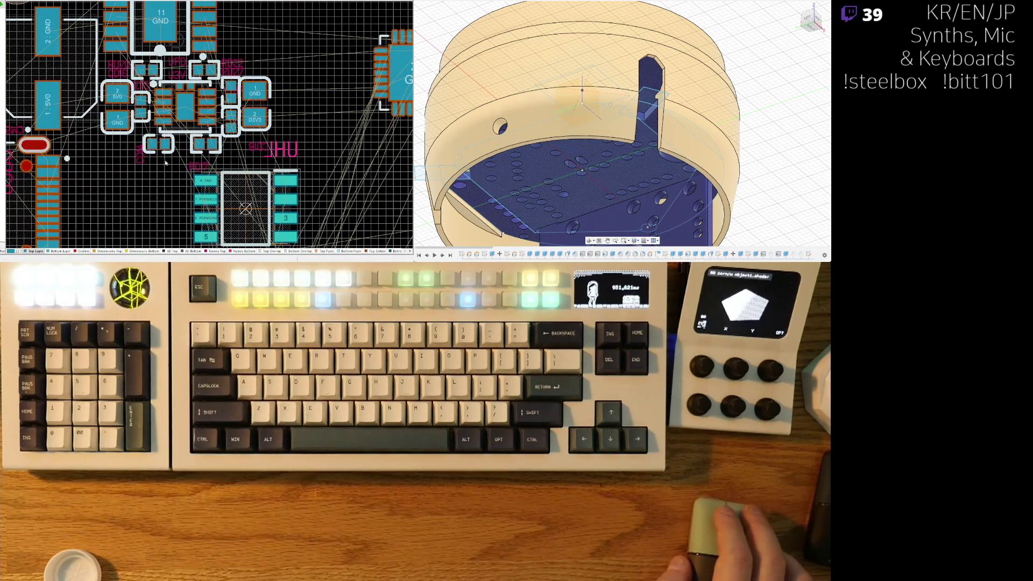
Step: Zoom in on the regulator and drag CD14 up into the top row of decoupling parts
scroll(181, 176, "up", 3, "ctrl")
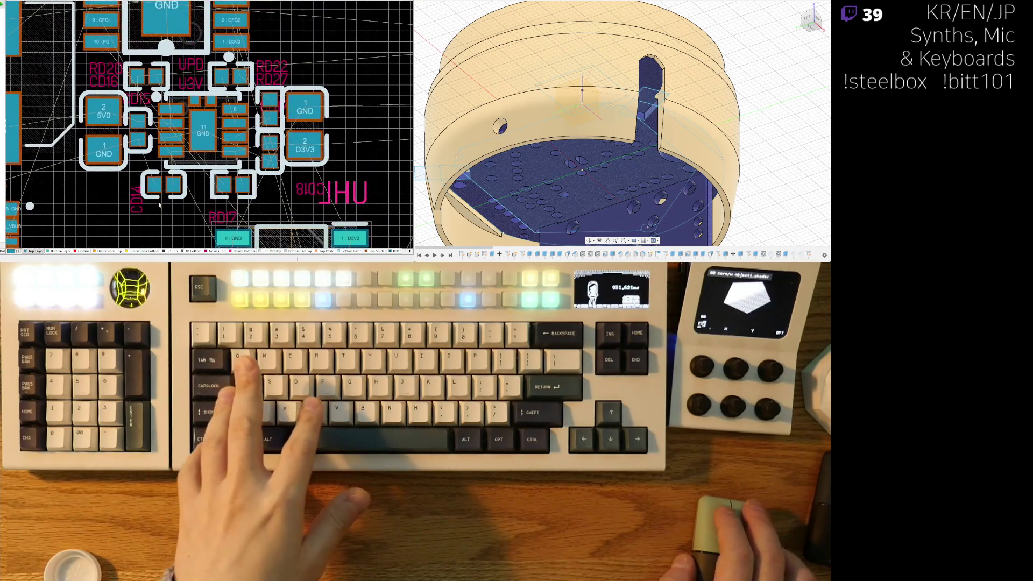
scroll(151, 183, "up", 3, "ctrl")
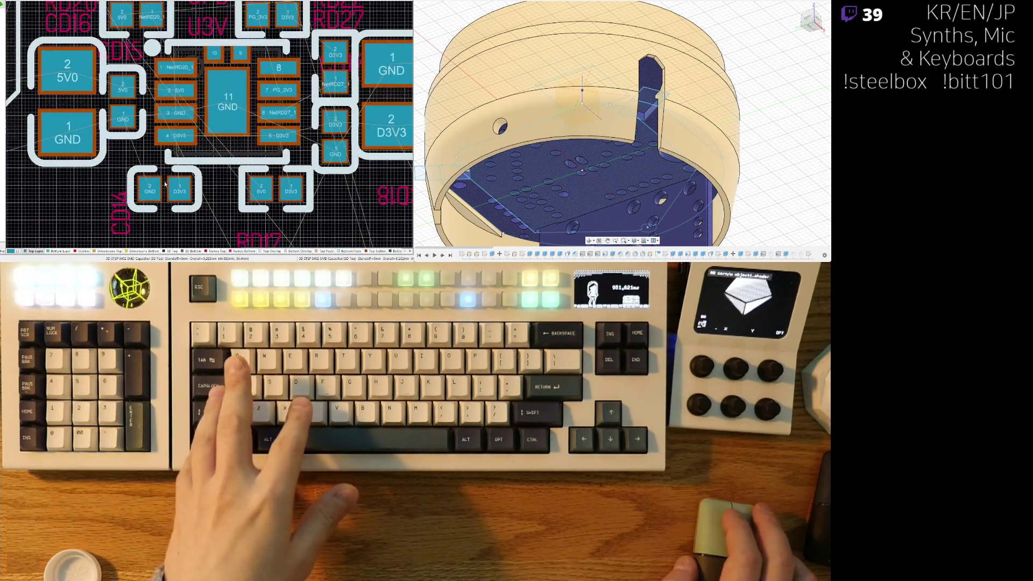
scroll(165, 184, "down", 2, "ctrl")
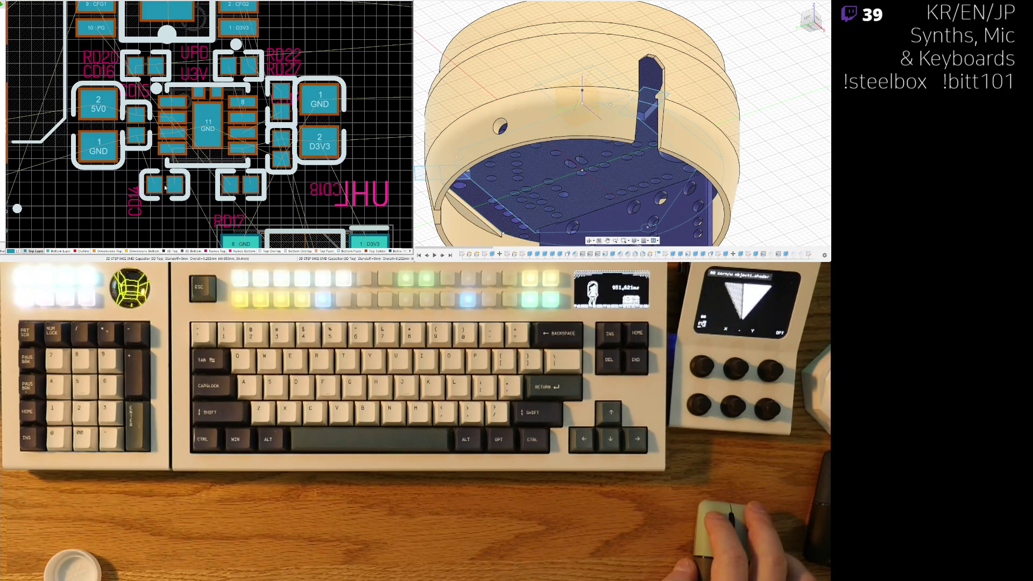
scroll(164, 188, "up", 1, "ctrl")
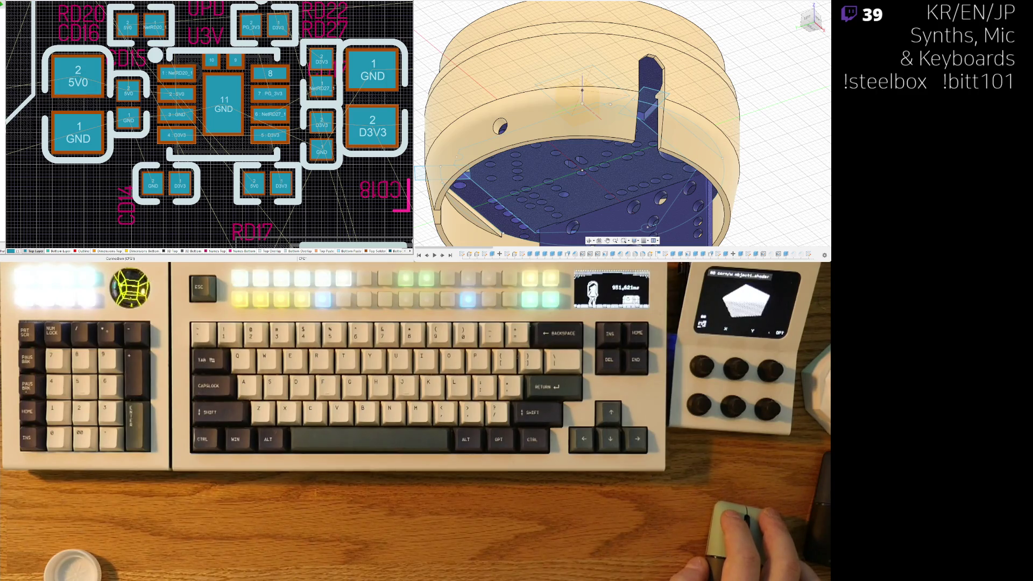
scroll(184, 155, "down", 1, "ctrl")
scroll(172, 177, "up", 1, "ctrl")
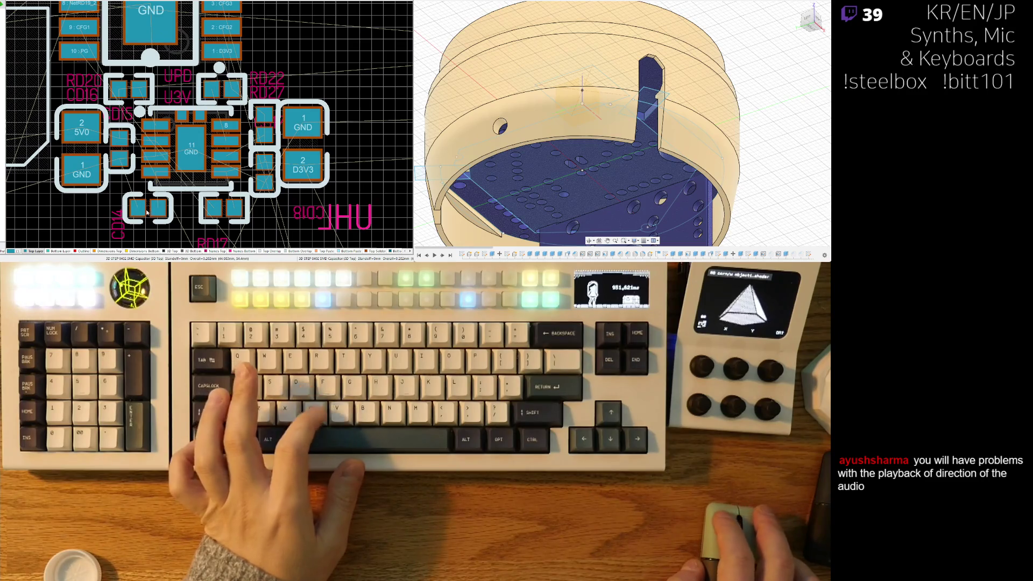
scroll(150, 204, "up", 1, "ctrl")
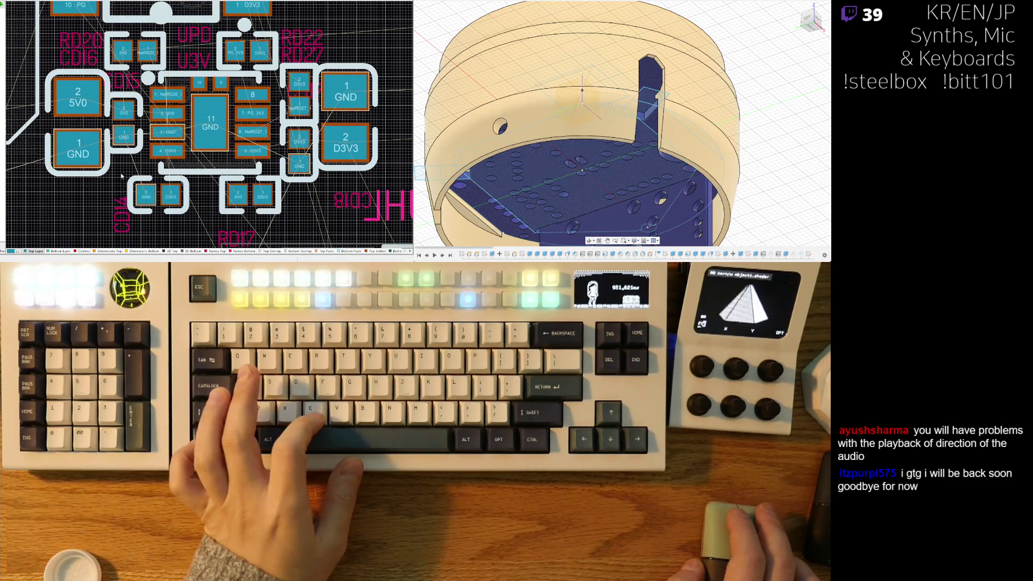
scroll(134, 186, "up", 2)
mouse_move(158, 212)
left_mouse_down()
mouse_move(138, 100)
mouse_move(195, 79)
left_mouse_up()
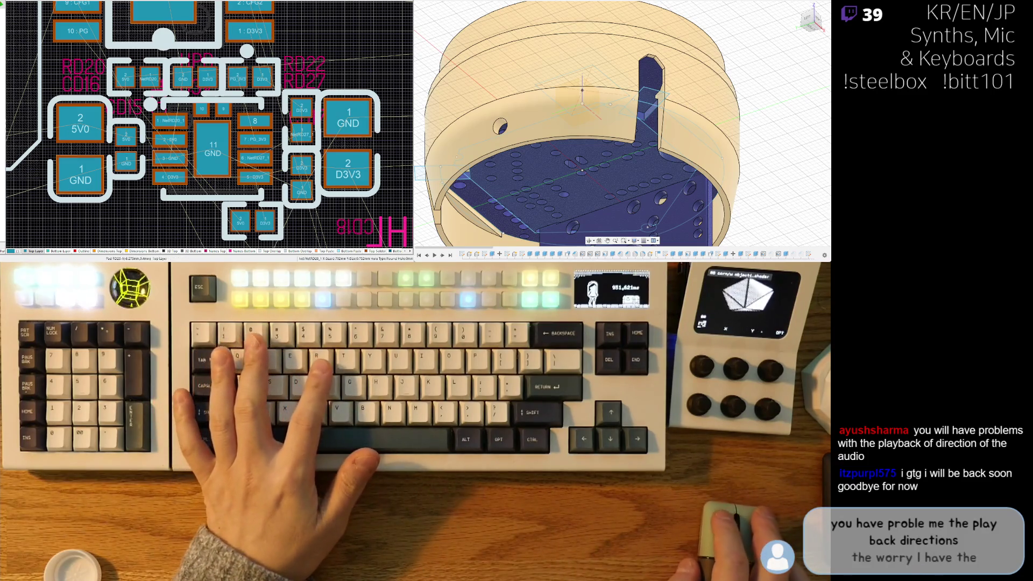
Step: Shift RD20, a ground-connected part and another passive into tighter positions around the regulator
left_click_drag(139, 79, 192, 79)
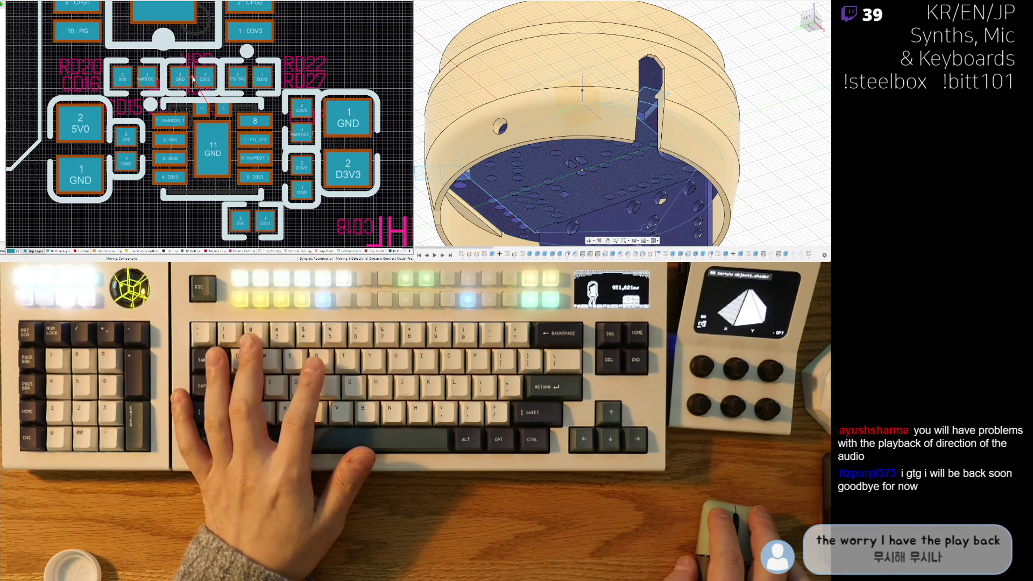
left_click(250, 78)
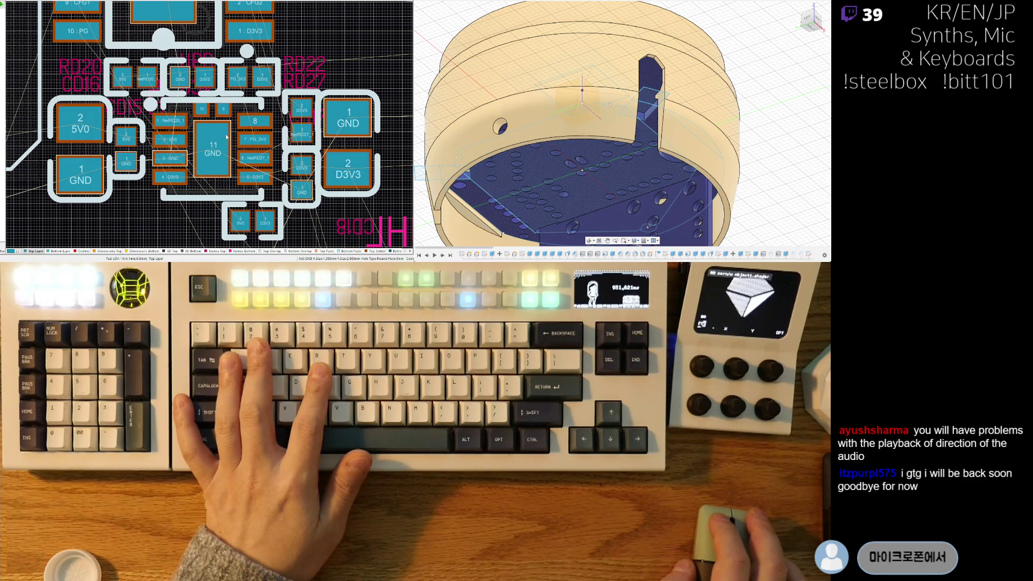
scroll(226, 137, "down", 2, "ctrl")
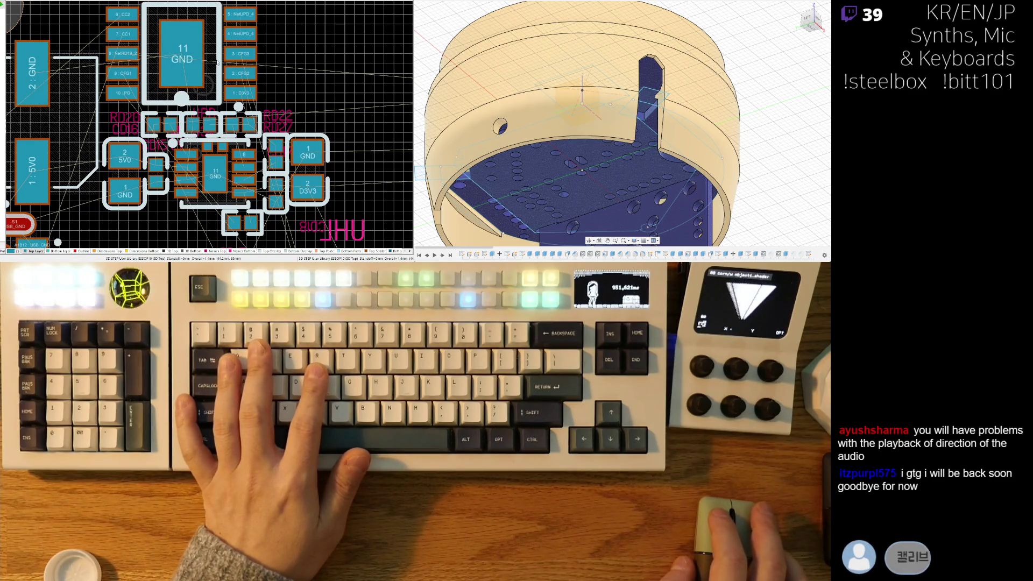
left_click_drag(182, 57, 183, 56)
scroll(261, 117, "down", 1)
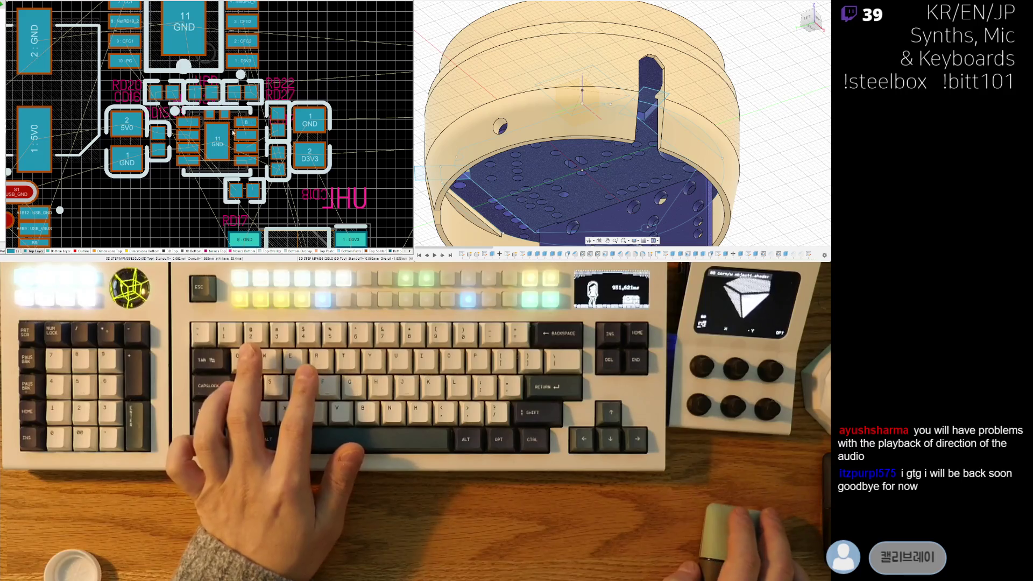
scroll(195, 144, "down", 3)
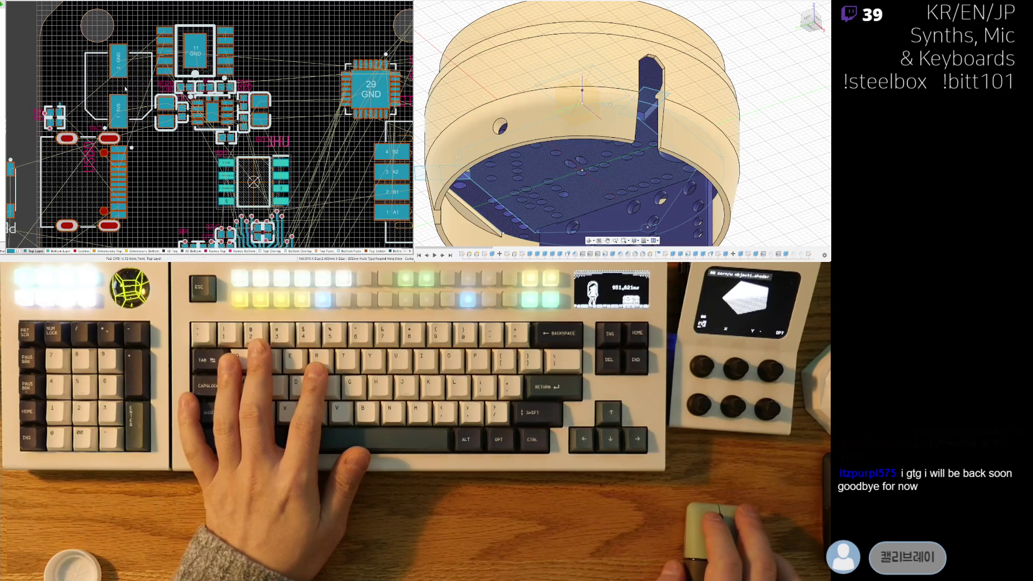
left_click_drag(128, 88, 120, 87)
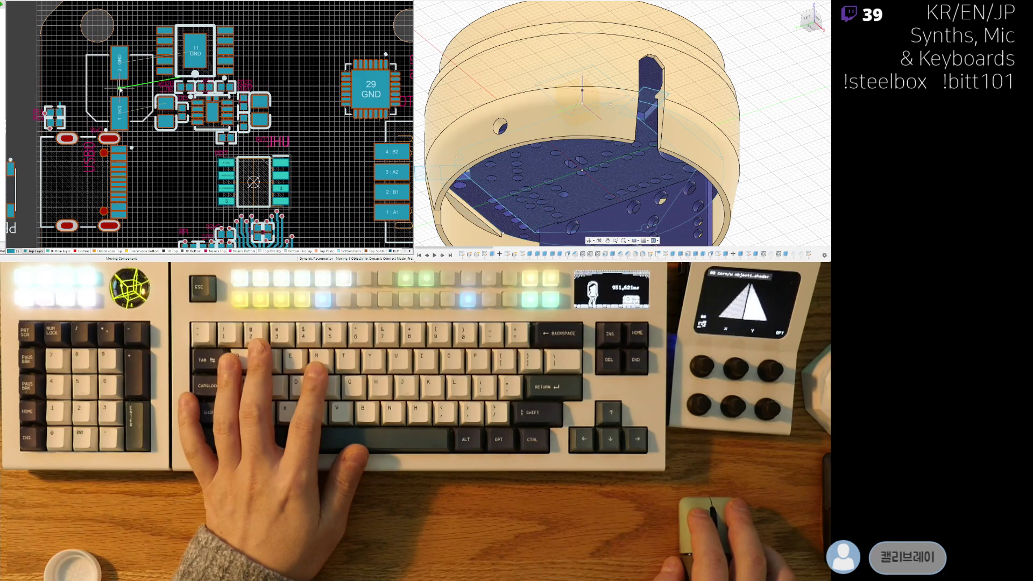
left_click(119, 89)
right_click_drag(174, 156, 183, 133)
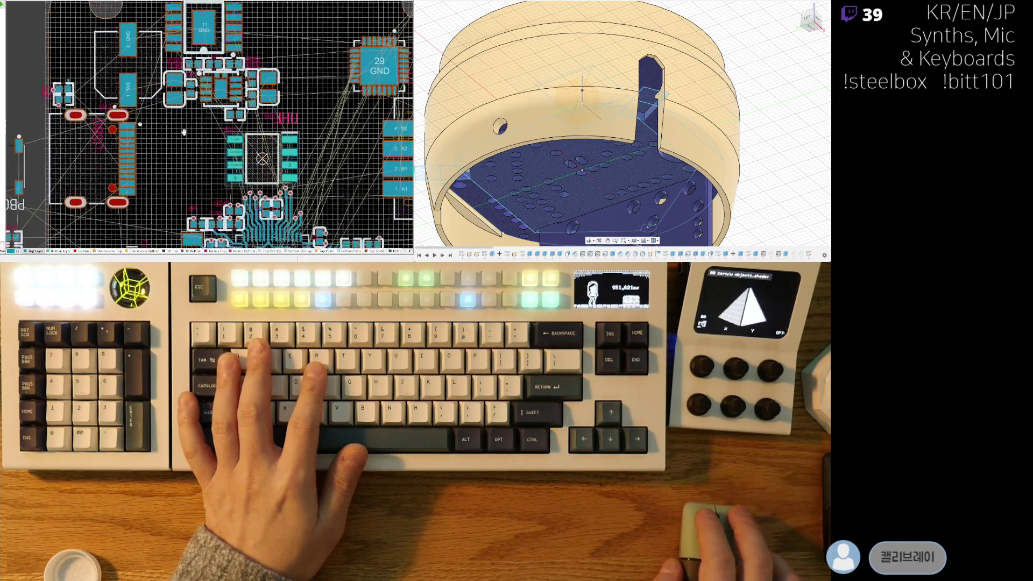
Step: Pick up the 5V0/GND capacitor, flip it 180°, and drop it nearby
key("3")
scroll(201, 128, "up", 3, "ctrl")
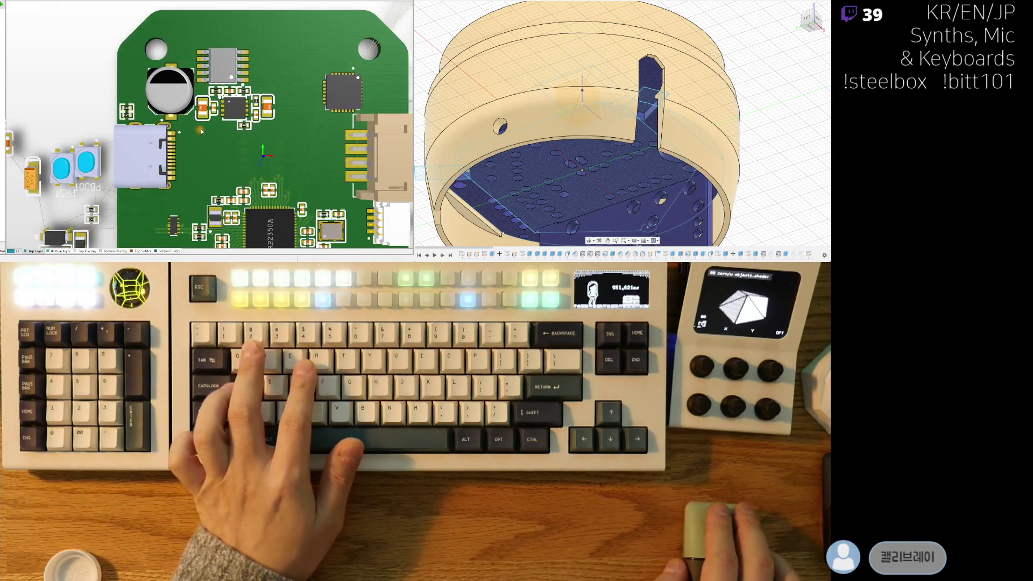
key("2")
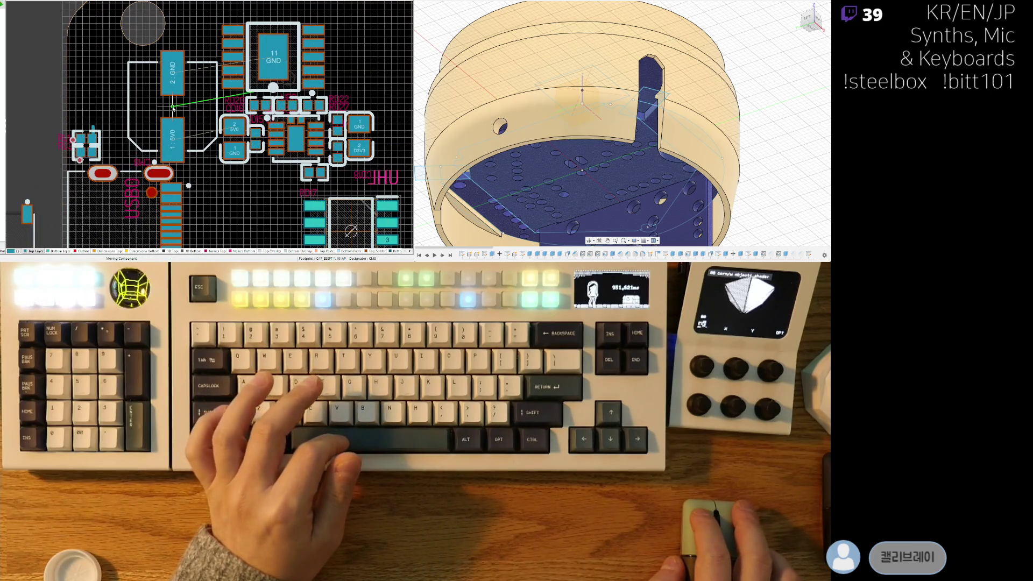
left_click_drag(180, 108, 173, 108)
key("space")
key("space")
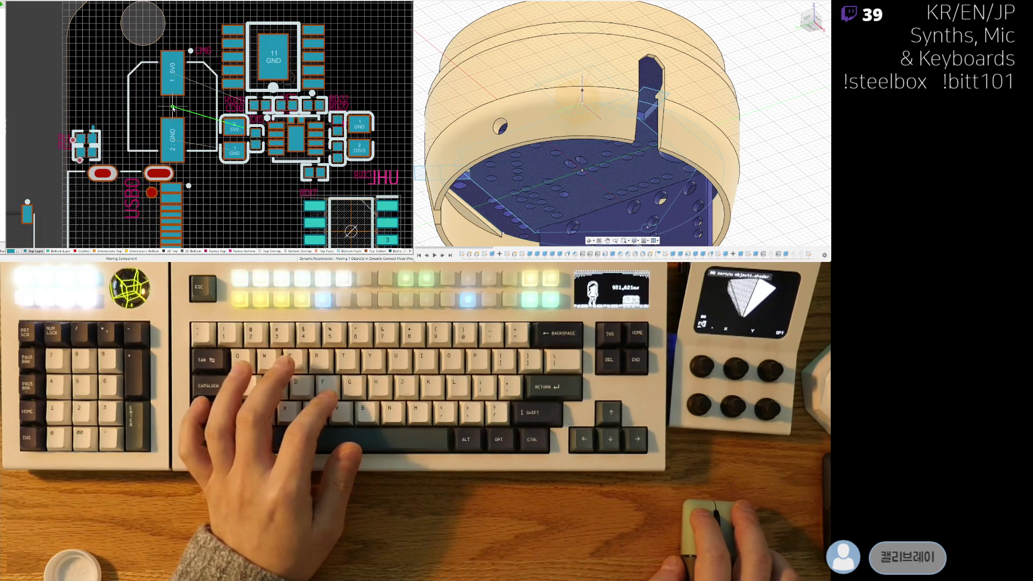
left_click(172, 107)
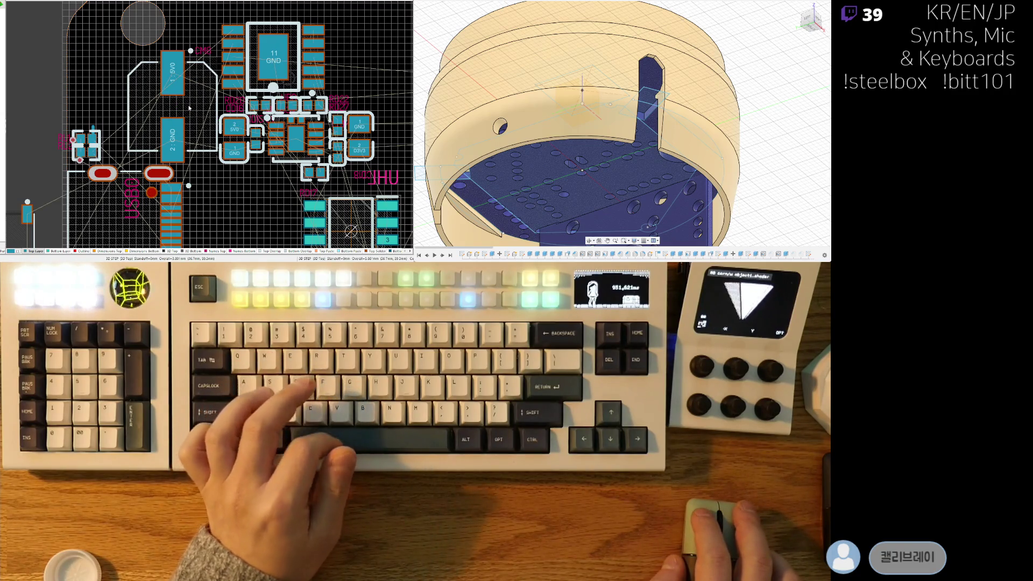
Step: Turn the capacitor horizontal, check it in 3D, and move it slightly lower
key("space")
left_click_drag(189, 109, 160, 108)
key("3")
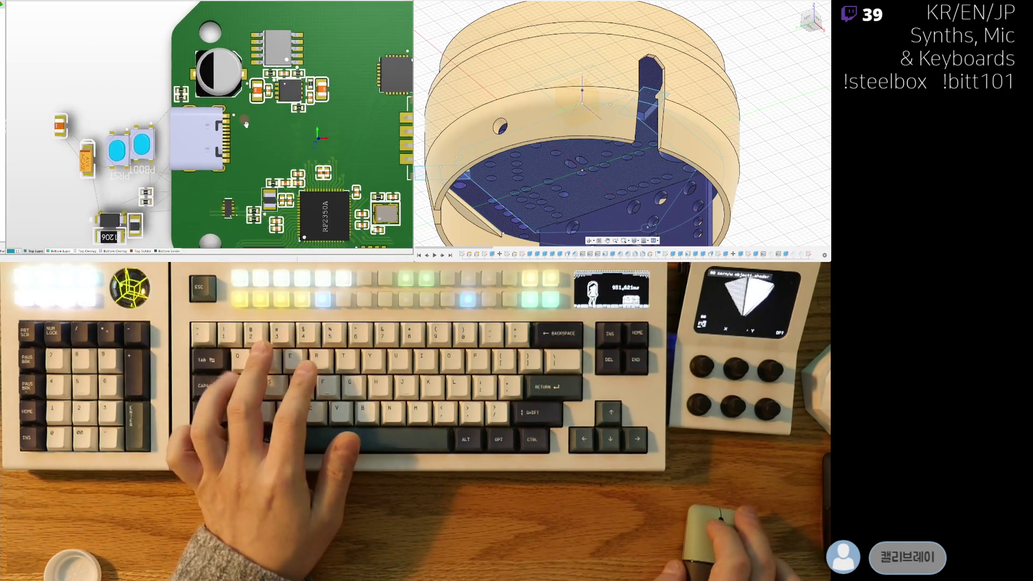
key("2")
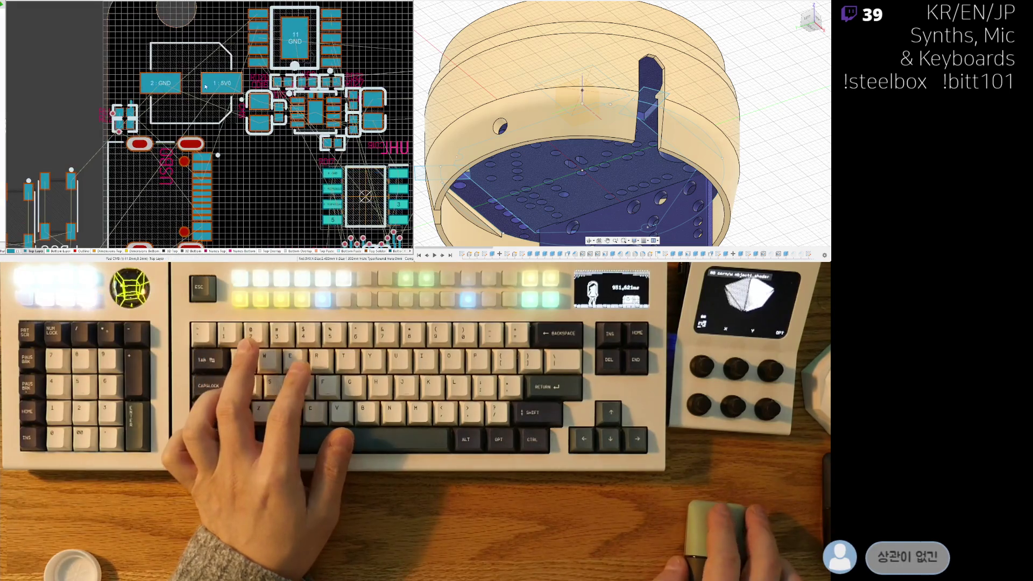
scroll(206, 121, "up", 2, "ctrl")
left_click_drag(188, 86, 188, 93)
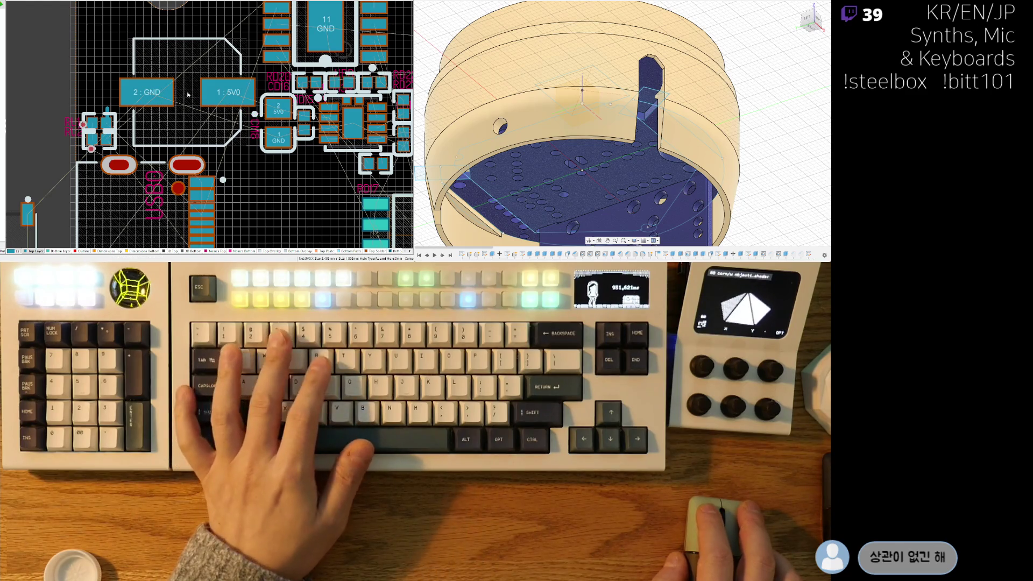
scroll(253, 178, "down", 3, "ctrl")
scroll(253, 178, "down", 3)
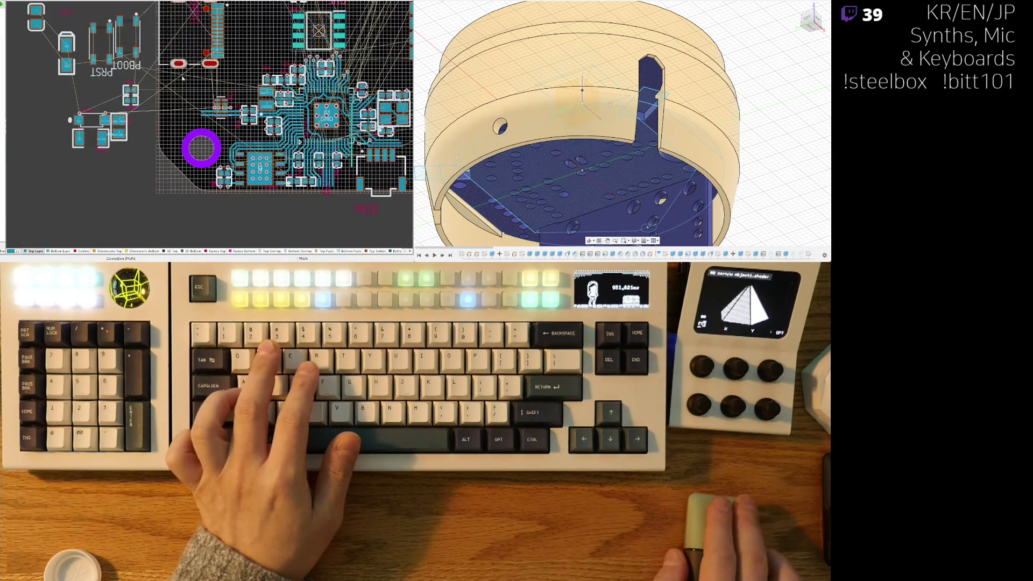
Step: Move resistors RD11 and RD14 next to the USB-C connector
scroll(216, 172, "up", 2)
scroll(138, 169, "up", 1, "ctrl")
left_click_drag(218, 238, 217, 30)
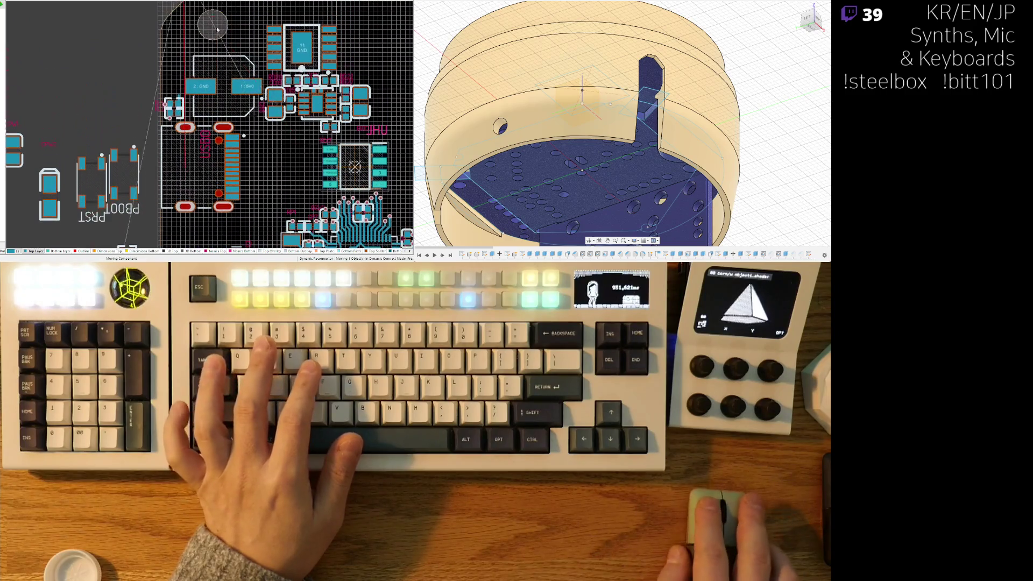
mouse_move(259, 145)
left_mouse_down()
mouse_move(256, 125)
mouse_move(240, 141)
left_mouse_up()
scroll(258, 117, "up", 4, "ctrl")
scroll(241, 141, "down", 3, "ctrl")
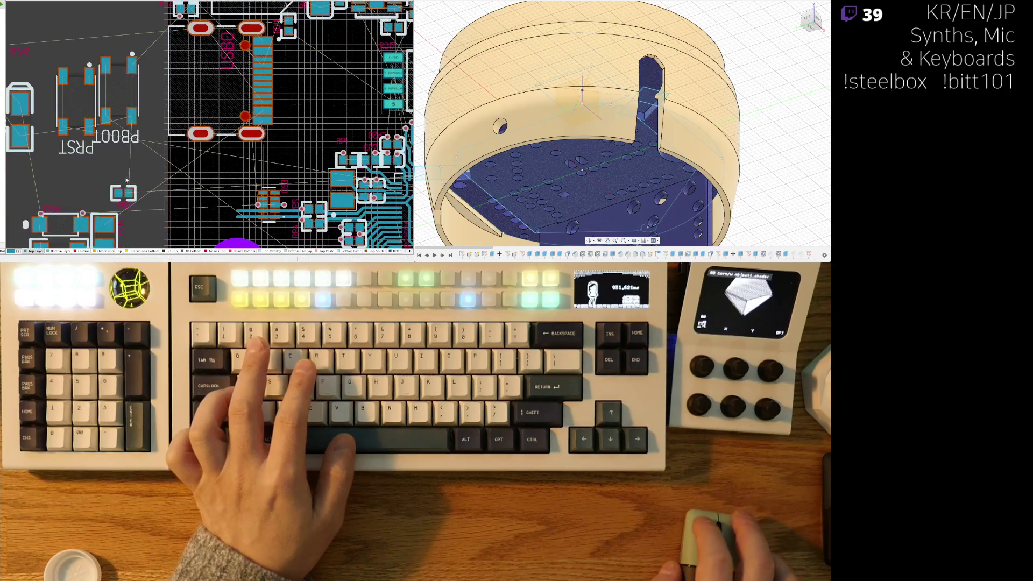
scroll(243, 65, "up", 2, "ctrl")
scroll(280, 59, "up", 2, "ctrl")
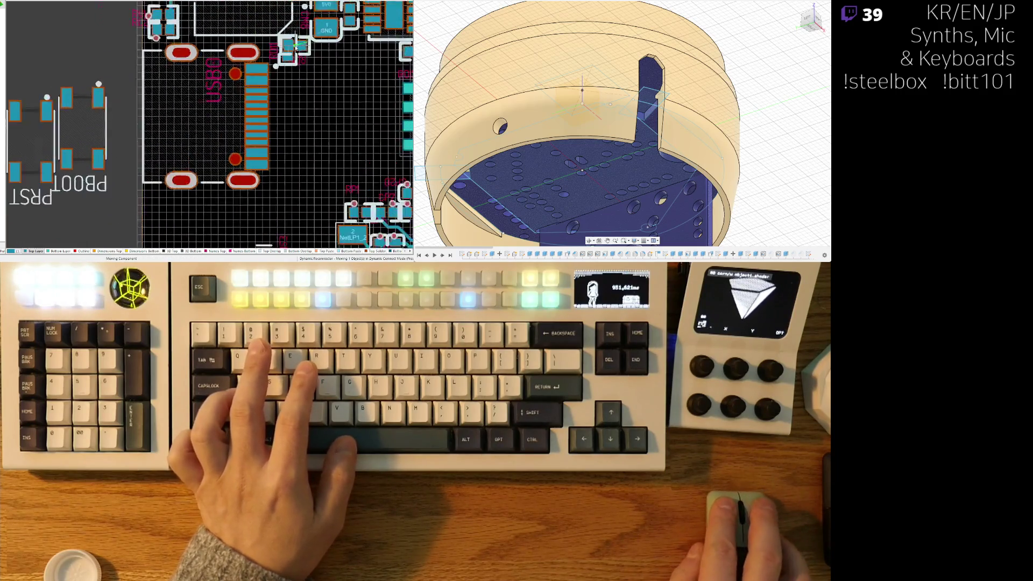
left_click(309, 55)
Step: Adjust RD11 and RD14 so they sit snugly side by side
scroll(232, 148, "up", 3, "ctrl")
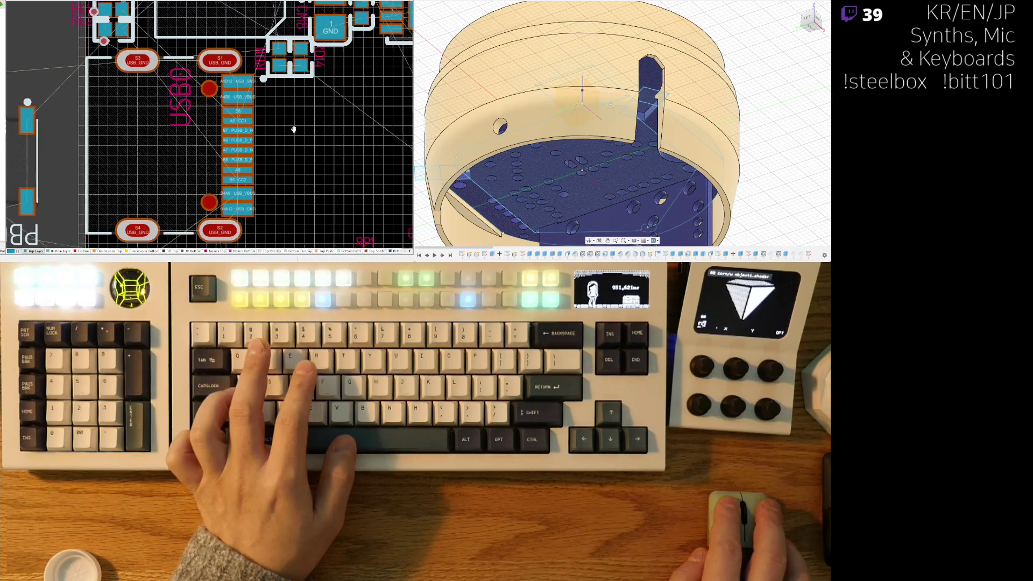
scroll(234, 120, "up", 2)
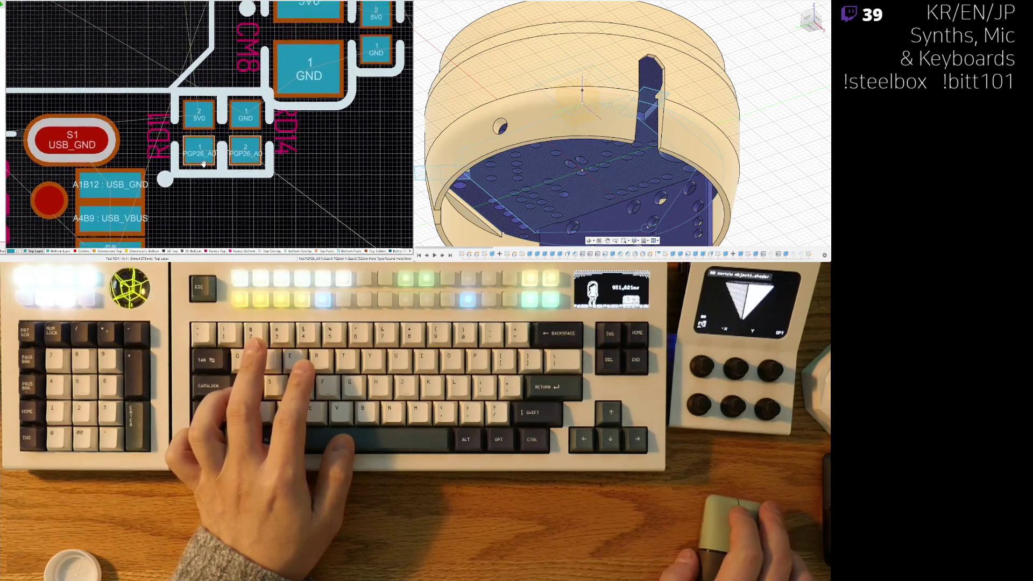
scroll(204, 153, "down", 1, "ctrl")
left_click(200, 151)
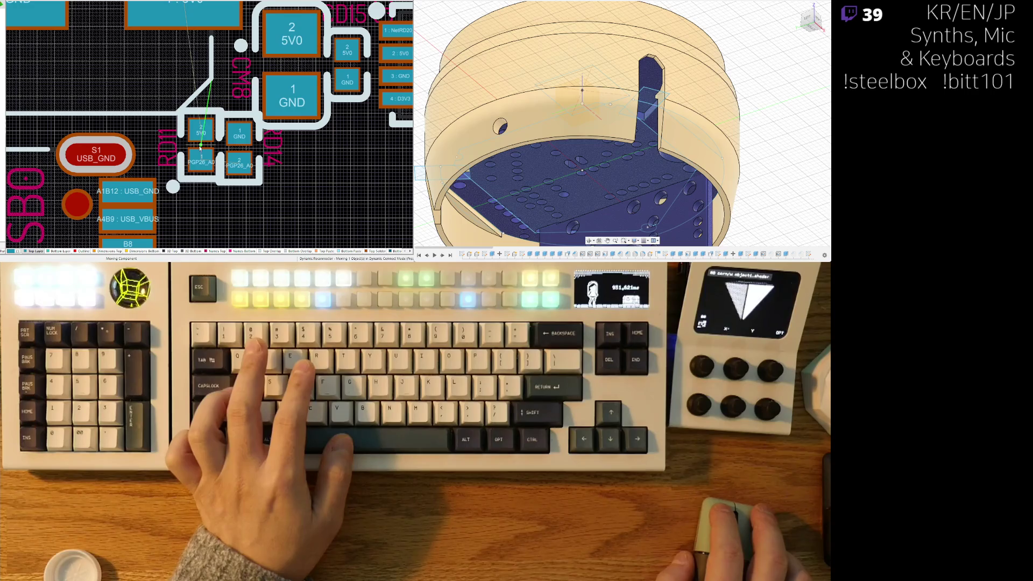
left_click(198, 148)
left_click(240, 148)
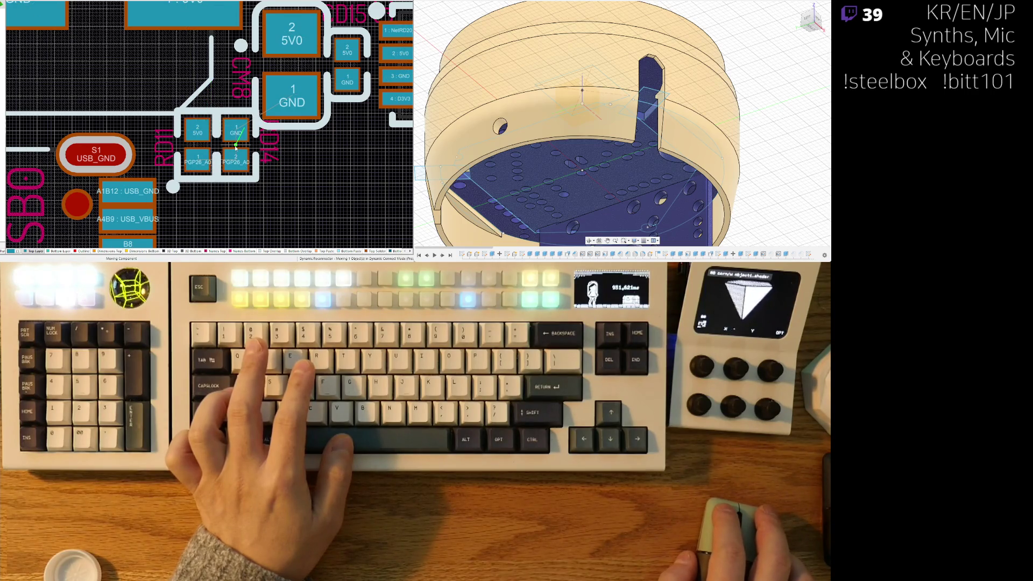
left_click(235, 148)
scroll(268, 170, "down", 2, "ctrl")
Step: Reposition the large GND/5V0 capacitor and nudge the 5V0/PGP26_A0 part upward
left_click(196, 97)
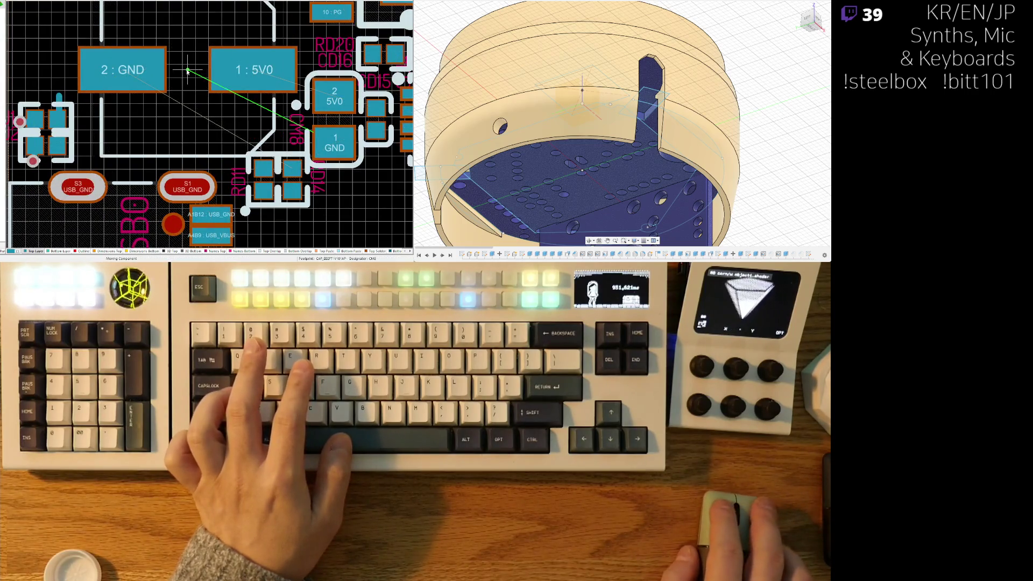
scroll(186, 68, "down", 3, "ctrl")
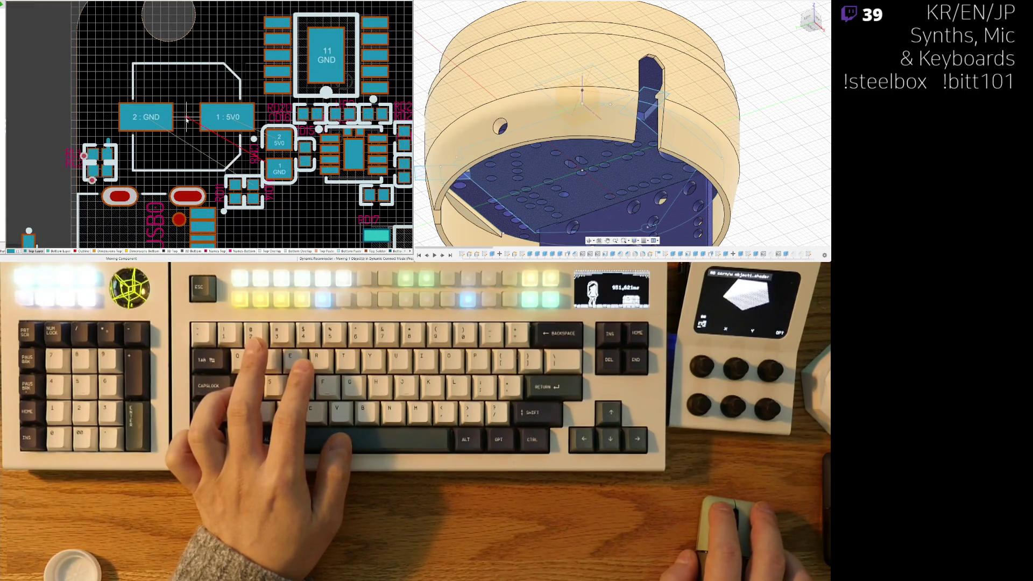
left_click(186, 119)
scroll(187, 134, "up", 3, "ctrl")
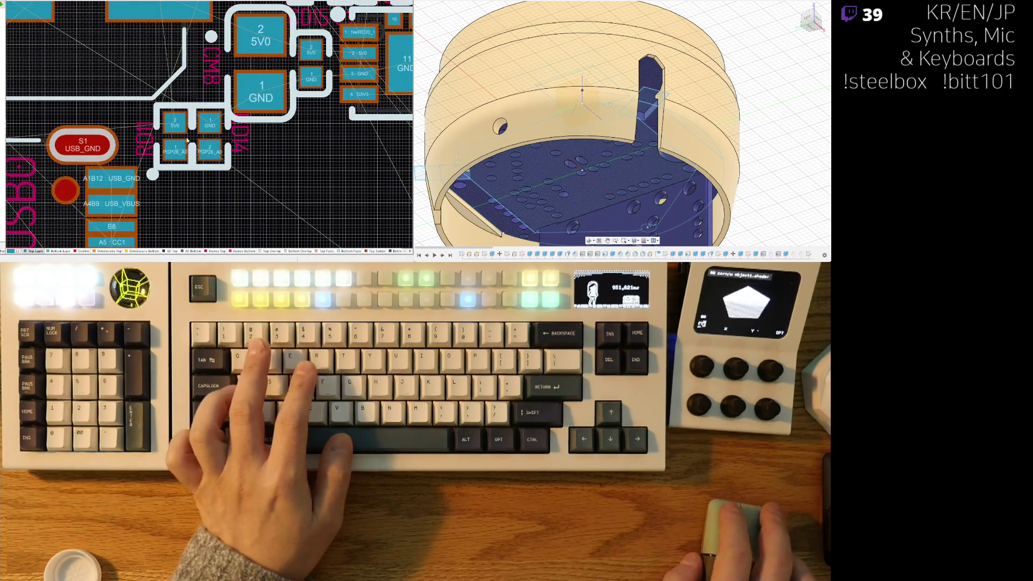
mouse_move(187, 140)
left_mouse_down()
mouse_move(175, 133)
mouse_move(206, 134)
left_mouse_up()
left_click(206, 133)
scroll(262, 185, "down", 5, "ctrl")
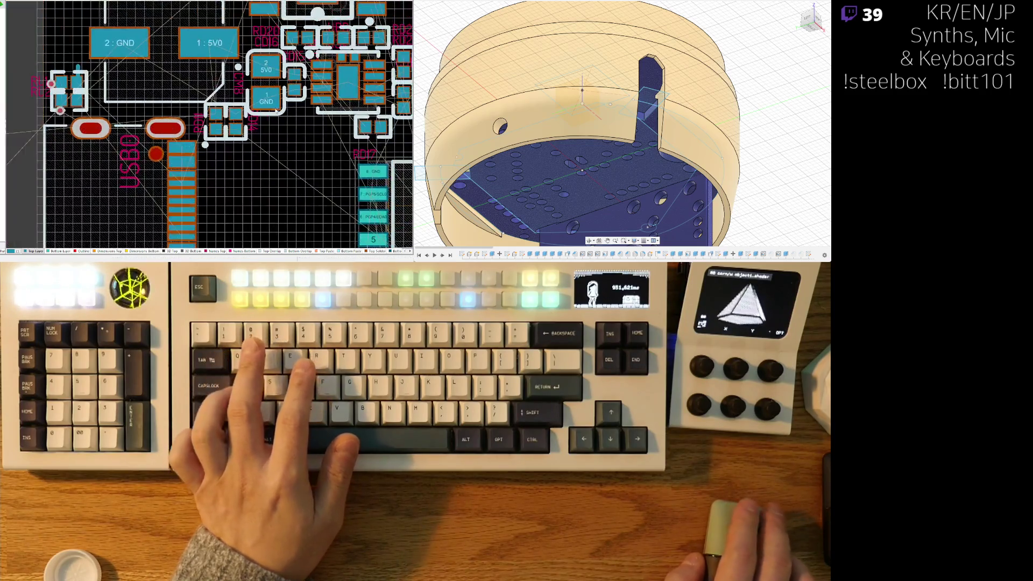
right_click_drag(249, 206, 239, 189)
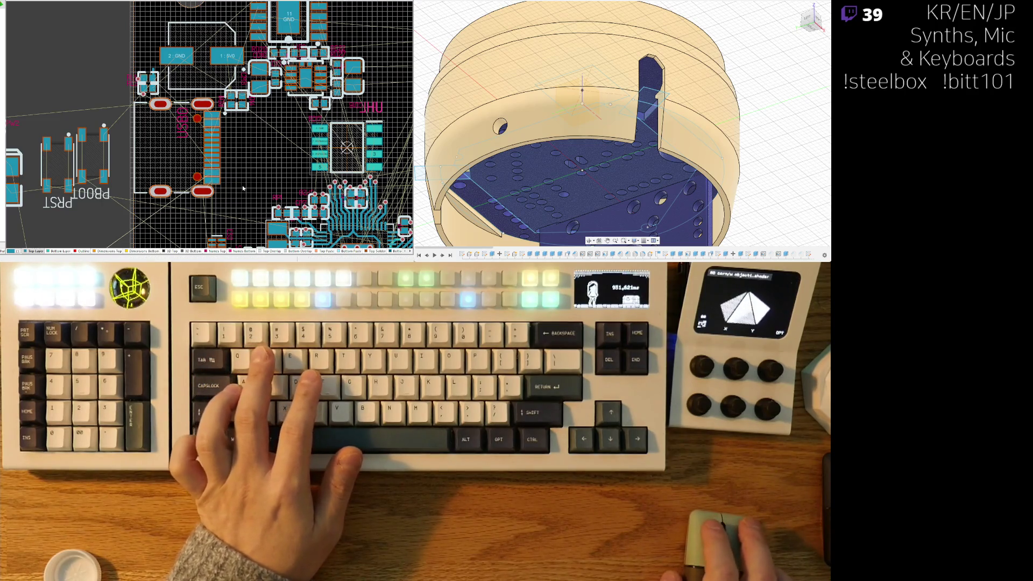
right_click_drag(259, 183, 251, 168)
scroll(251, 167, "down", 3, "ctrl")
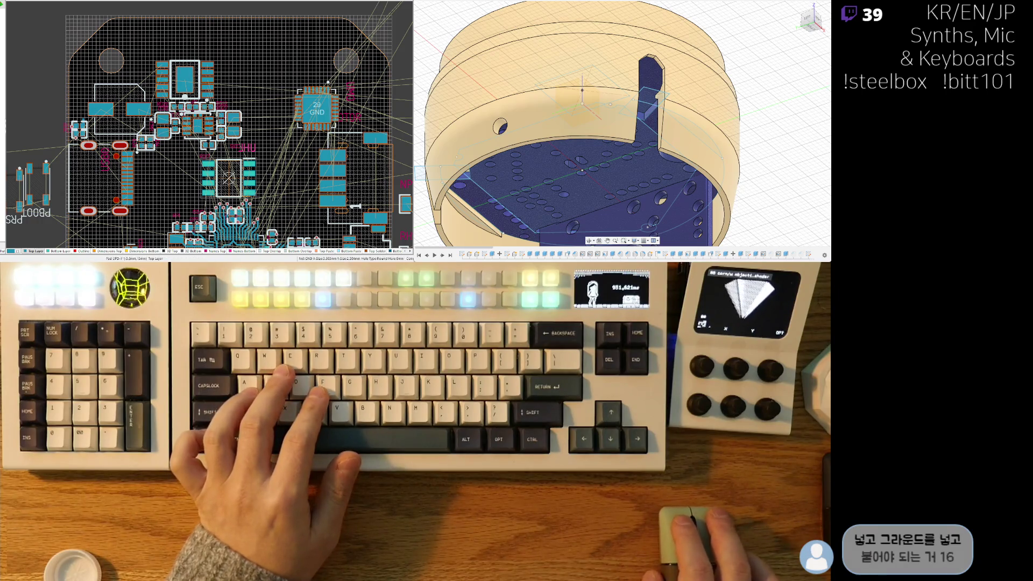
right_click_drag(215, 129, 228, 122)
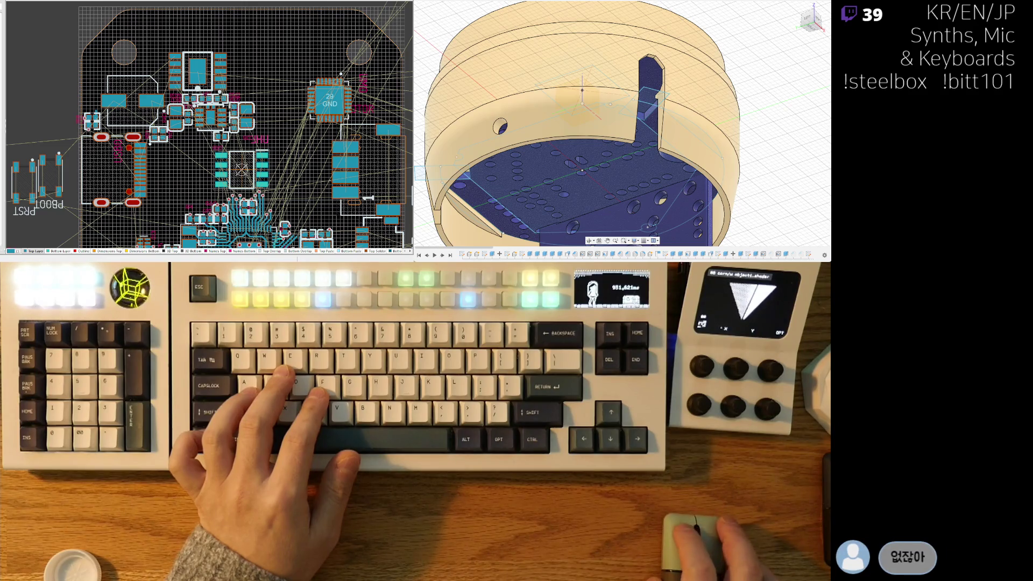
Step: Switch to the schematic and pan from the 3V3 CONVERTER area to the CH224K and IO blocks
key("ctrl+Tab")
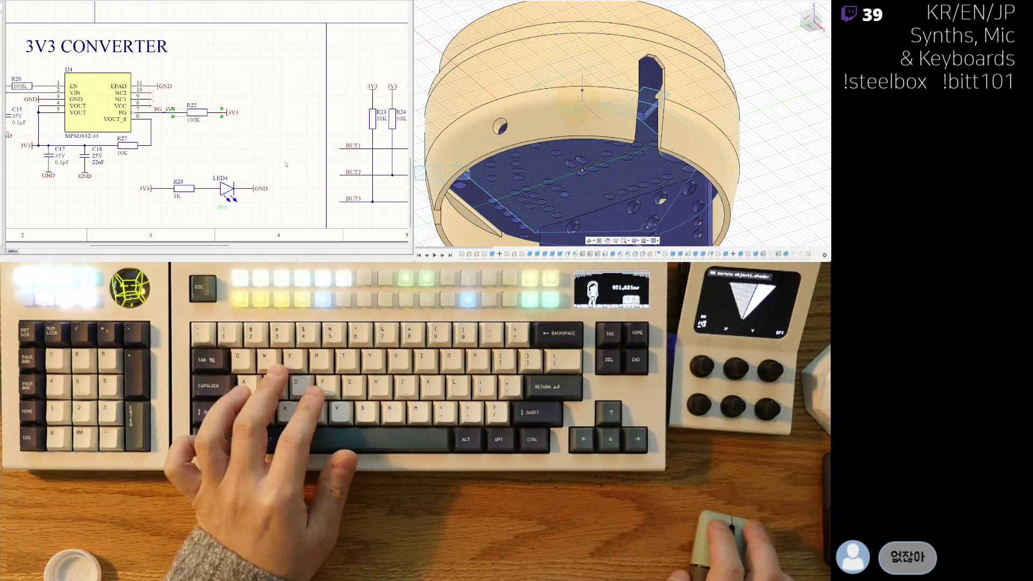
scroll(120, 138, "right", 5)
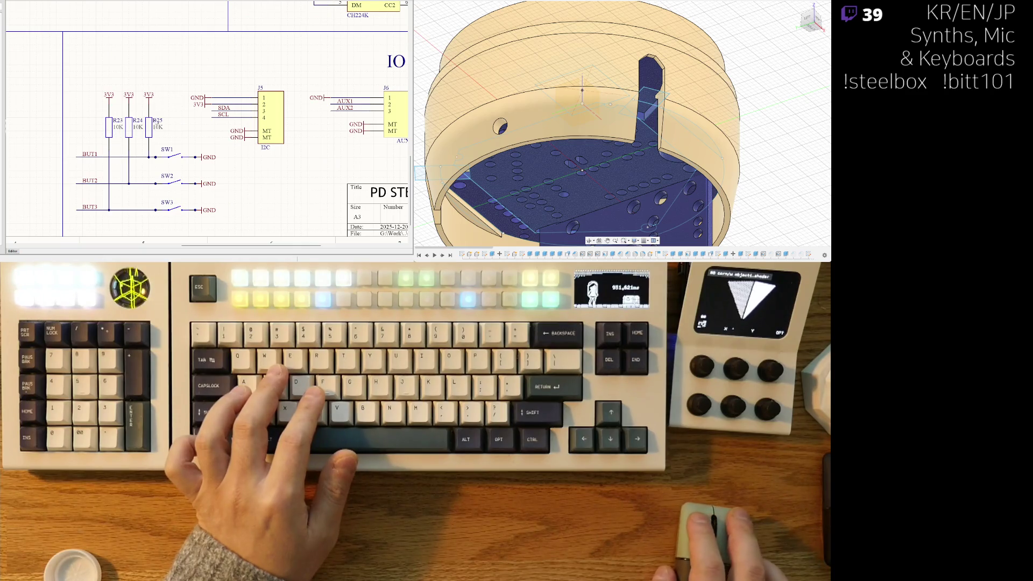
scroll(331, 100, "down", 3, "ctrl")
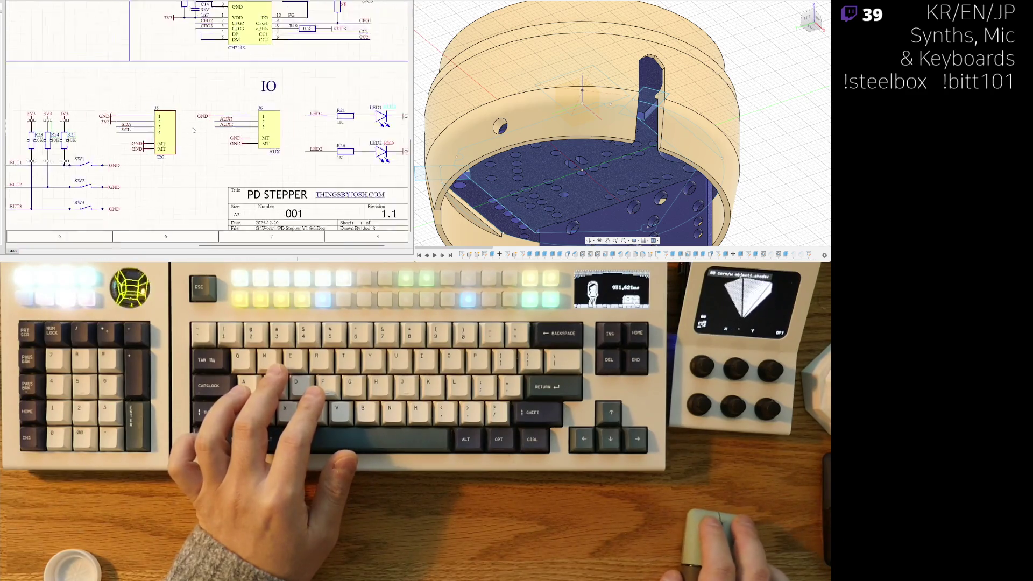
scroll(309, 175, "up", 3)
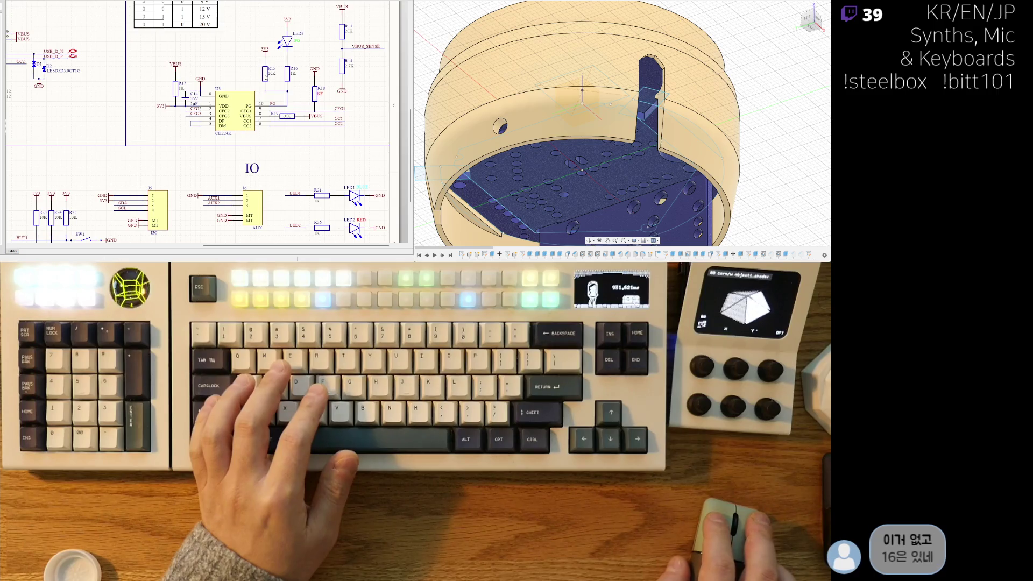
right_click_drag(252, 90, 233, 102)
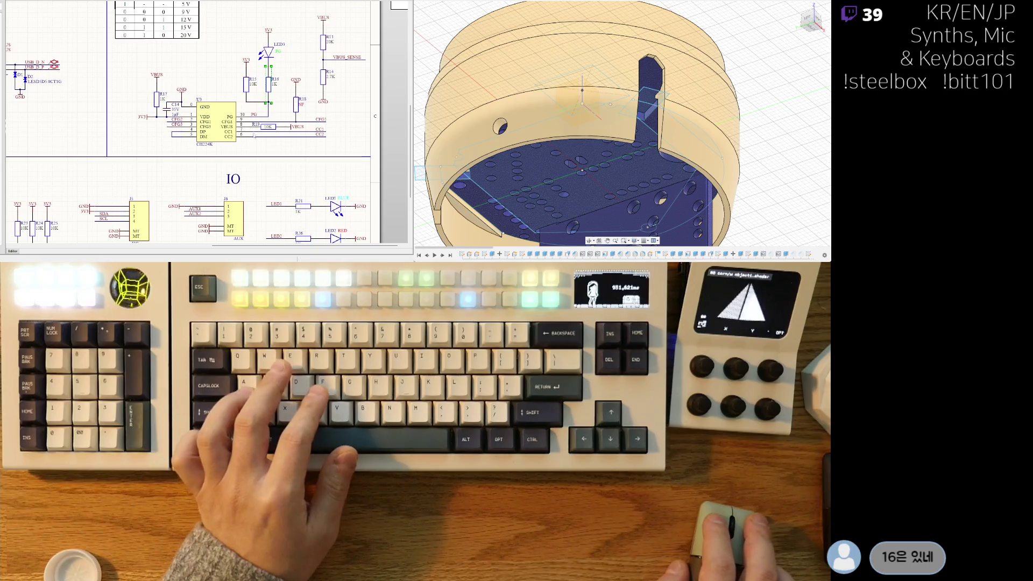
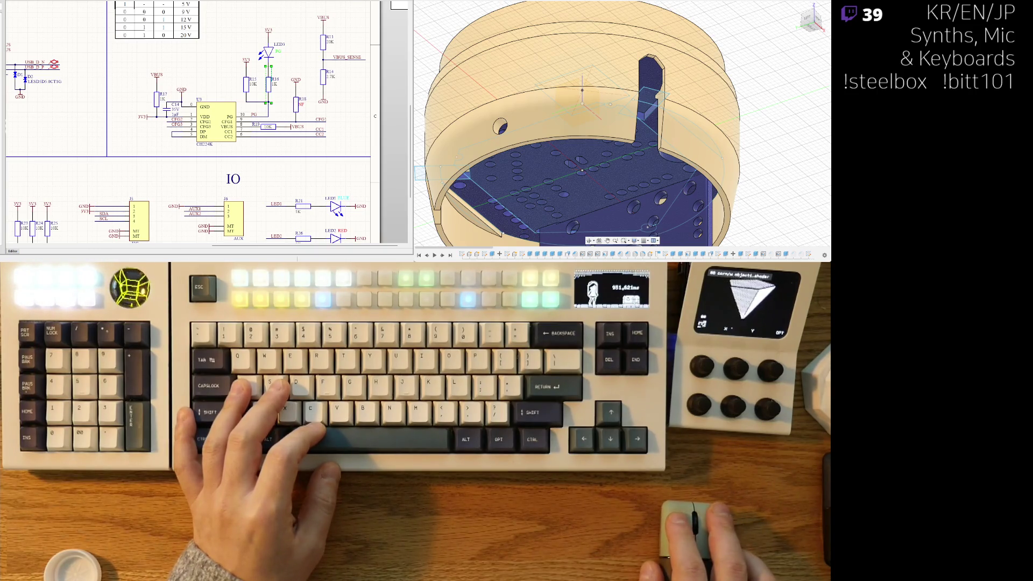
Step: Switch from the schematic to the PCB layout and fit the whole board in view
key("ctrl+Tab")
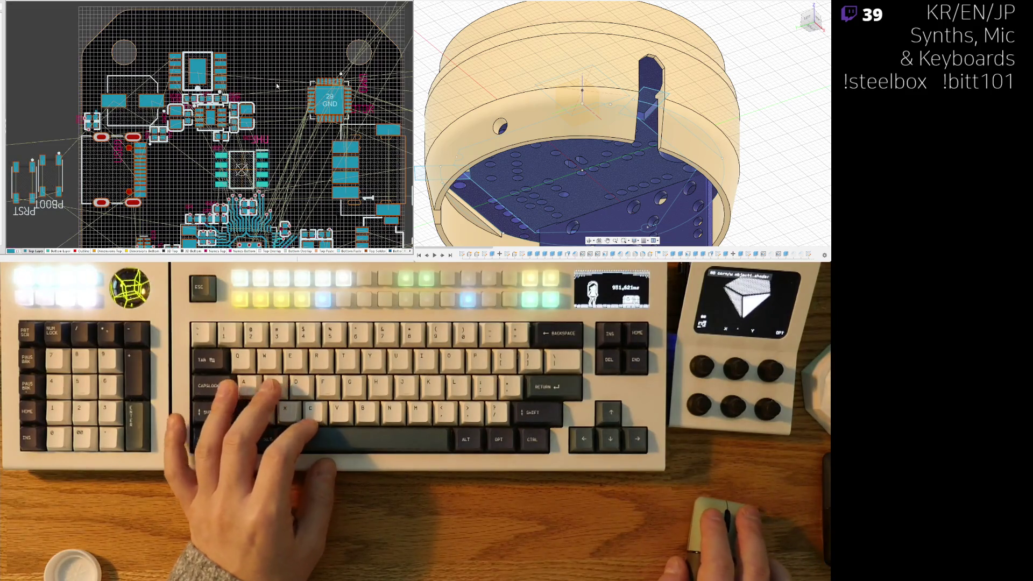
key("ctrl+Page_Down")
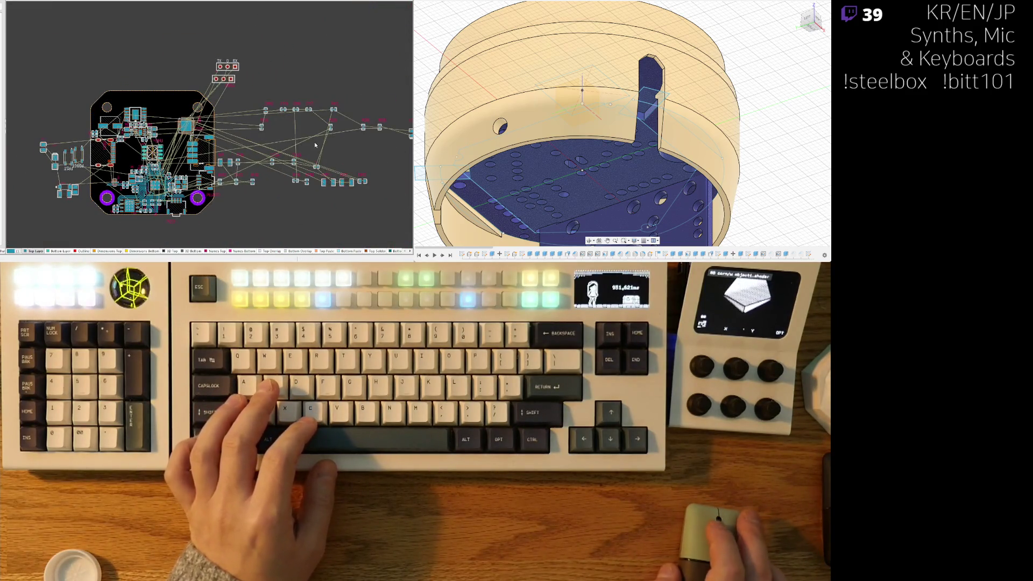
scroll(315, 145, "up", 3, "ctrl")
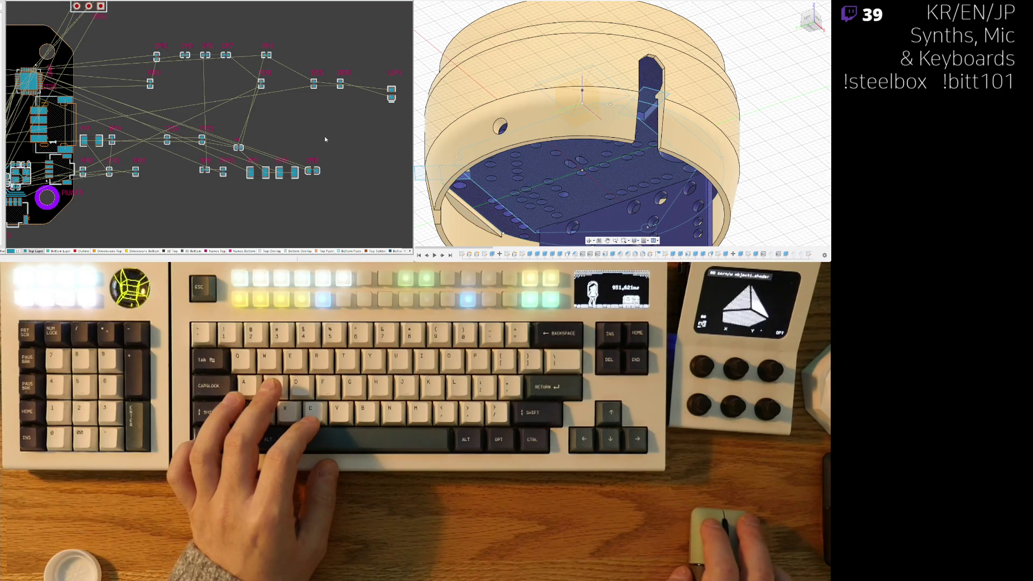
Step: Pan to the off-board resistors and drag one toward the board's top-left corner
right_click_drag(325, 139, 282, 144)
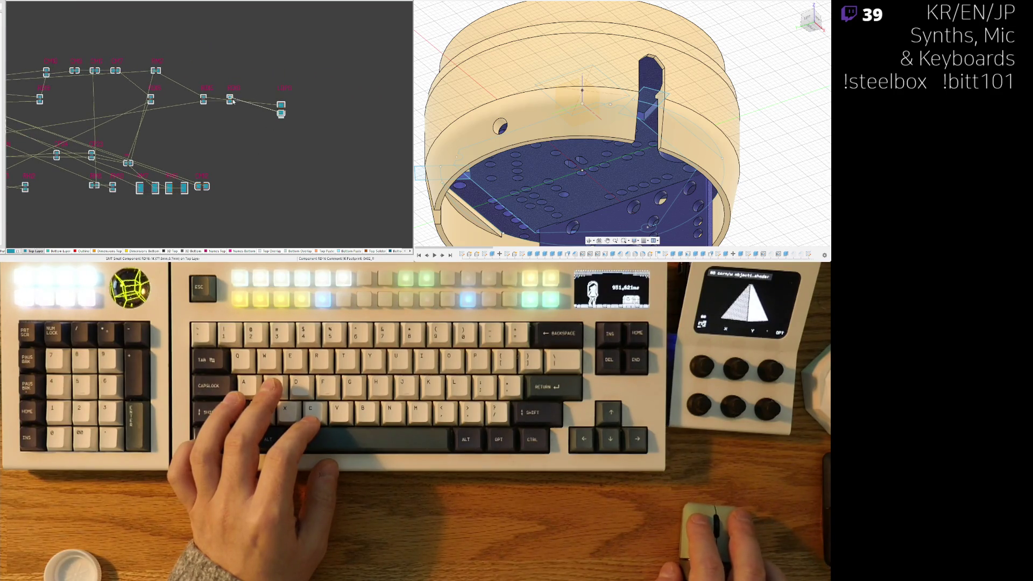
scroll(233, 101, "down", 3, "ctrl")
scroll(259, 110, "up", 5, "ctrl")
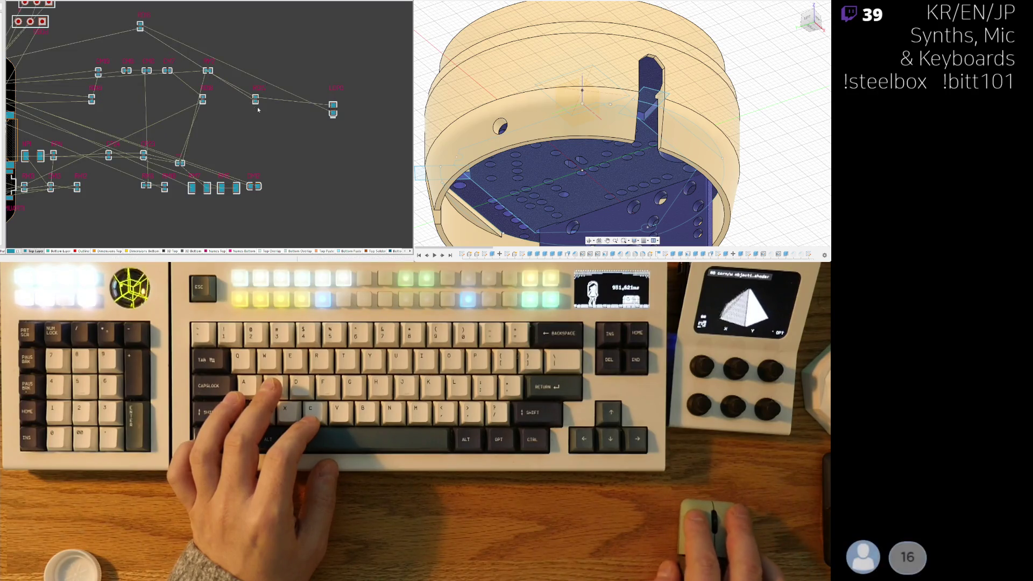
scroll(259, 110, "down", 2, "ctrl")
scroll(295, 72, "up", 2, "ctrl")
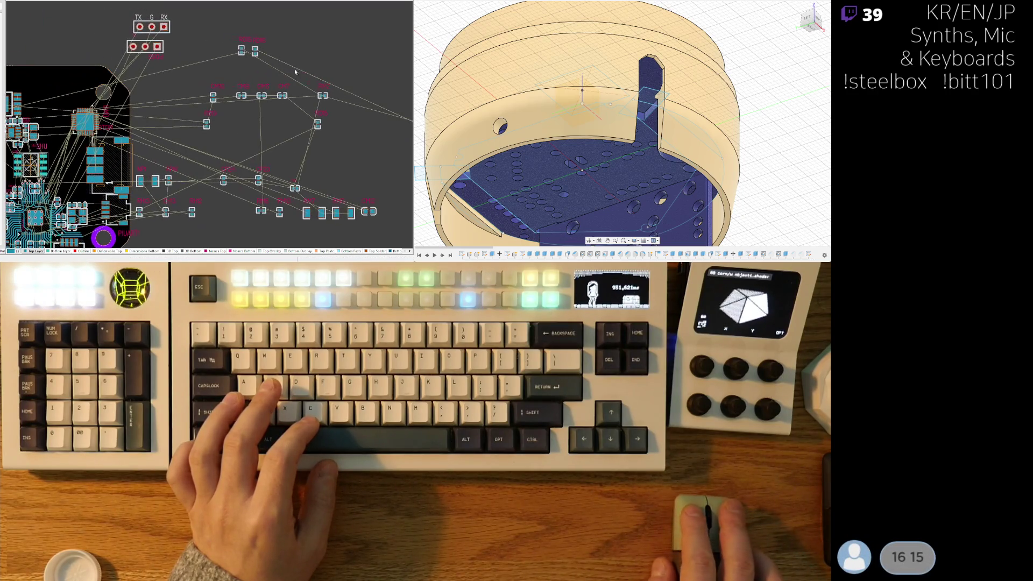
middle_click_drag(235, 46, 264, 63)
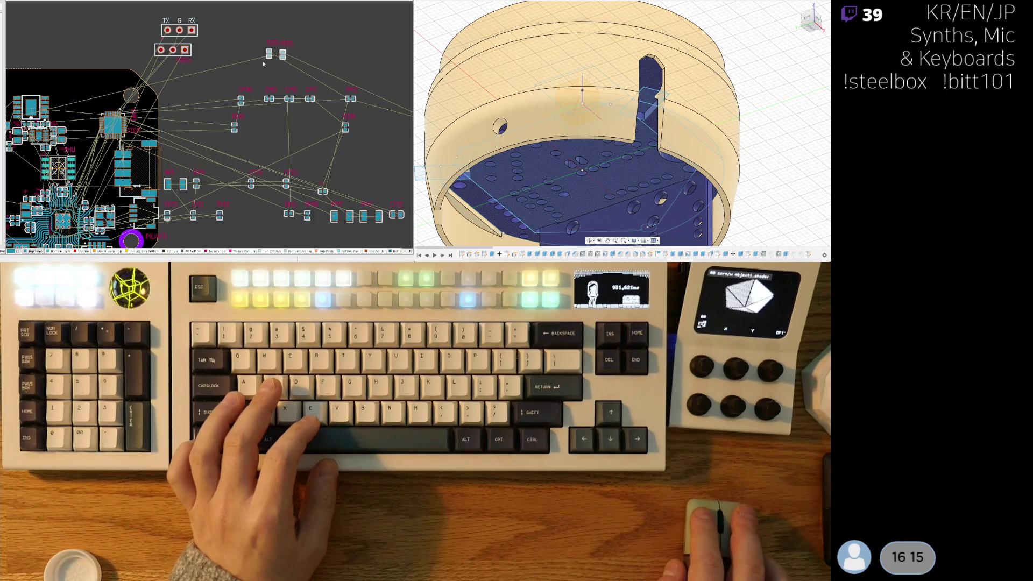
mouse_move(348, 127)
left_mouse_down()
mouse_move(302, 108)
mouse_move(250, 127)
mouse_move(270, 114)
mouse_move(265, 89)
mouse_move(251, 52)
mouse_move(232, 38)
mouse_move(162, 81)
mouse_move(150, 76)
left_mouse_up()
Step: Carry RD15 over to the chip and drop it on the chip's left side
scroll(149, 76, "up", 5, "ctrl")
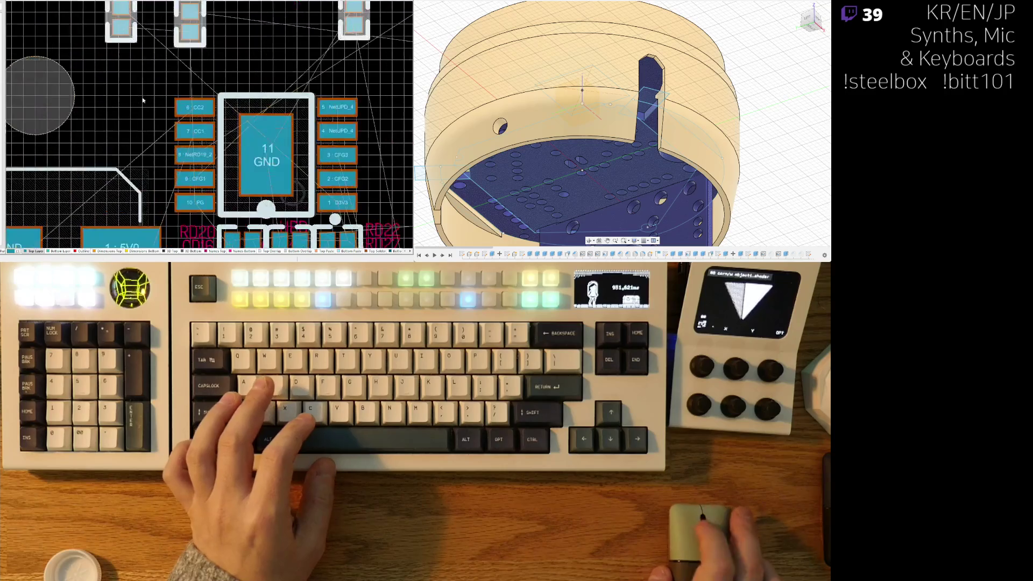
scroll(120, 126, "down", 2, "ctrl")
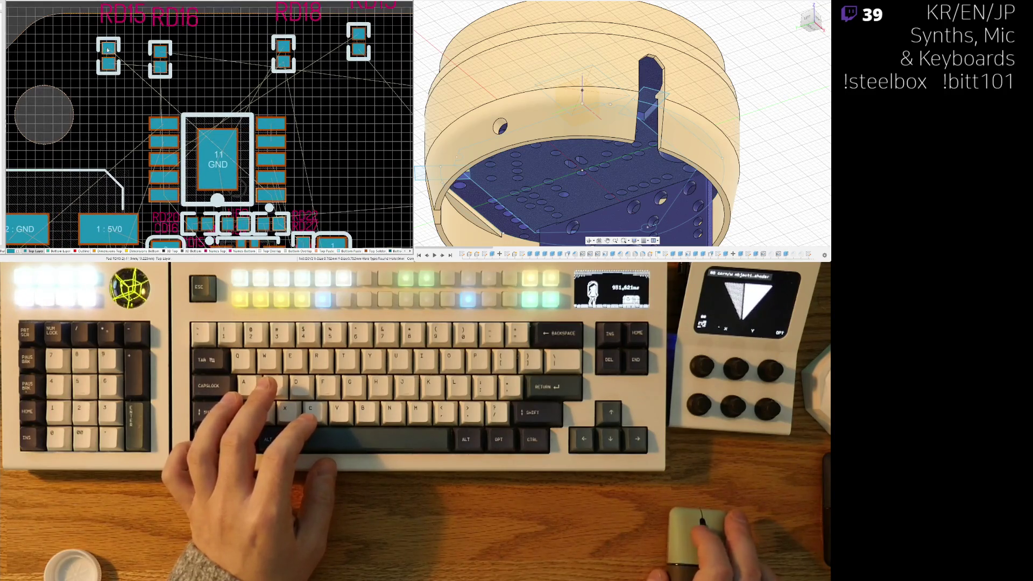
left_click_drag(104, 48, 107, 124)
scroll(107, 124, "up", 2, "ctrl")
scroll(108, 124, "up", 2, "ctrl")
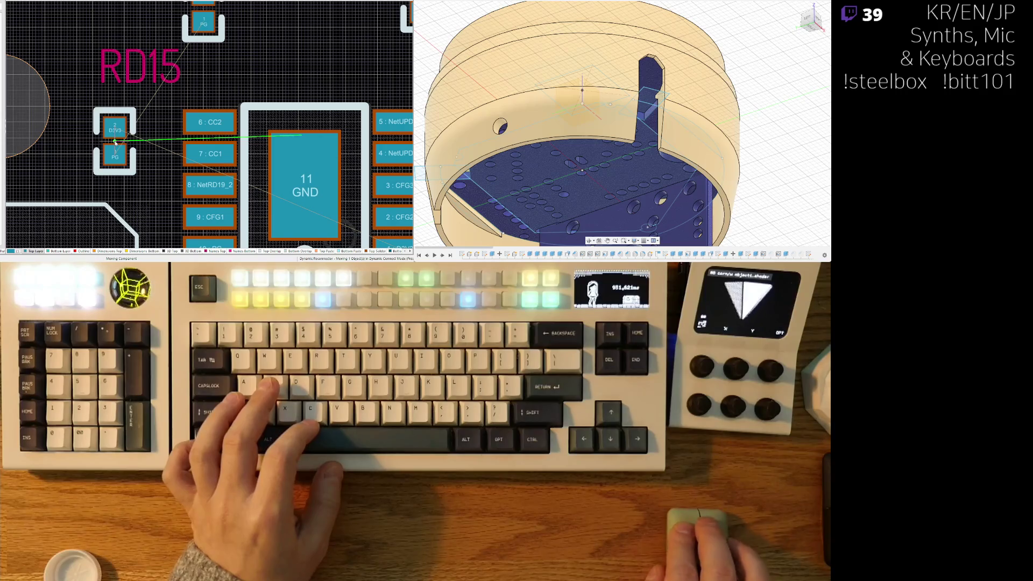
scroll(114, 141, "down", 2, "ctrl")
left_click(115, 142)
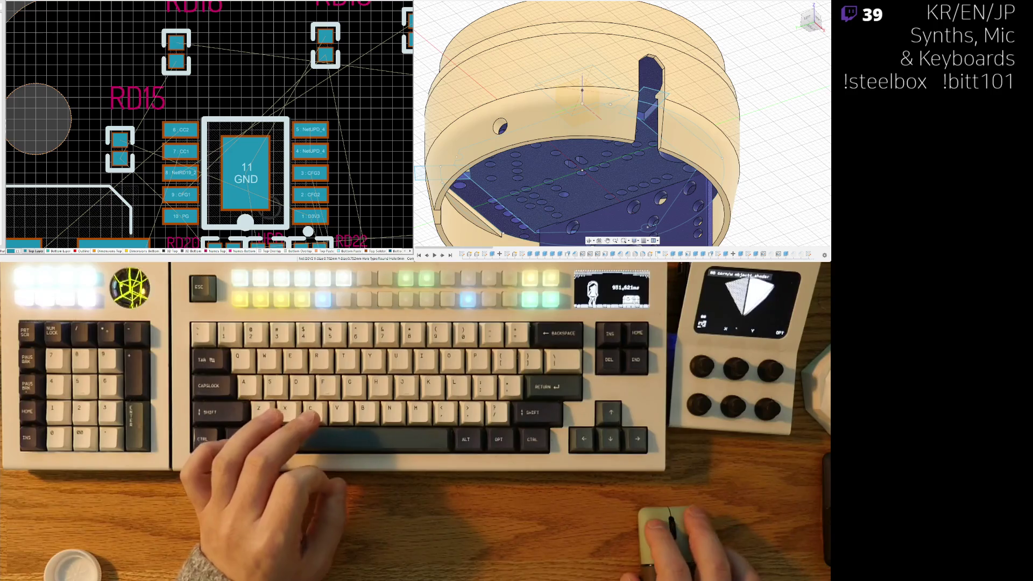
Step: Move RD15 to the chip's right beside pad 1:D3V3, then select its designator
scroll(155, 153, "up", 2, "ctrl")
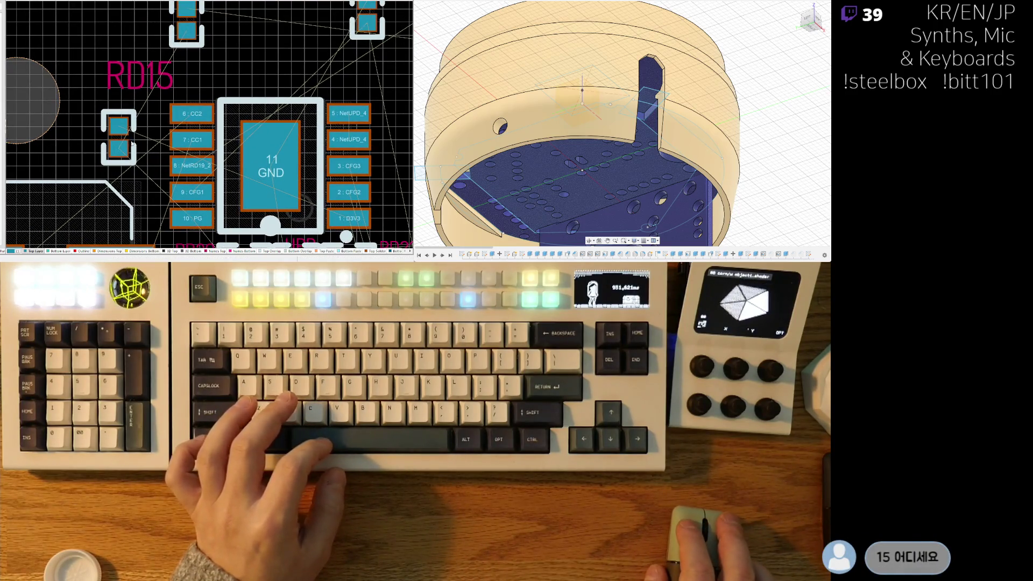
mouse_move(135, 141)
left_mouse_down()
mouse_move(137, 154)
mouse_move(366, 96)
mouse_move(384, 218)
mouse_move(369, 218)
mouse_move(358, 164)
mouse_move(345, 164)
left_mouse_up()
scroll(347, 163, "up", 2, "ctrl")
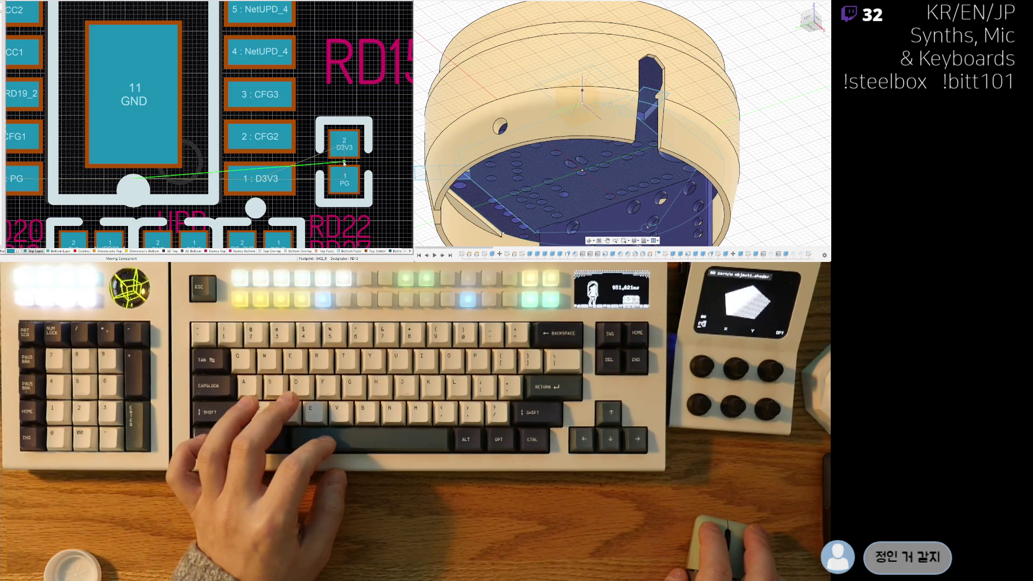
key("space")
key("space")
left_click_drag(344, 163, 335, 162)
key("space")
key("space")
scroll(258, 123, "down", 3, "ctrl")
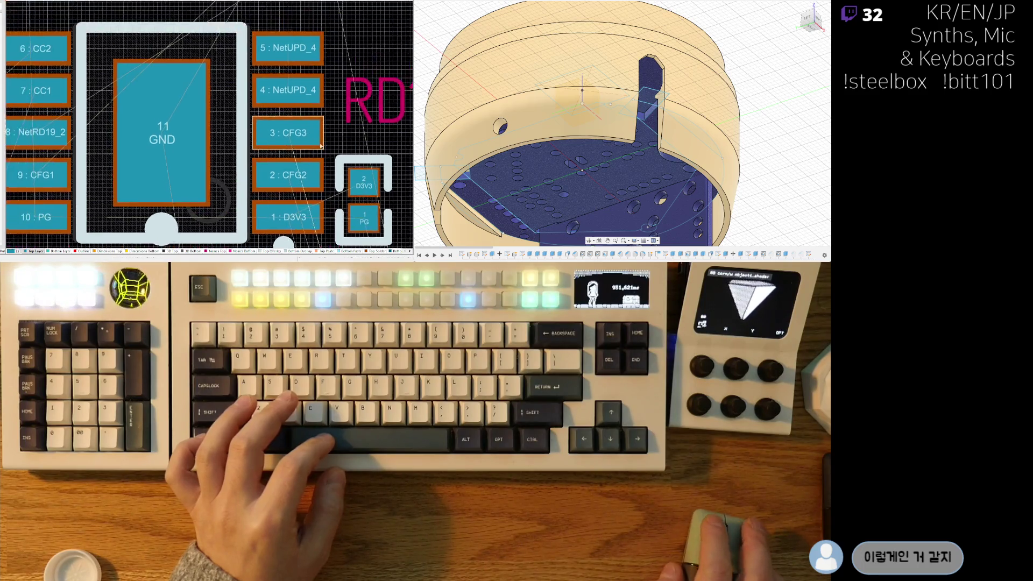
left_click(258, 122)
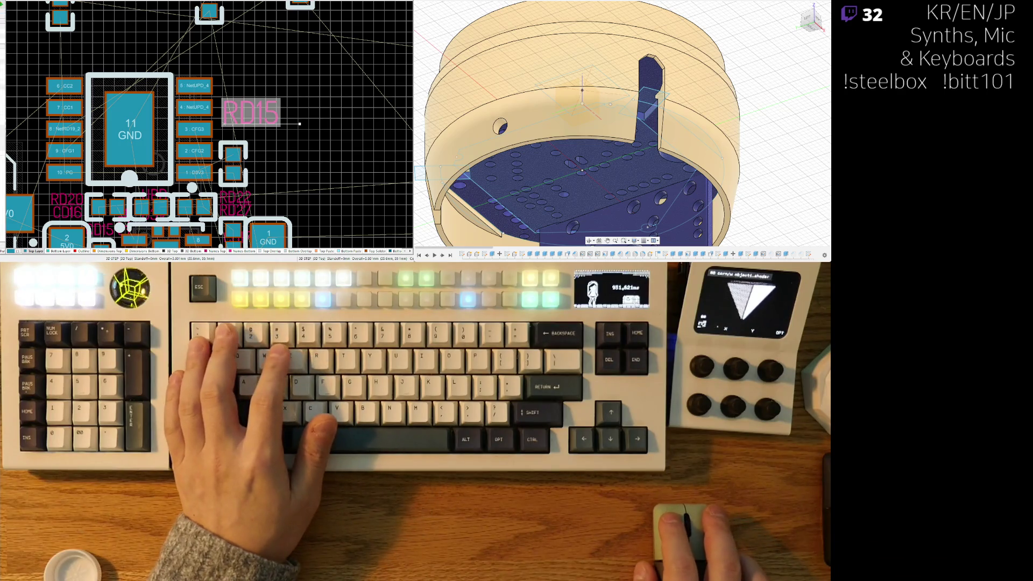
Step: Move the RD15 designator label below its resistor
right_click_drag(232, 113, 312, 139)
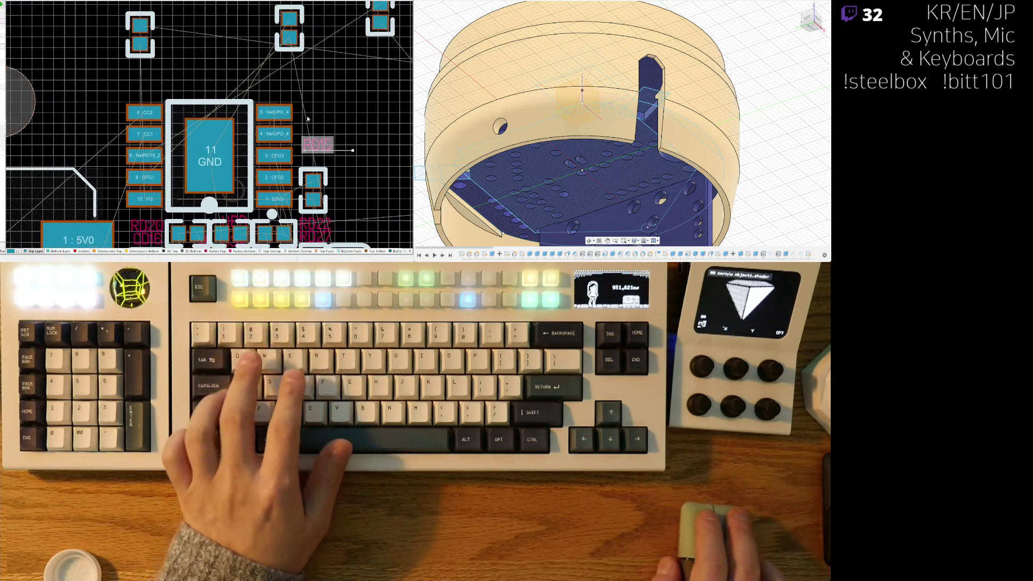
mouse_move(312, 139)
left_mouse_down()
mouse_move(345, 199)
mouse_move(338, 206)
left_mouse_up()
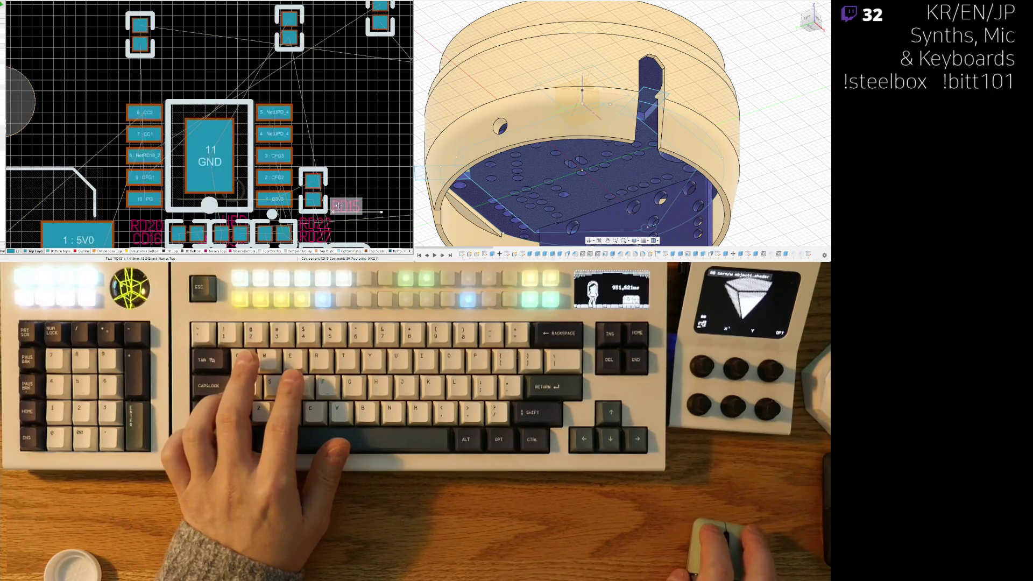
scroll(300, 104, "down", 4, "ctrl")
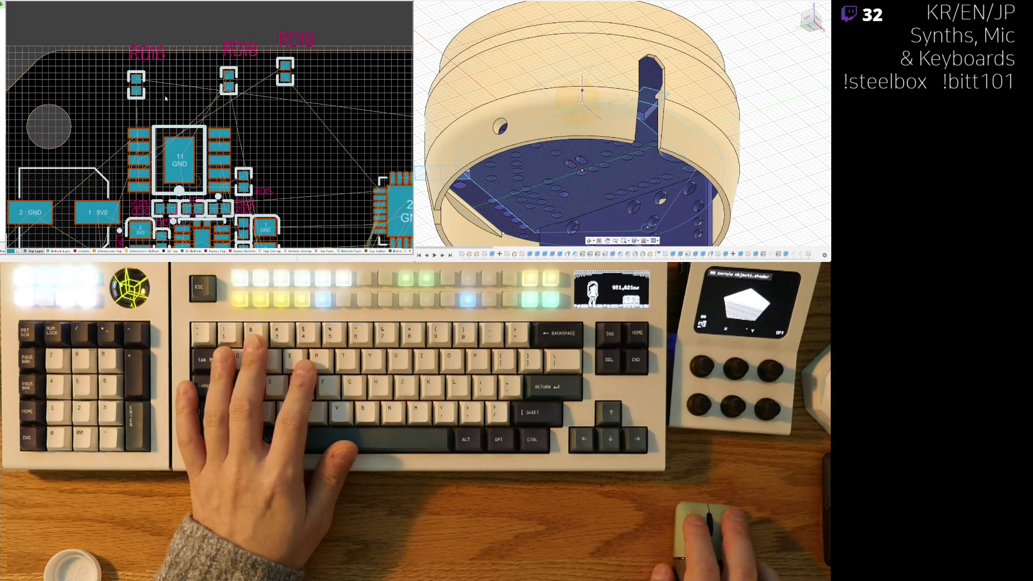
scroll(262, 164, "up", 5, "ctrl")
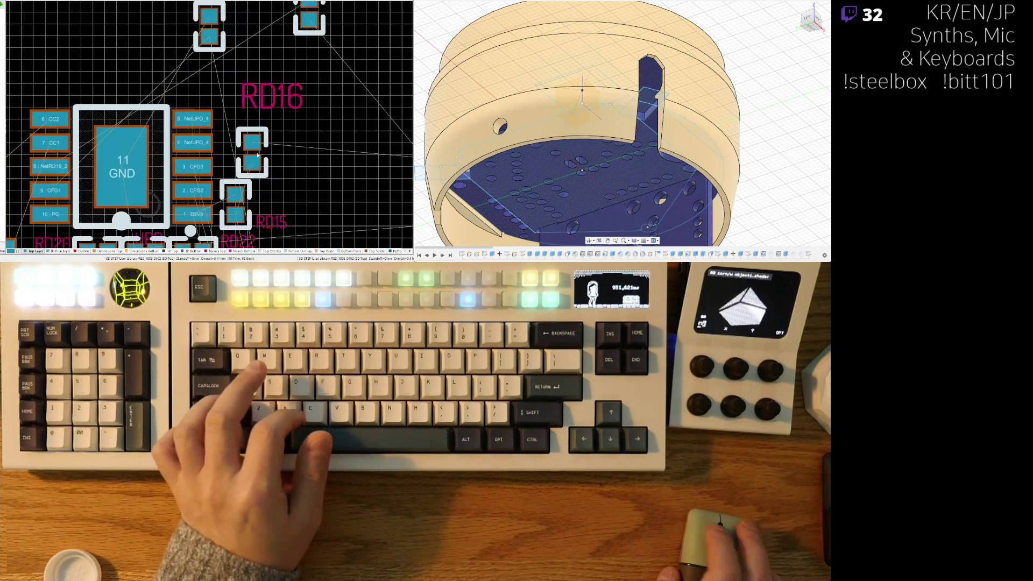
Step: Place RD16 on the chip's left side beside pad 10:PG
mouse_move(263, 162)
left_mouse_down()
mouse_move(34, 110)
mouse_move(116, 100)
mouse_move(83, 112)
mouse_move(110, 123)
mouse_move(145, 173)
left_mouse_up()
scroll(146, 173, "down", 1, "ctrl")
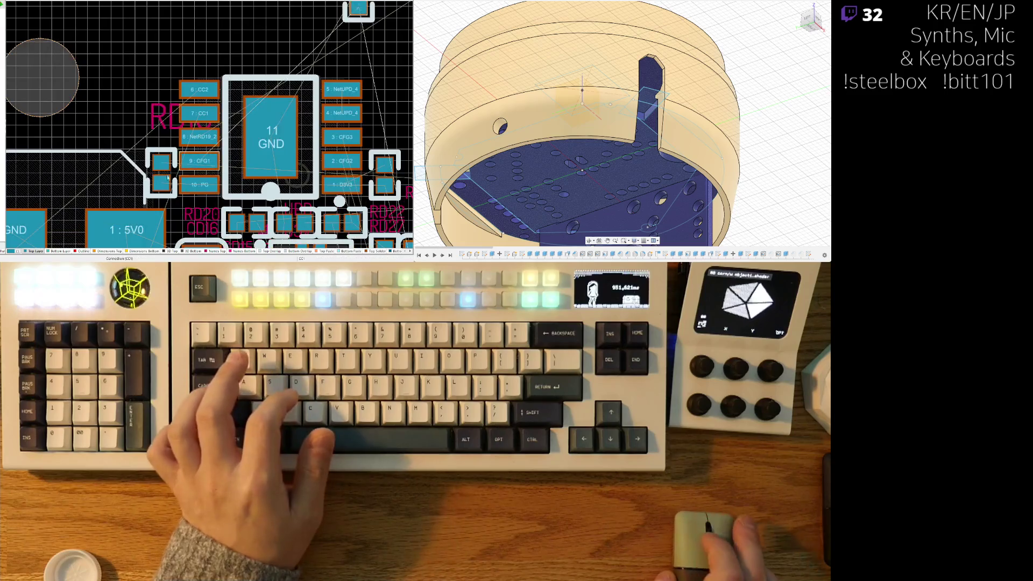
scroll(147, 172, "down", 5, "ctrl")
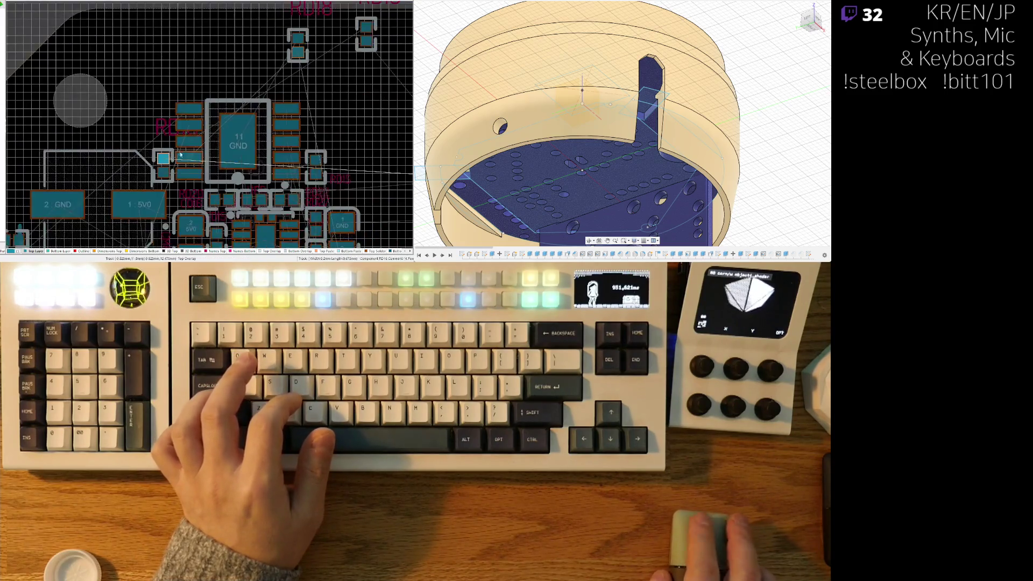
scroll(312, 141, "up", 5, "ctrl")
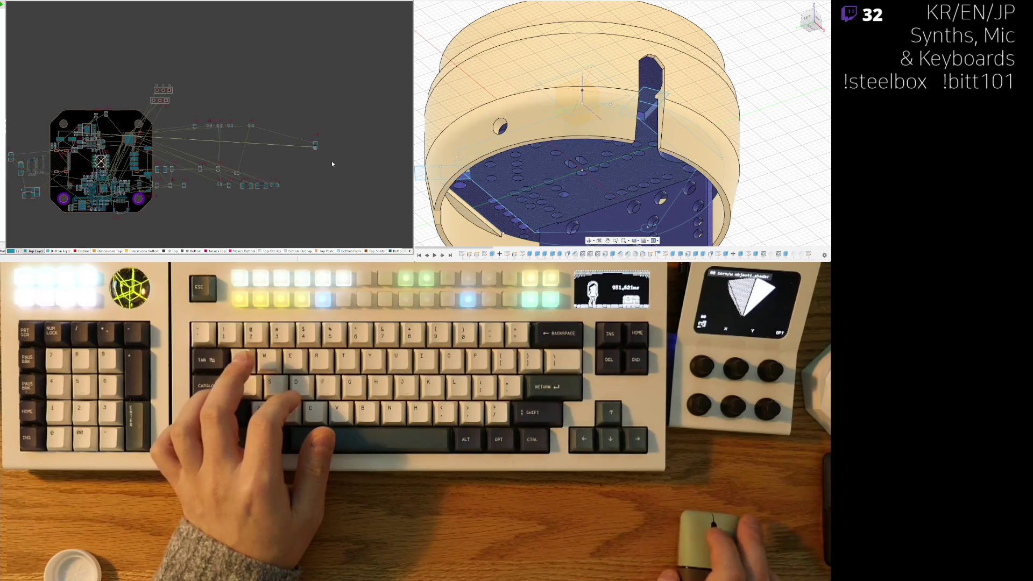
Step: Place the LDPG part left of the chip and set RD16 down horizontally up-left of it
mouse_move(308, 139)
left_mouse_down()
mouse_move(409, 142)
mouse_move(152, 138)
left_mouse_up()
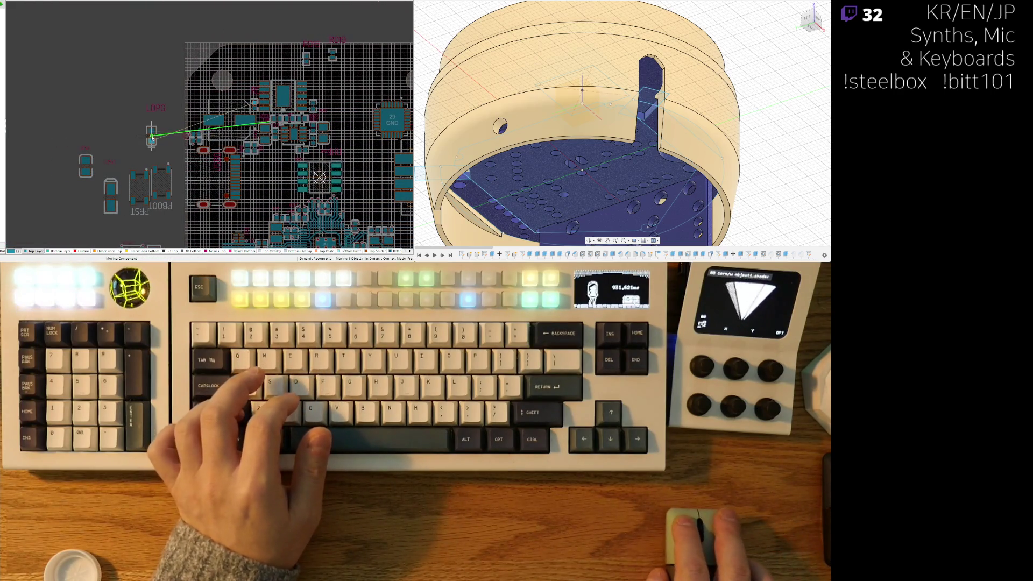
scroll(262, 85, "up", 4, "ctrl")
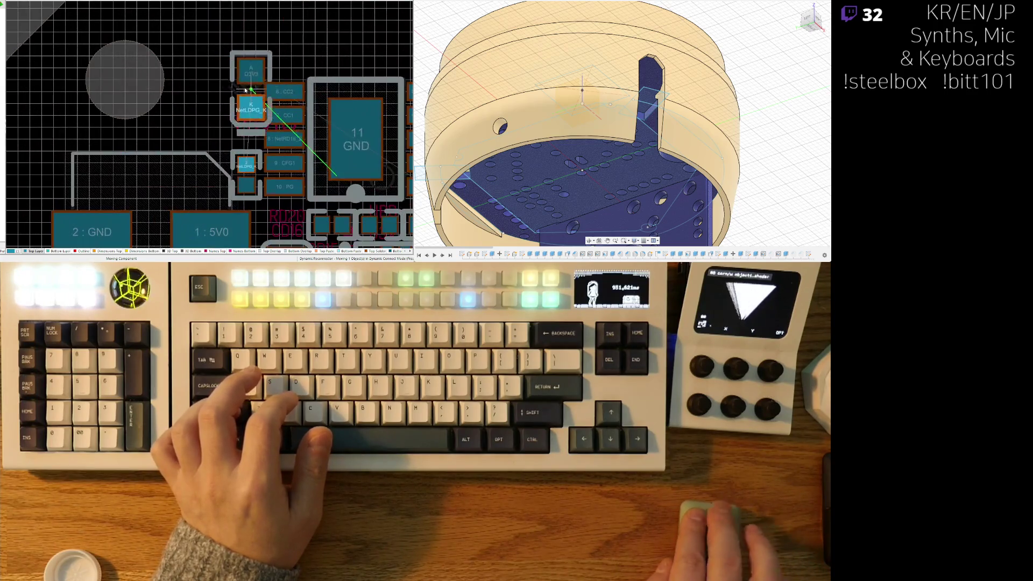
scroll(224, 99, "up", 1, "ctrl")
left_click(209, 86)
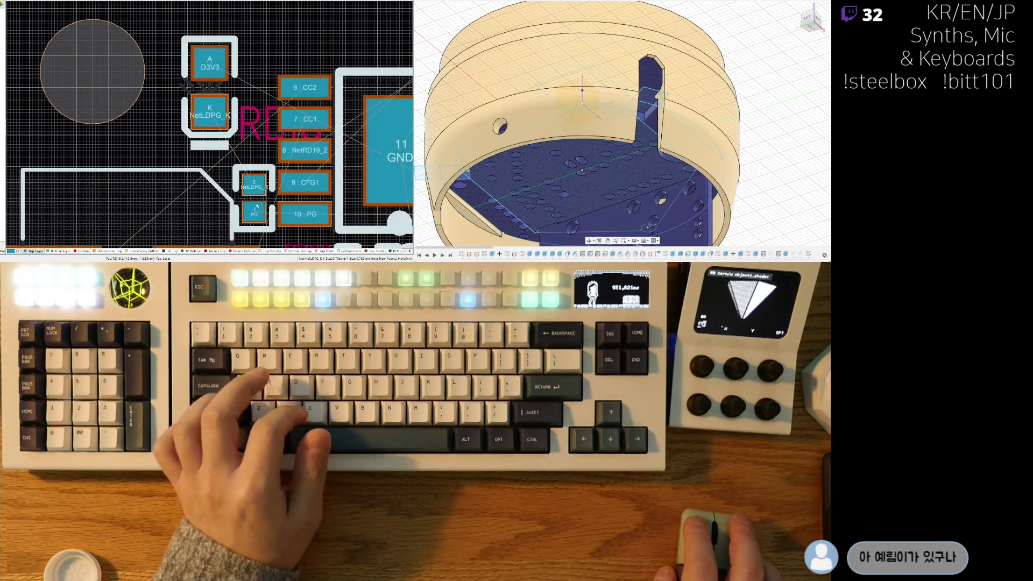
left_click(252, 167)
key("space")
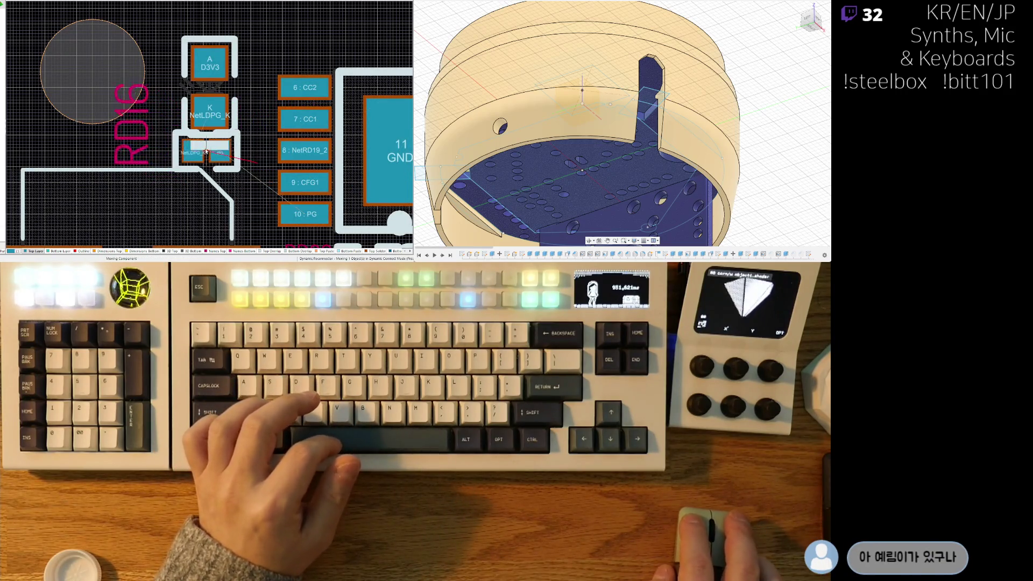
left_click(203, 145)
Step: Turn the D3V3 diode 180° so K is on top, and nudge it and RD16 into place
left_click(210, 83)
key("space")
key("space")
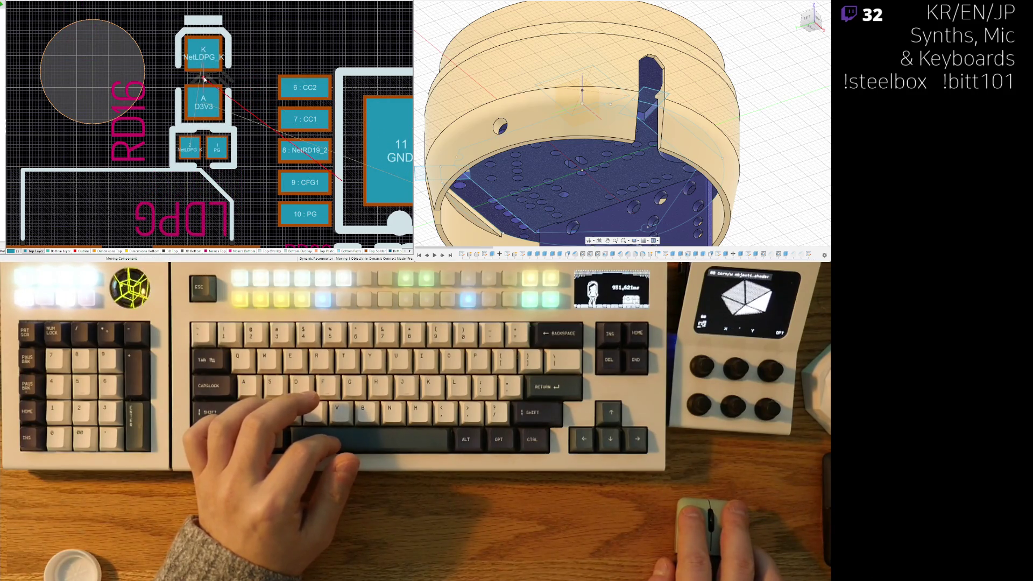
mouse_move(205, 79)
left_mouse_down()
mouse_move(202, 64)
mouse_move(206, 80)
left_mouse_up()
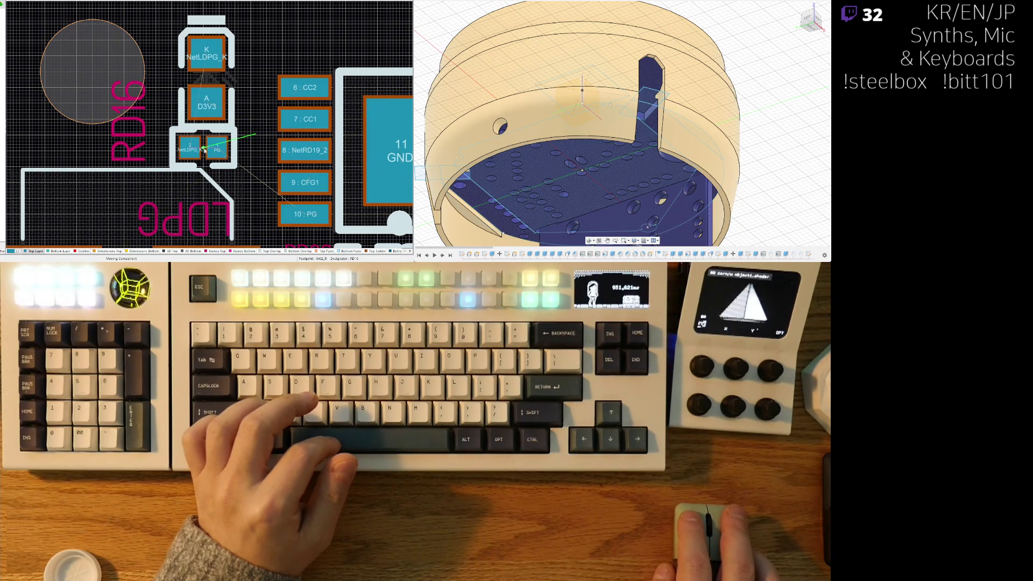
left_click_drag(204, 151, 208, 146)
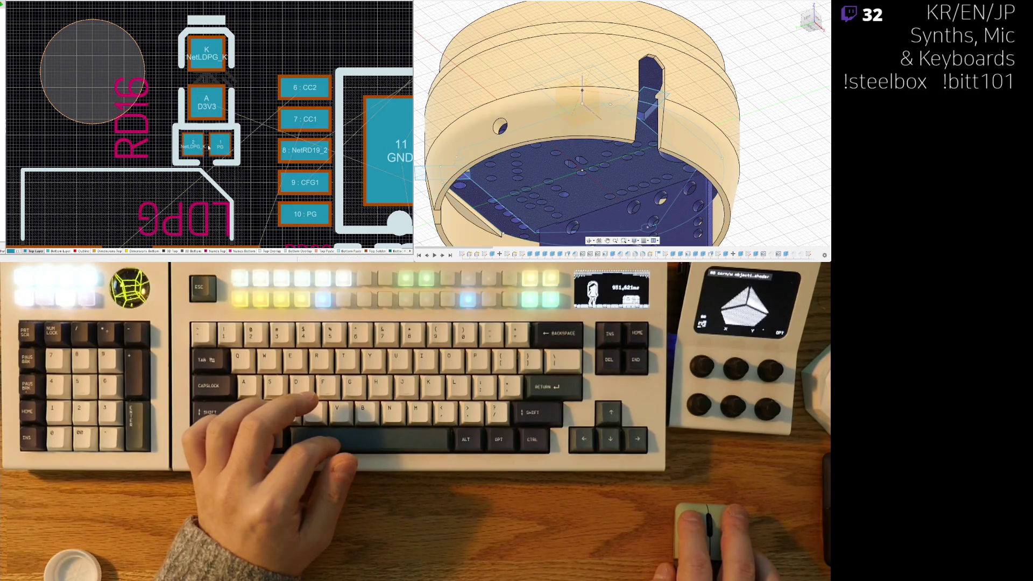
Step: Move RD18 from the top-right down beside the chip's left-side pads
scroll(268, 92, "down", 3, "ctrl")
scroll(269, 92, "up", 1)
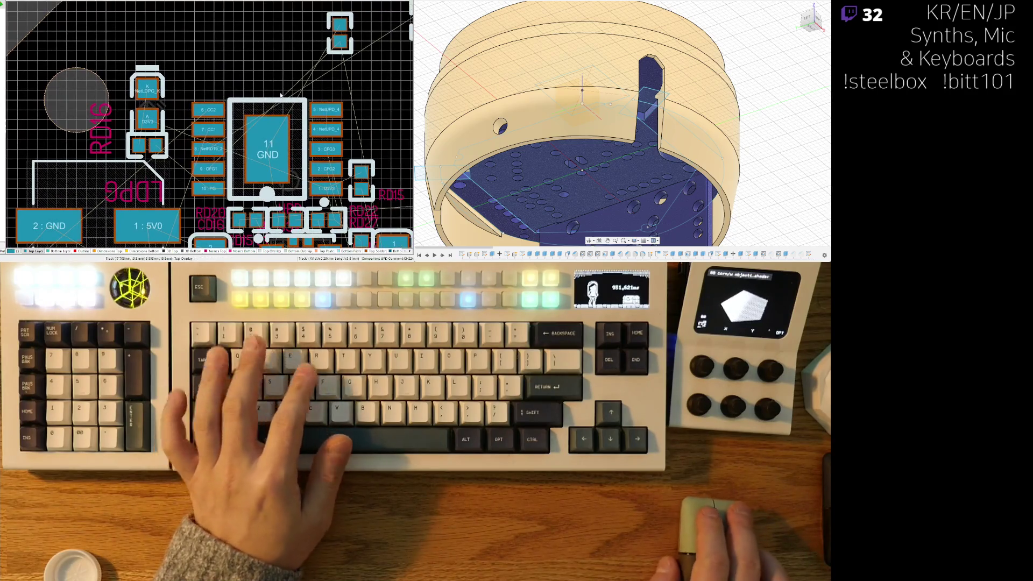
mouse_move(345, 35)
left_mouse_down()
mouse_move(203, 59)
mouse_move(180, 89)
mouse_move(167, 198)
mouse_move(166, 187)
left_mouse_up()
scroll(197, 81, "up", 1, "ctrl")
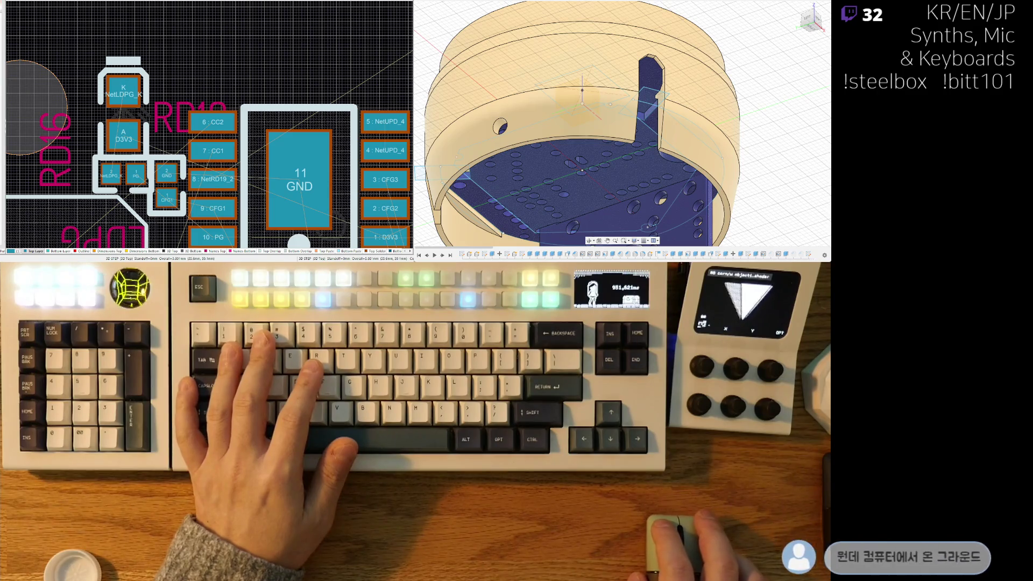
key("ctrl+Tab")
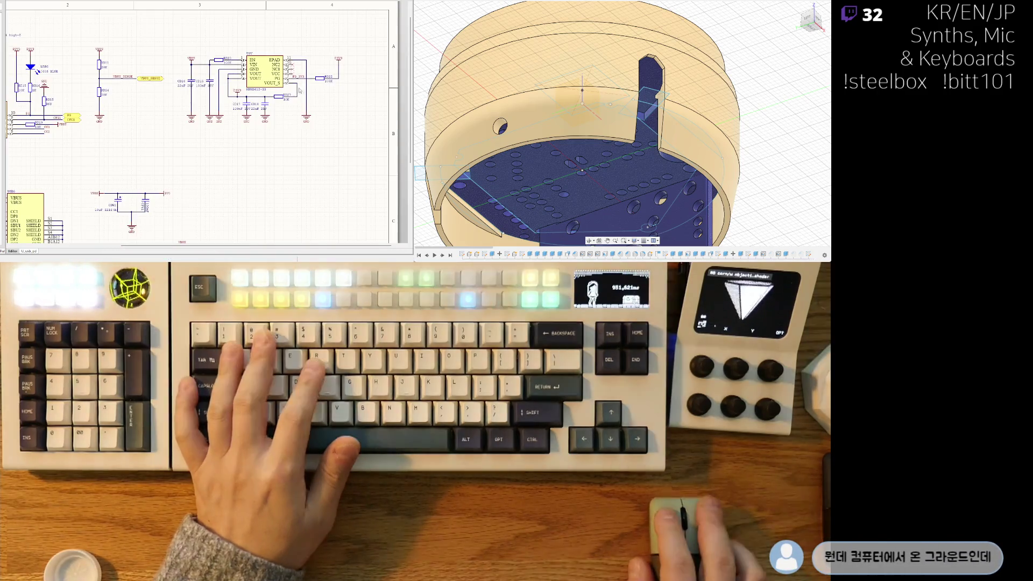
scroll(152, 85, "up", 5, "ctrl")
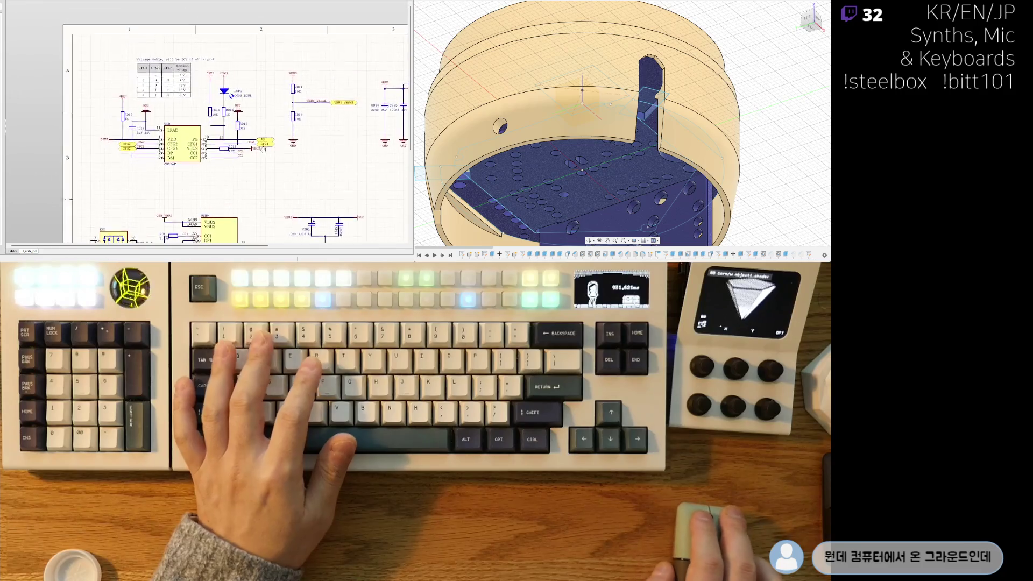
scroll(154, 84, "up", 1, "ctrl")
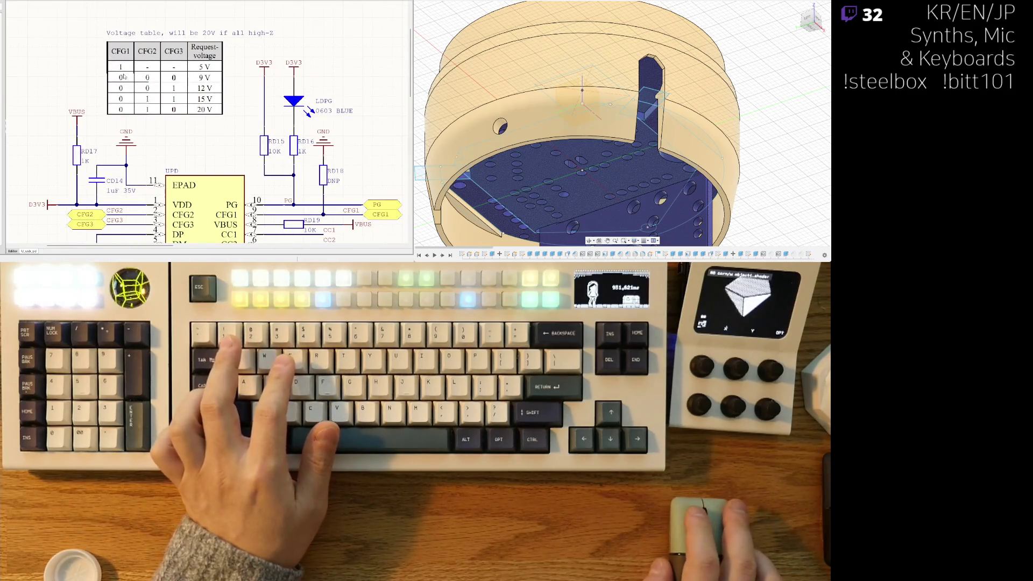
scroll(127, 95, "up", 1, "ctrl")
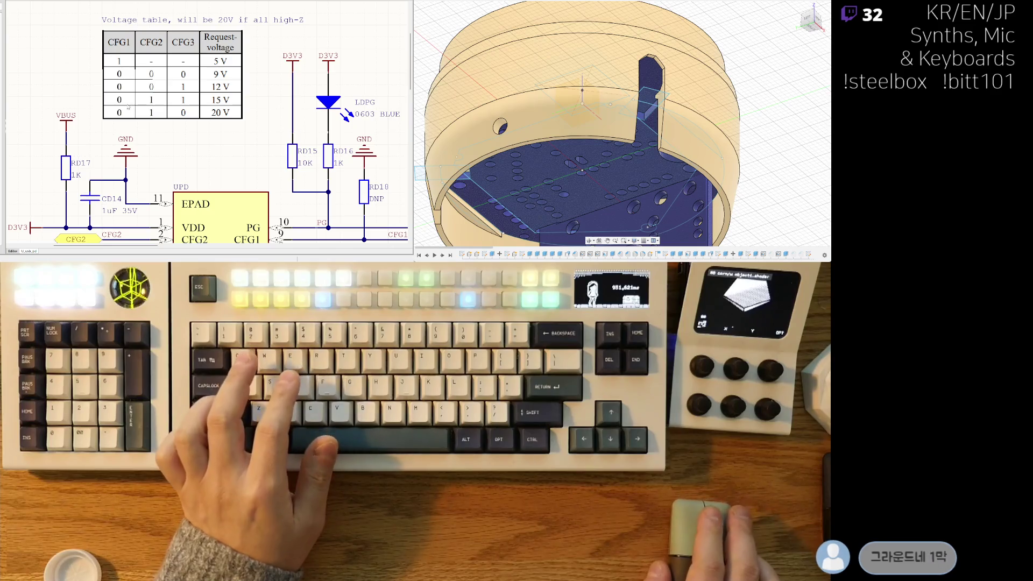
scroll(128, 107, "down", 2, "ctrl")
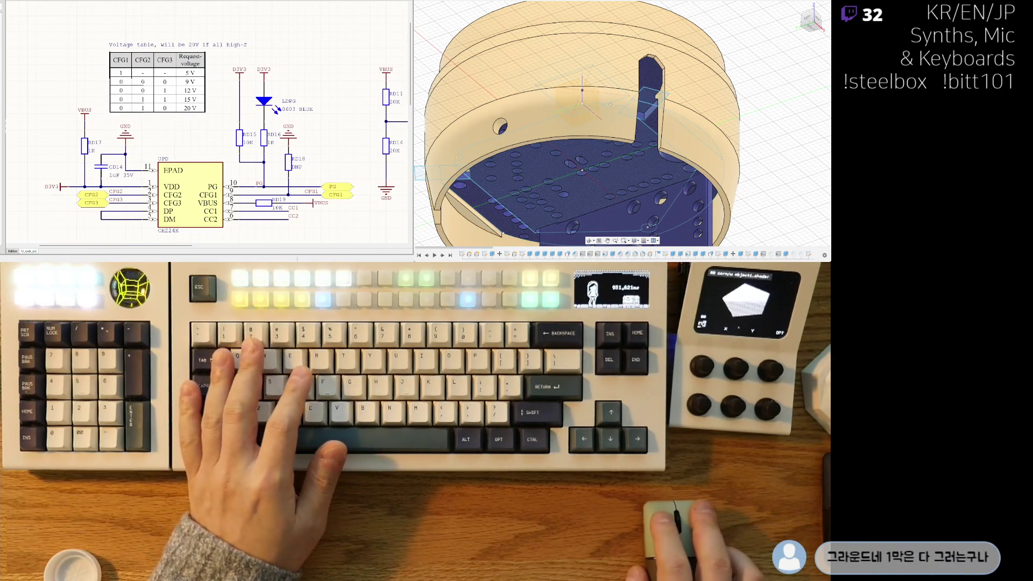
key("ctrl+Tab")
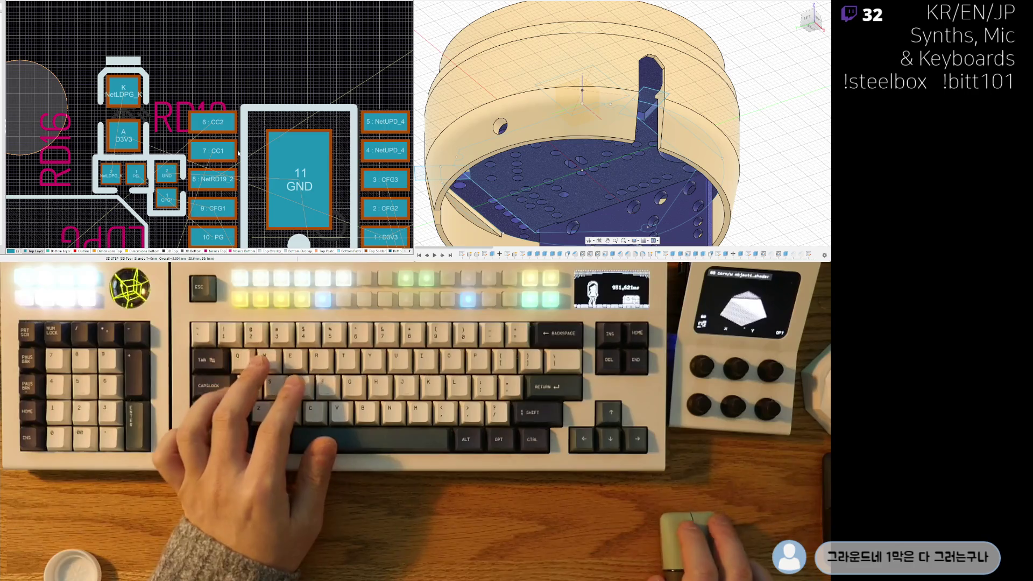
right_click_drag(208, 118, 217, 108)
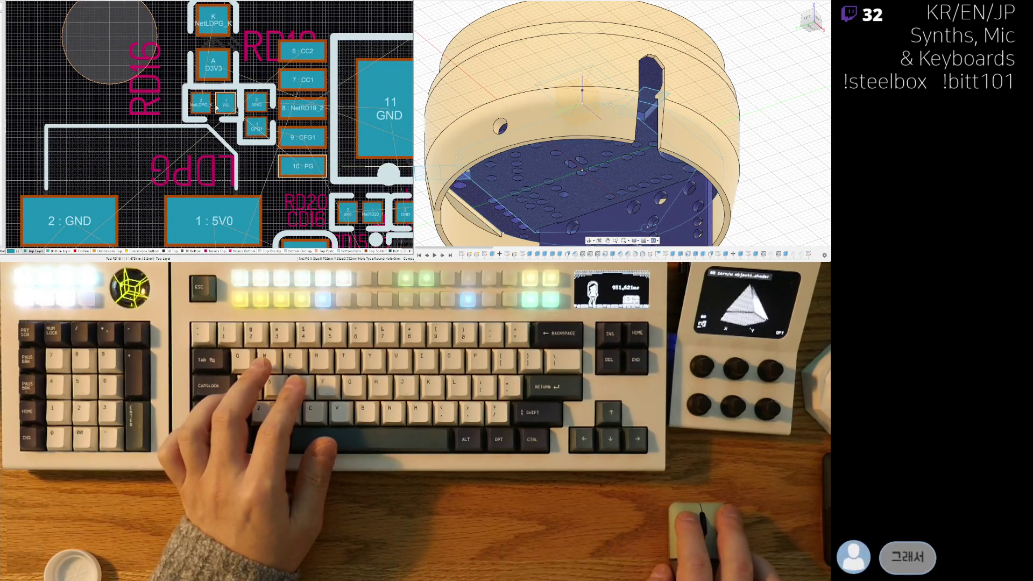
Step: Shift RD16, the LDPG LED and the GND/CFG1 resistor closer to the chip's left side
left_click_drag(196, 92, 209, 108)
left_click_drag(225, 43, 211, 44)
left_click_drag(256, 115, 251, 119)
scroll(255, 118, "down", 3, "ctrl")
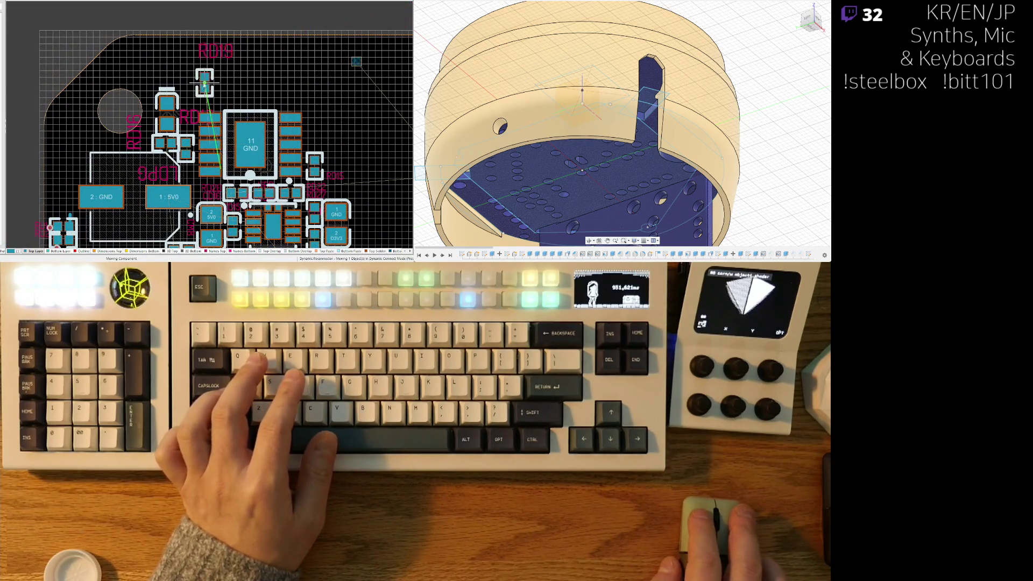
scroll(194, 134, "up", 3, "ctrl")
scroll(239, 54, "down", 1, "ctrl")
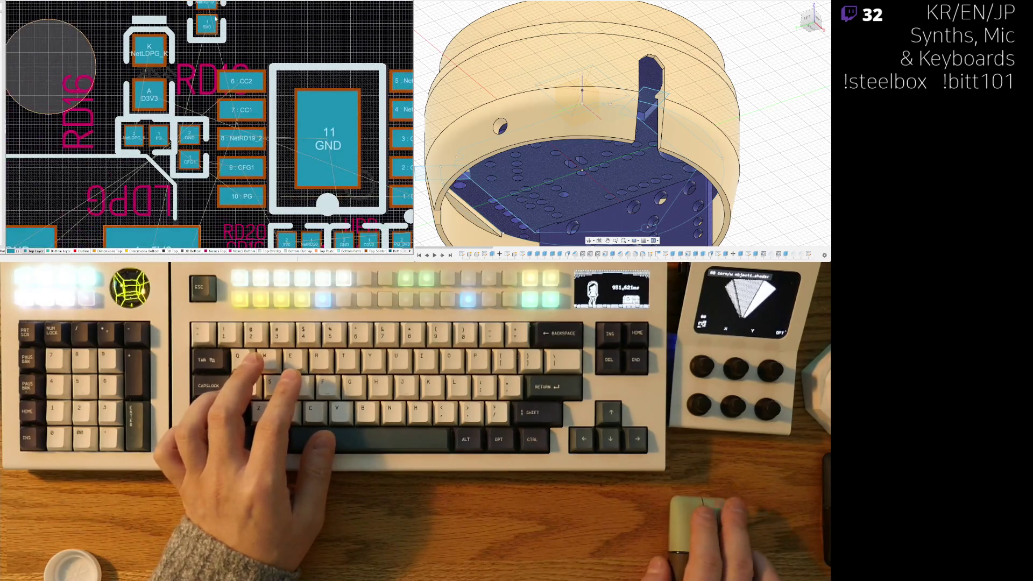
Step: Reposition the 5V0/NetRD19_2 part closer to the CH224K
left_click_drag(206, 30, 189, 90)
scroll(229, 130, "down", 2, "ctrl")
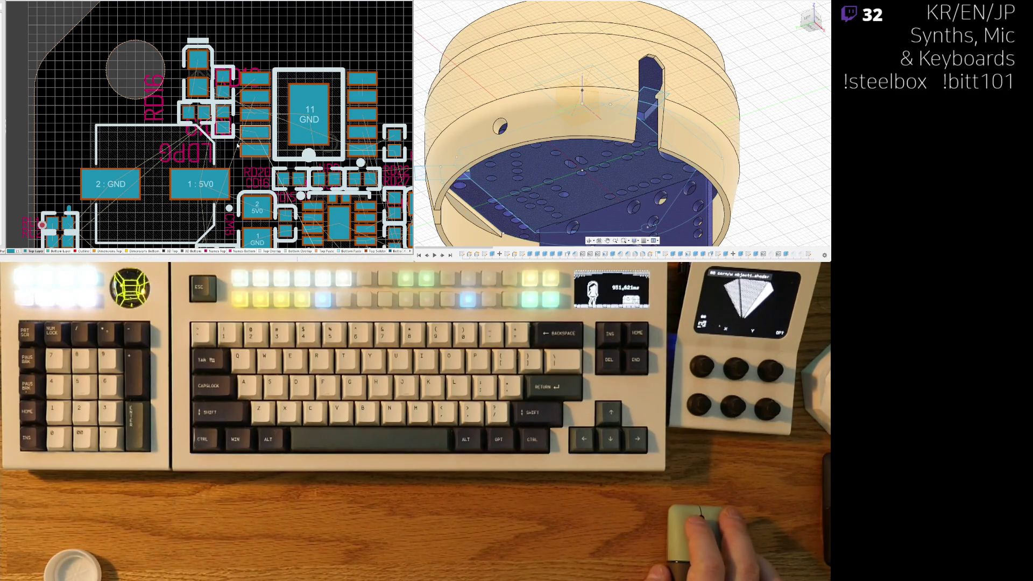
scroll(237, 144, "up", 2, "ctrl")
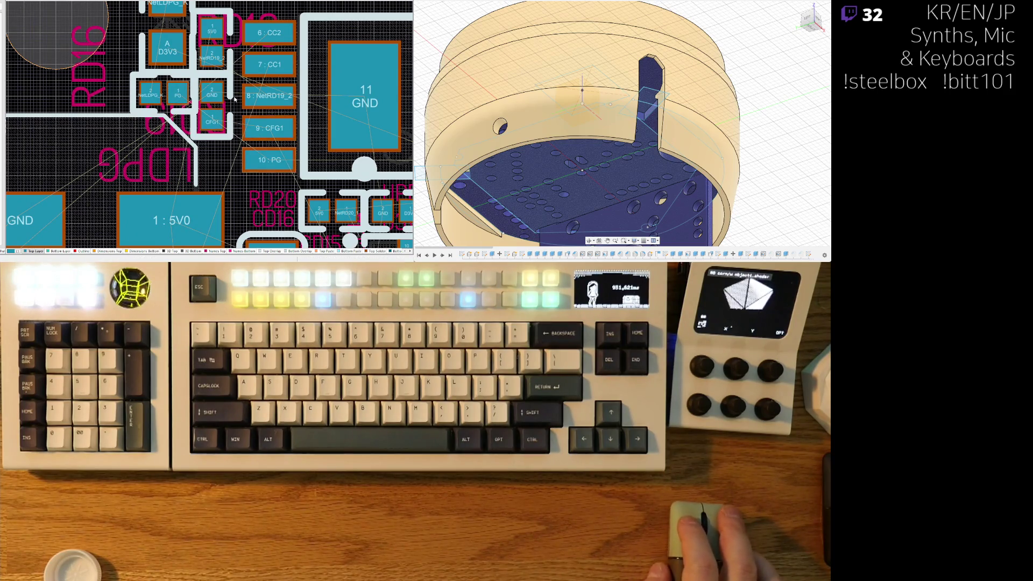
right_click_drag(238, 133, 247, 128)
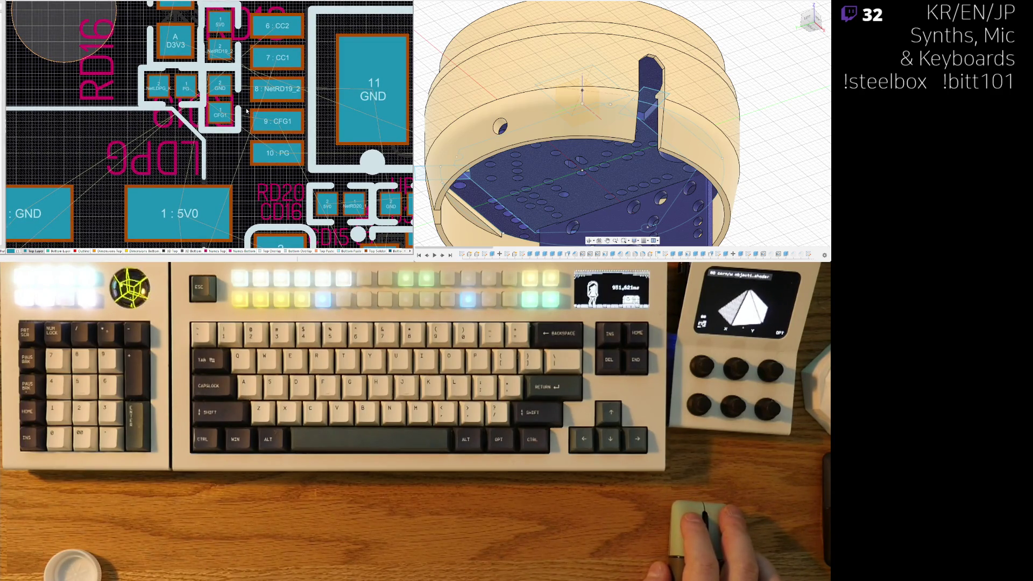
scroll(257, 115, "down", 3, "ctrl")
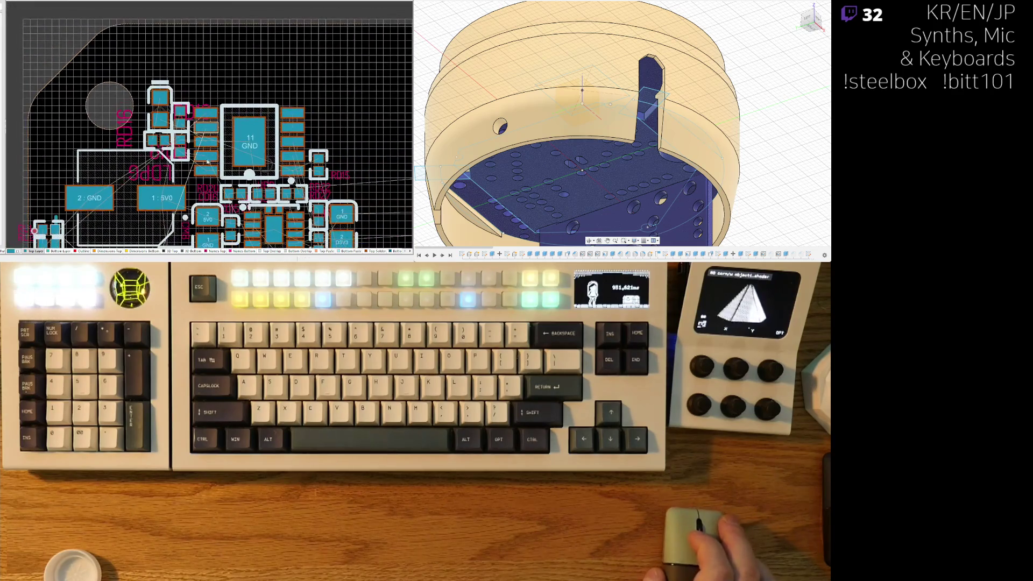
scroll(123, 123, "up", 2, "ctrl")
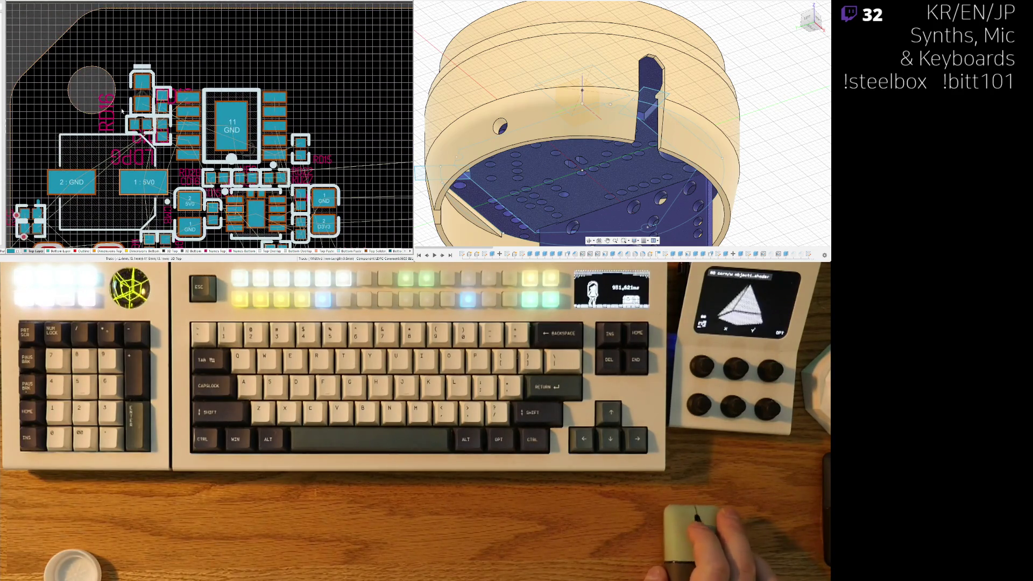
scroll(122, 123, "up", 1, "ctrl")
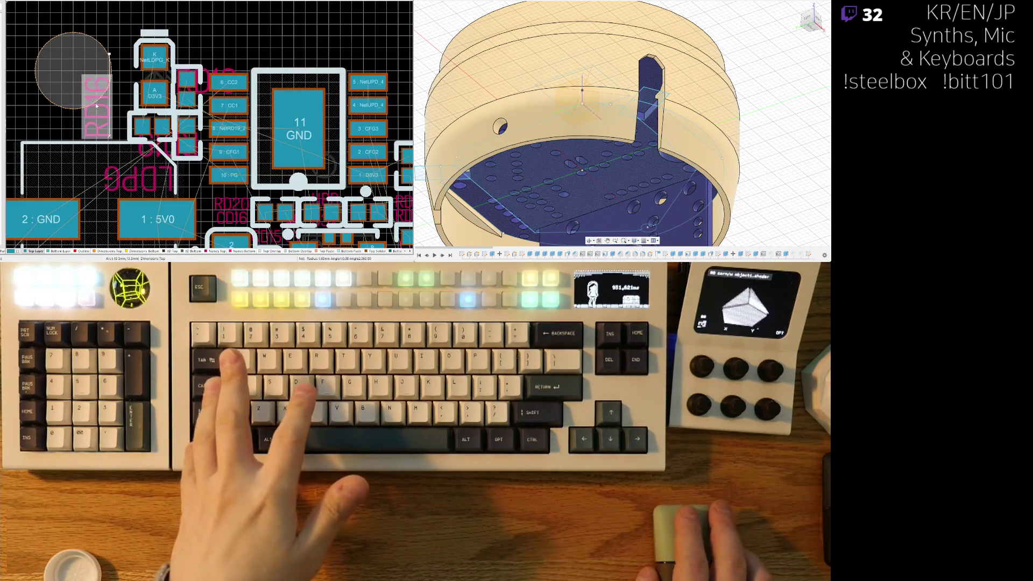
Step: Select the RD16, LDPG and RD19 designators and shrink them to small text
left_click(146, 150)
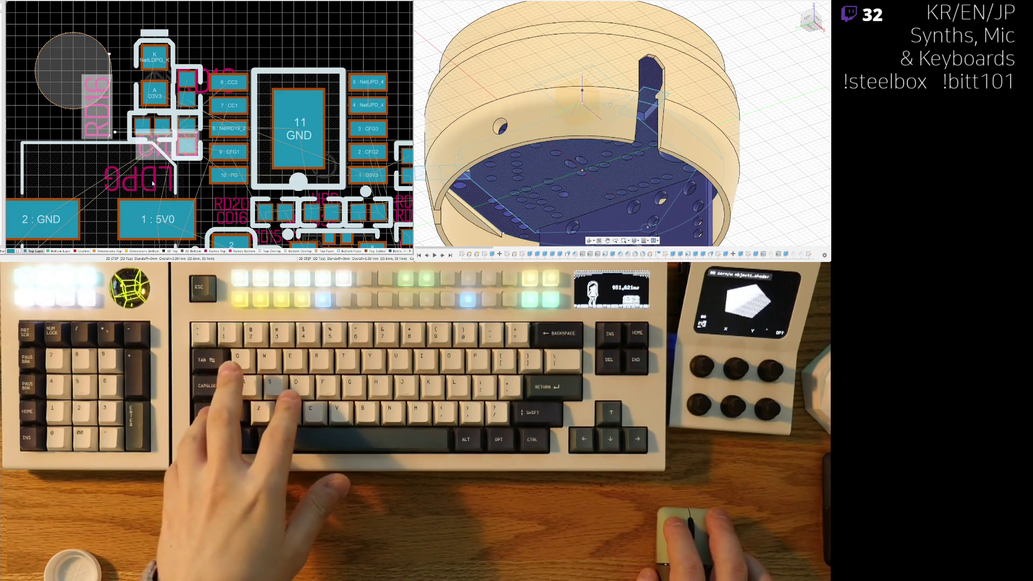
left_click(150, 176)
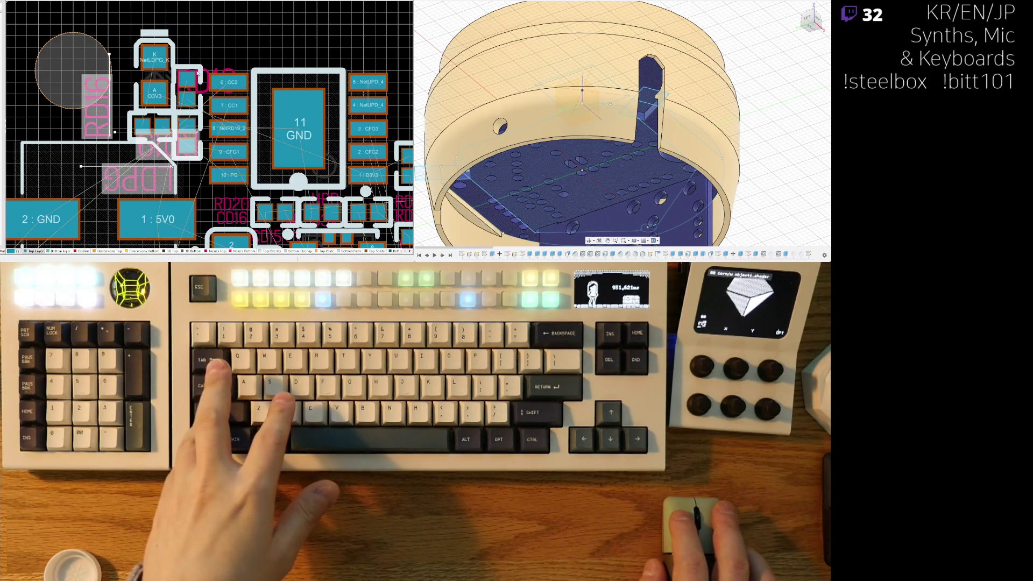
left_click(188, 61, "shift")
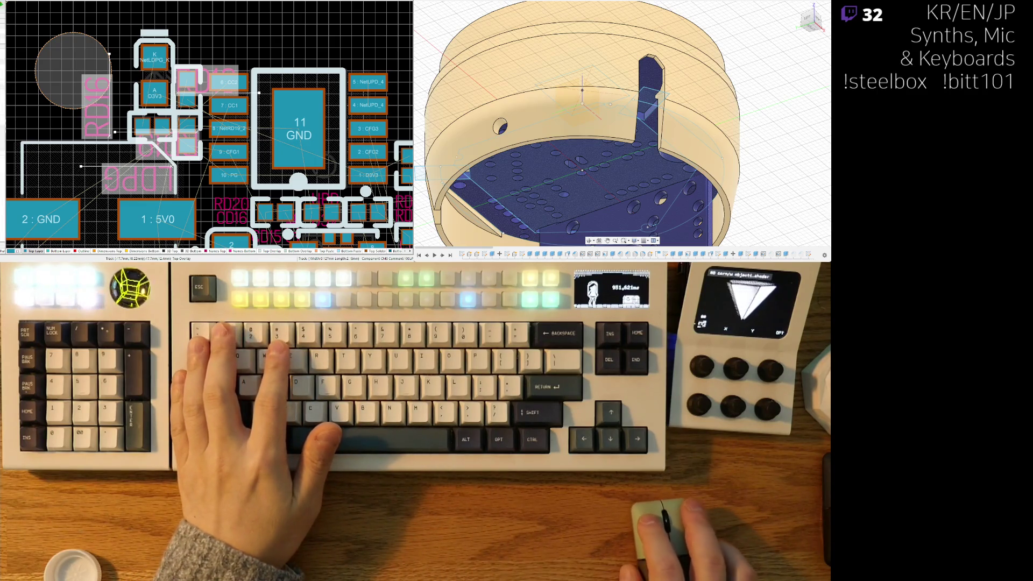
key("ctrl+z")
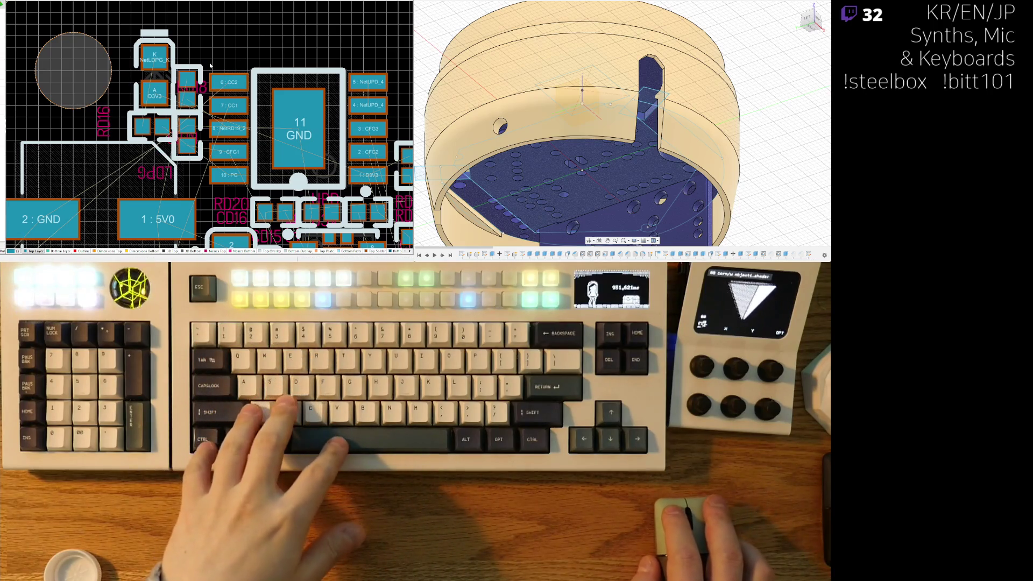
Step: Reseat the two-pad part, then put LDPG above the LED, RD16 horizontal, RD19 above its part
left_click_drag(191, 68, 191, 80)
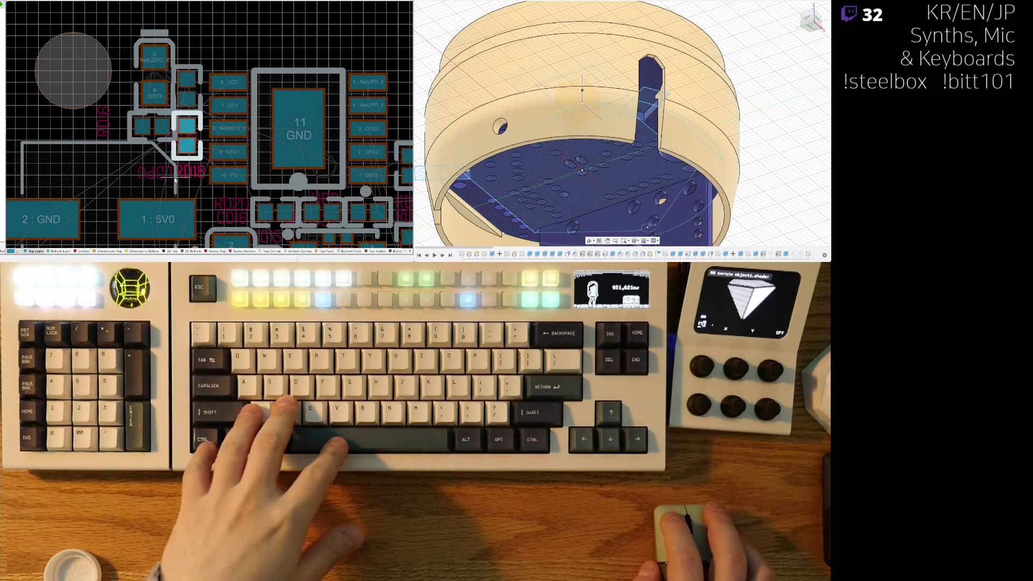
left_click(178, 178)
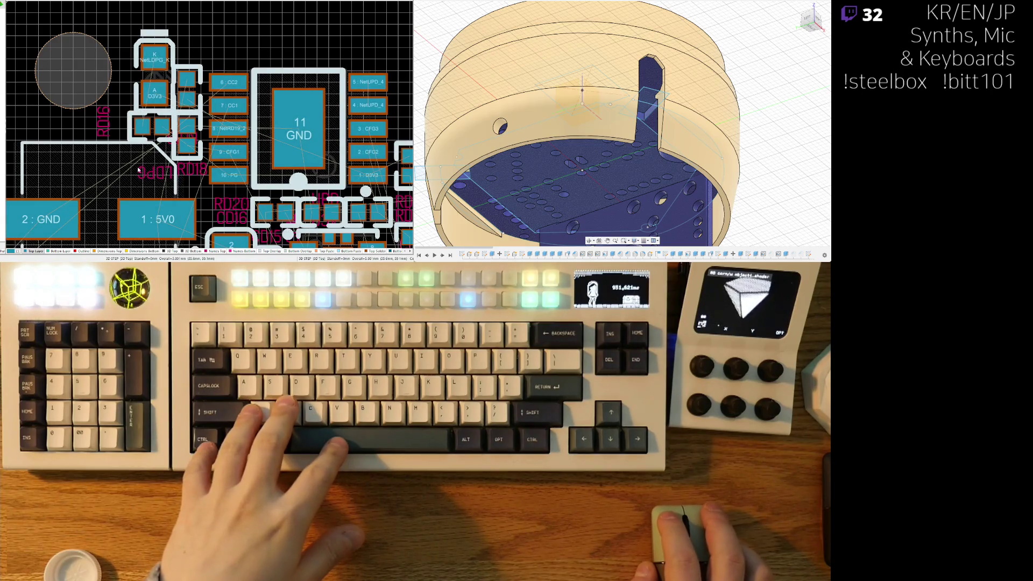
mouse_move(137, 169)
left_mouse_down()
mouse_move(167, 33)
mouse_move(138, 33)
left_mouse_up()
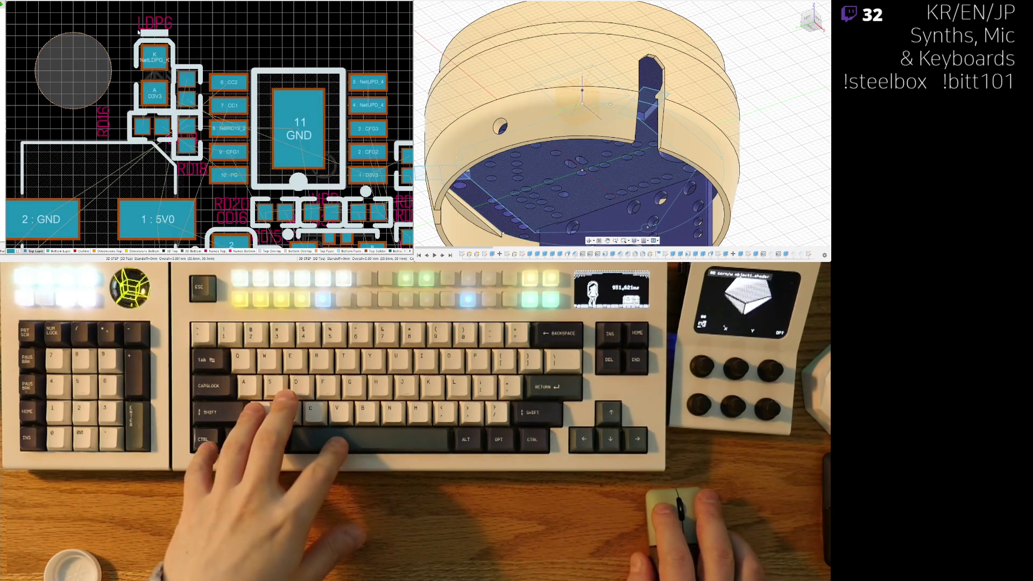
key("space")
left_click_drag(104, 131, 105, 131)
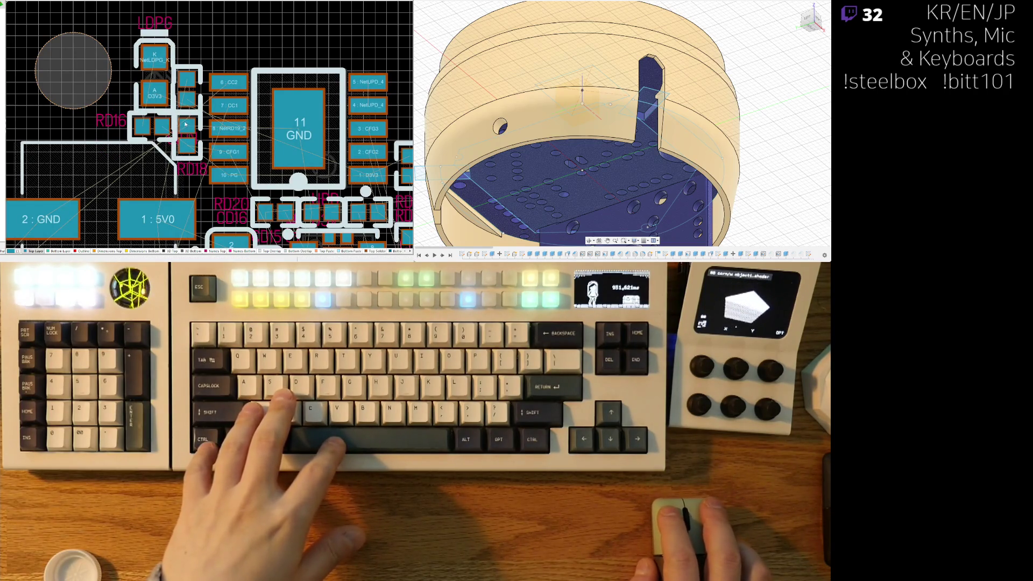
mouse_move(185, 125)
left_mouse_down()
mouse_move(217, 33)
mouse_move(189, 44)
left_mouse_up()
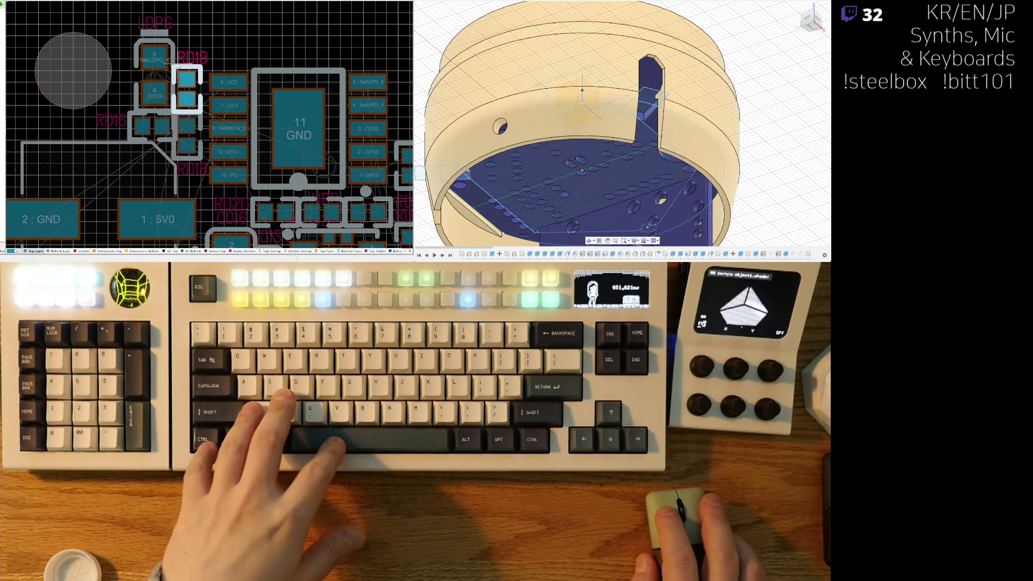
scroll(178, 64, "down", 3, "ctrl")
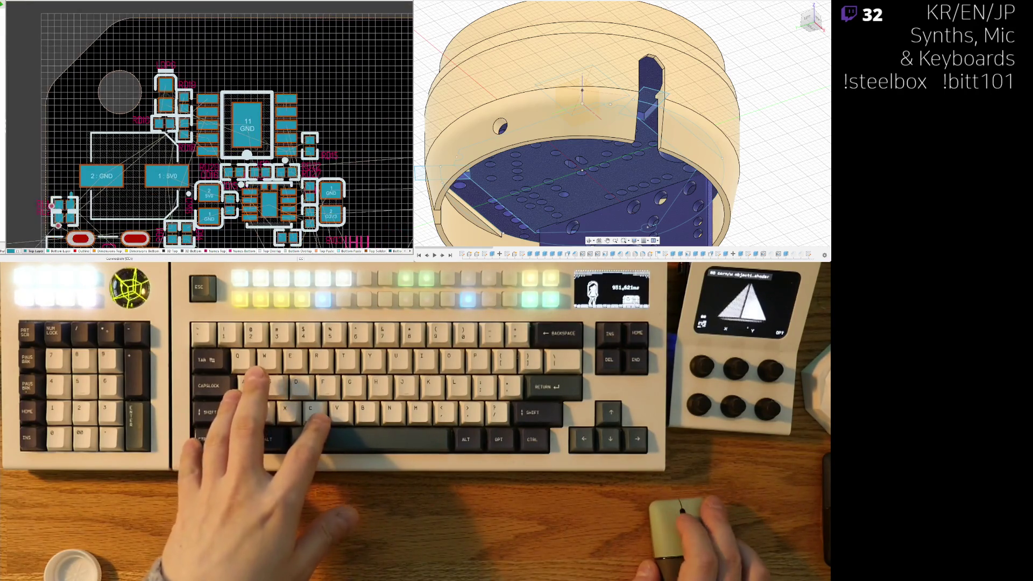
Step: Pan to the board bottom, inspect the small IC and 11 GND chip, then zoom out
right_click_drag(178, 64, 129, 10)
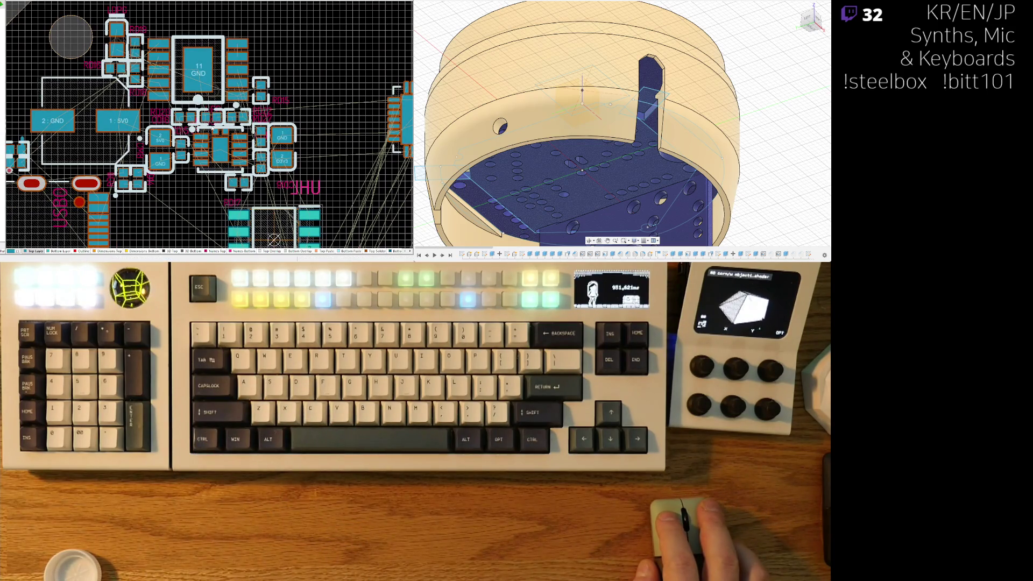
left_click(192, 129)
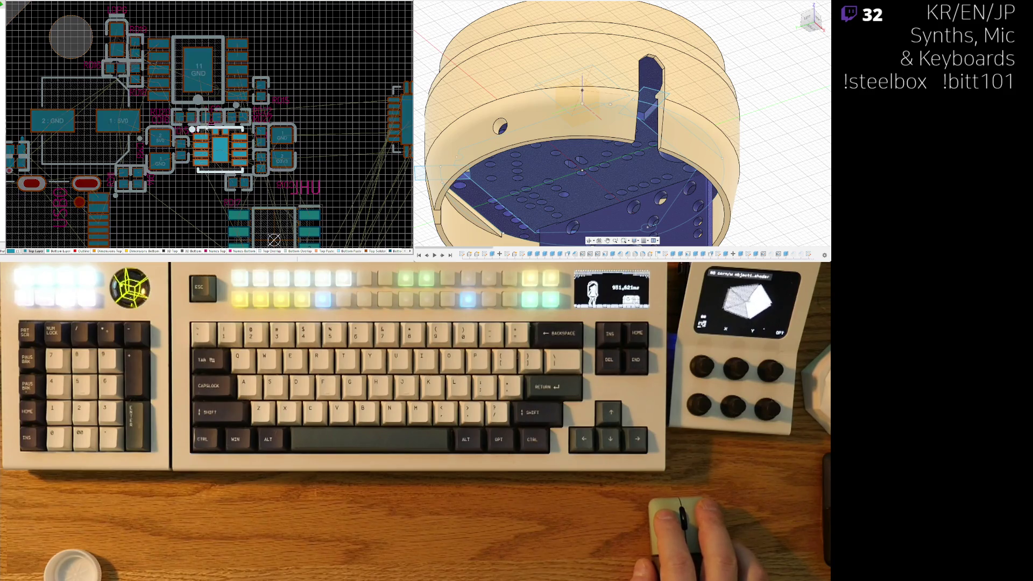
left_click(202, 175)
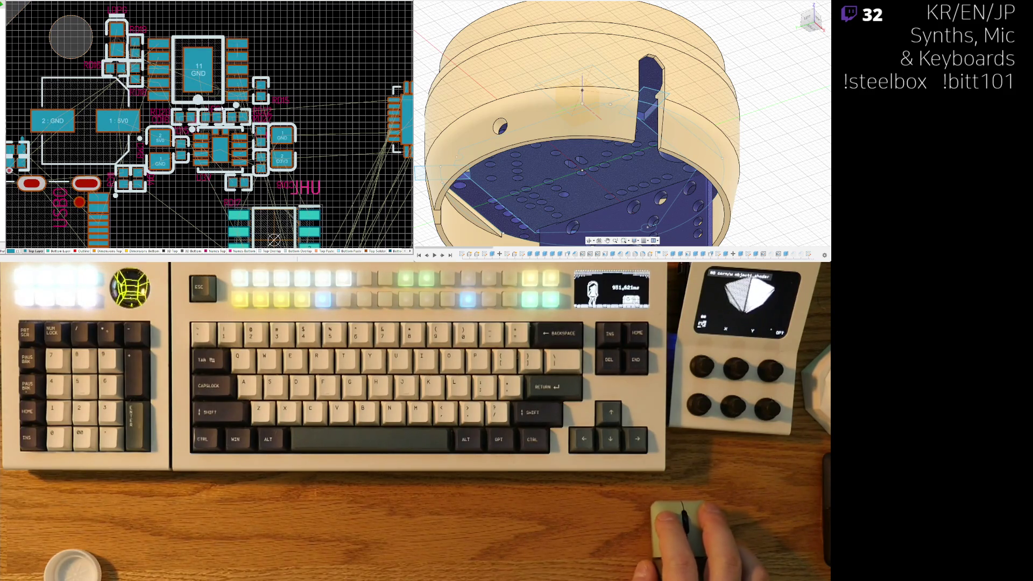
left_click(198, 70)
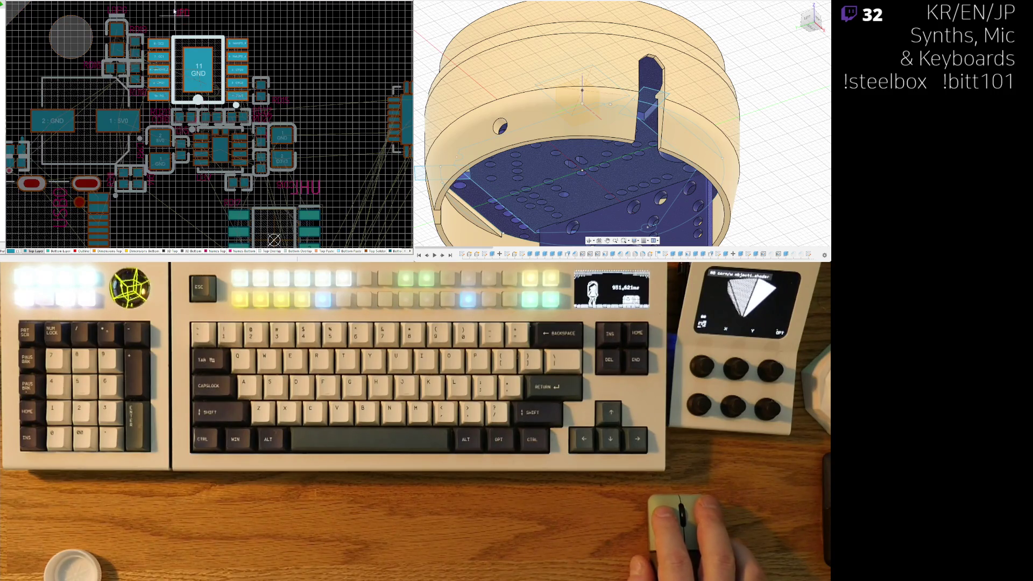
scroll(292, 229, "down", 5, "ctrl")
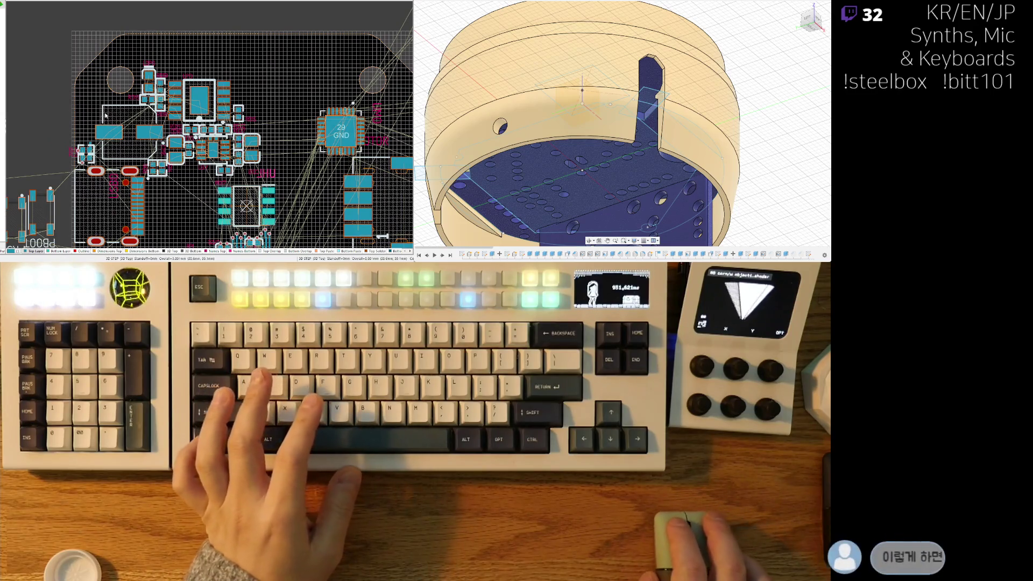
Step: Shift the 11 GND chip and the small two-pad part near RD18 to the right
scroll(164, 98, "up", 3, "ctrl")
scroll(164, 98, "up", 1, "ctrl")
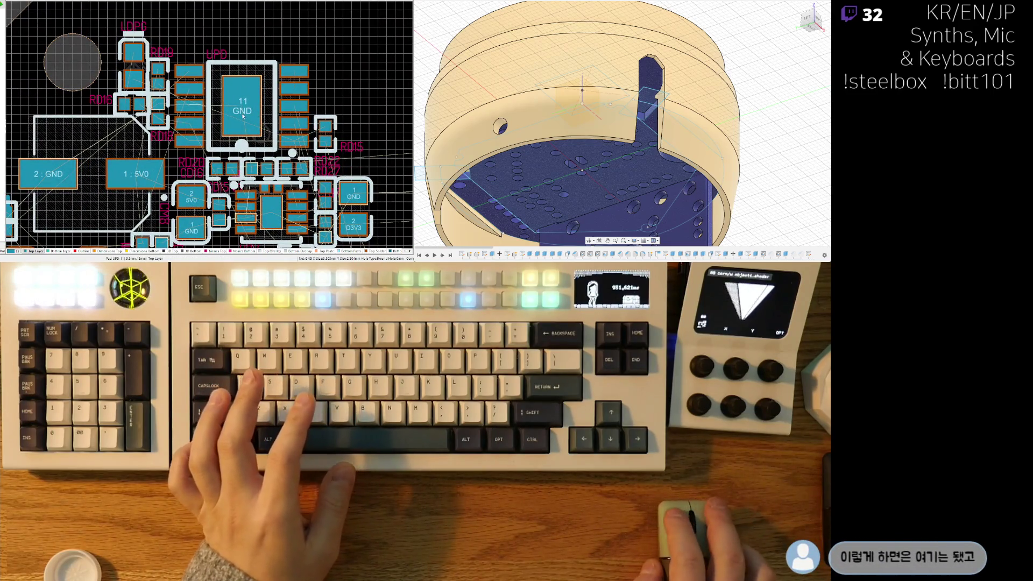
left_click_drag(255, 115, 335, 134)
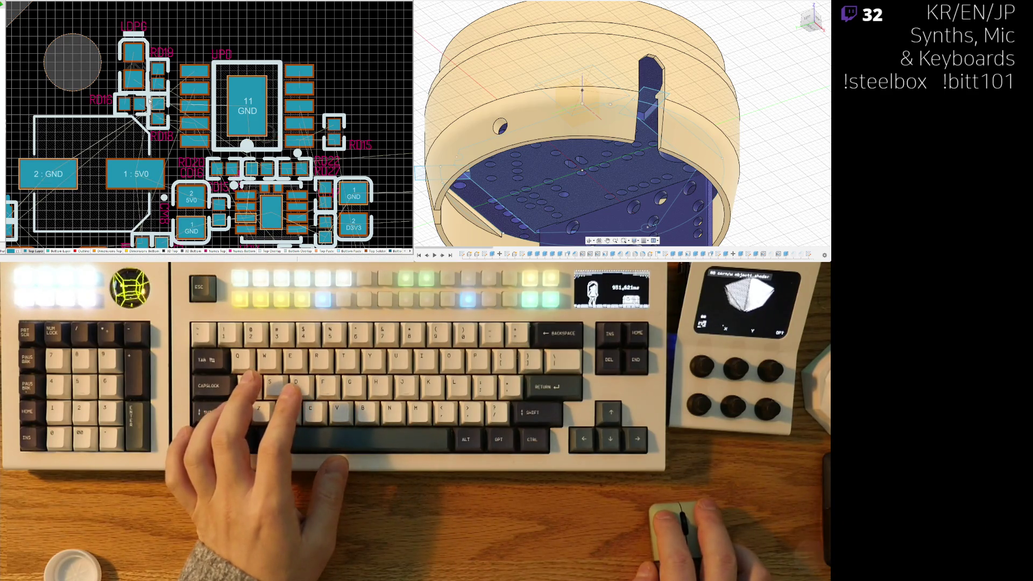
left_click_drag(158, 112, 161, 113)
scroll(159, 75, "up", 2, "ctrl")
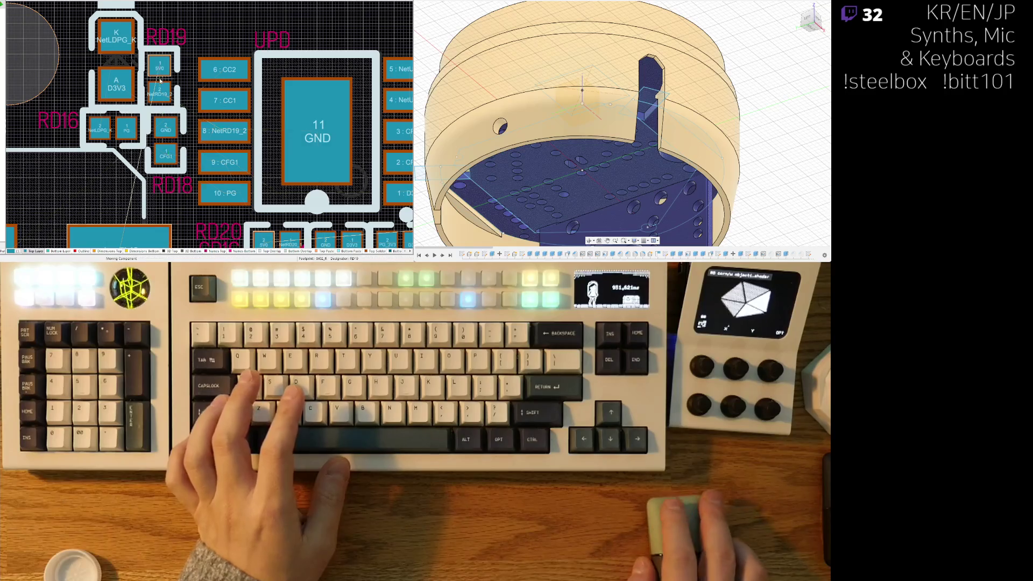
left_click_drag(166, 79, 166, 80)
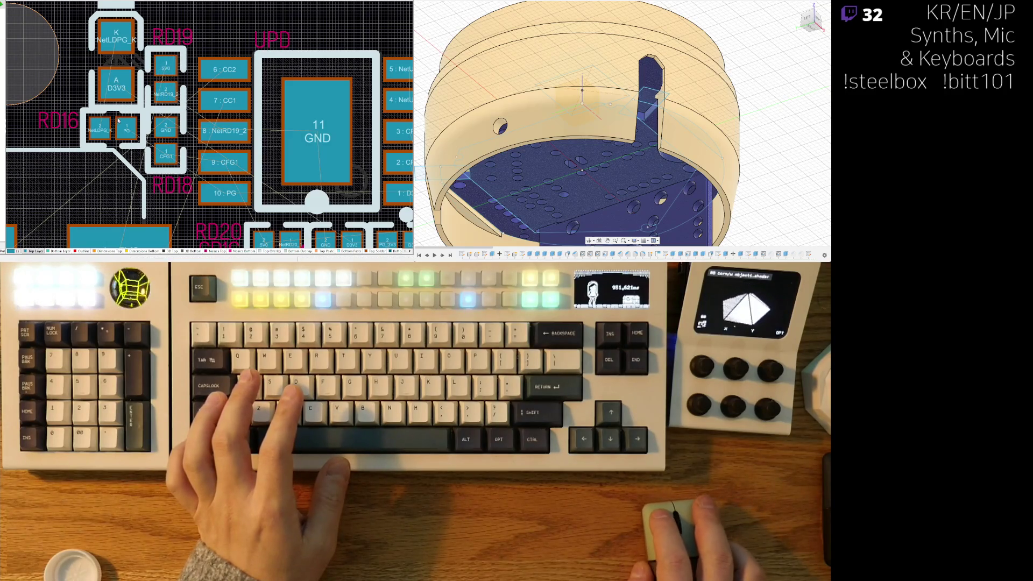
Step: Nudge RD16 and the D3V3 diode right and RD18 slightly up
left_click_drag(114, 130, 118, 131)
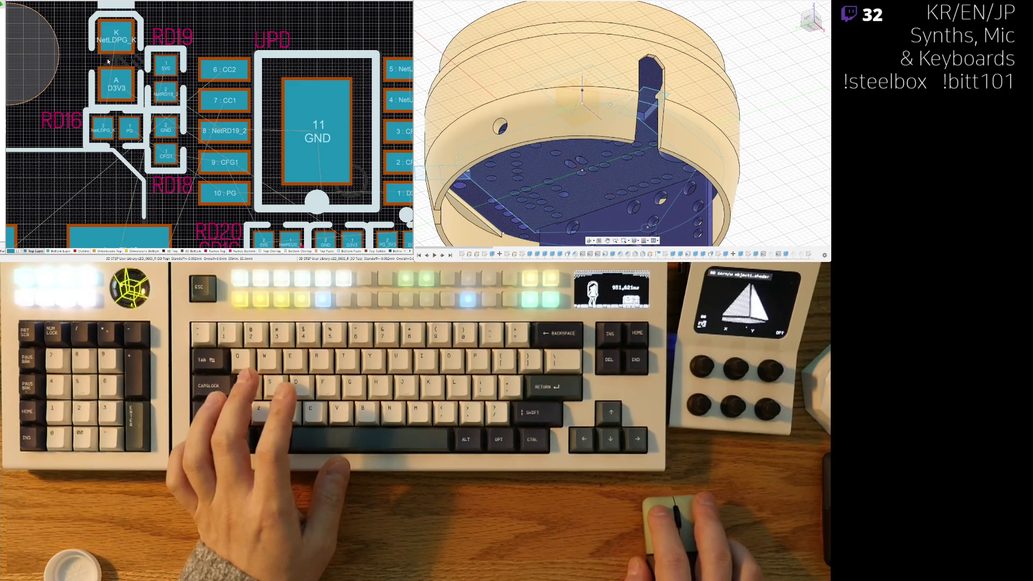
left_click_drag(108, 62, 128, 64)
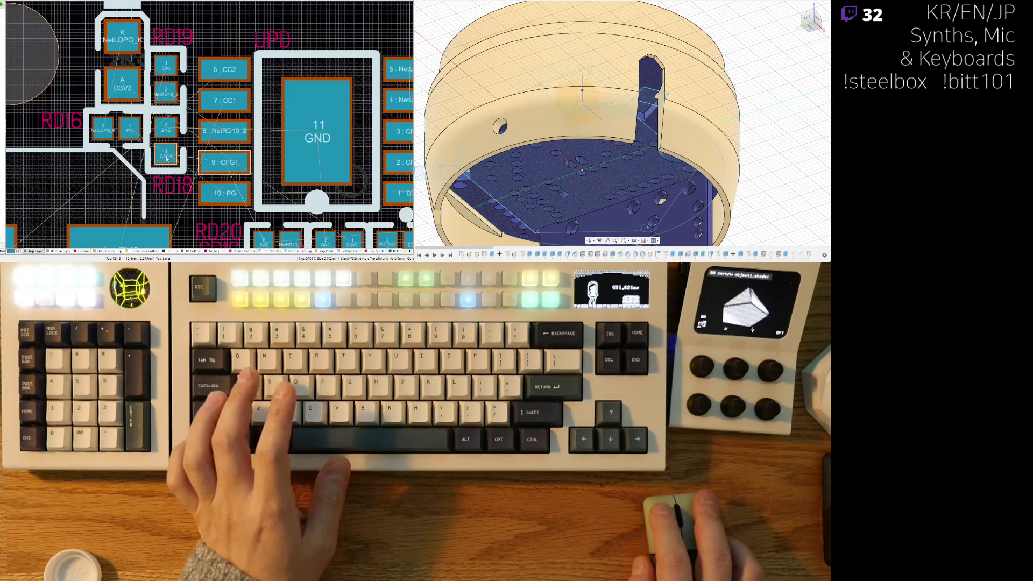
scroll(167, 159, "down", 3, "ctrl")
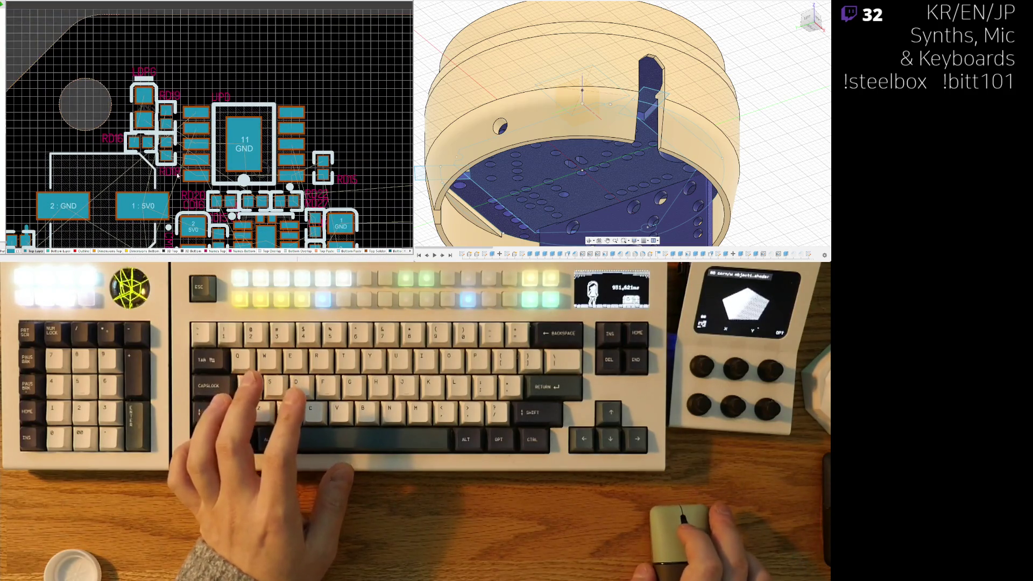
scroll(178, 175, "up", 3, "ctrl")
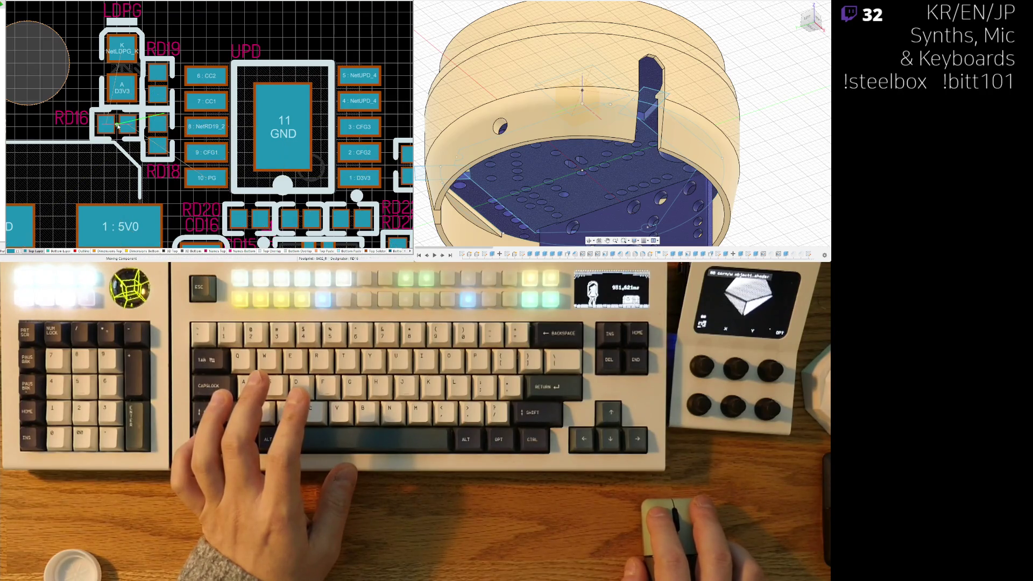
left_click_drag(159, 137, 158, 133)
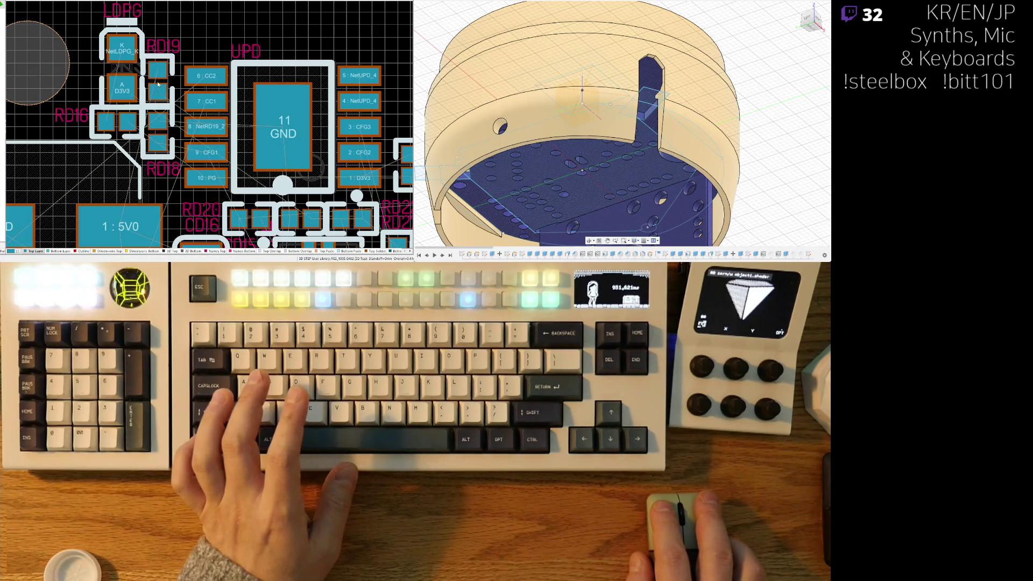
scroll(148, 124, "down", 4, "ctrl")
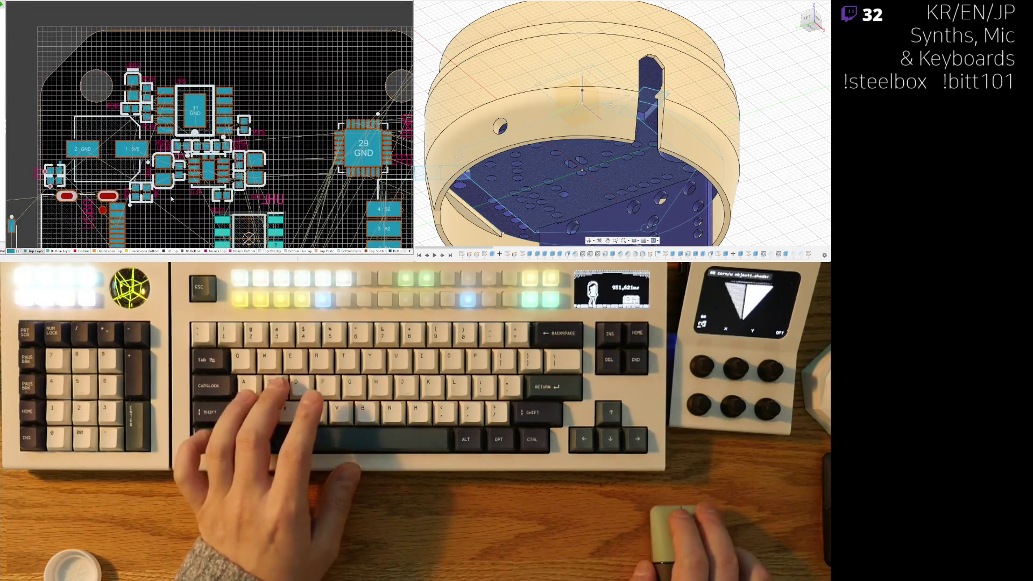
Step: Inspect the board in 3D, then return to 2D and zoom in on the 29 GND chip
key("3")
scroll(214, 144, "down", 5, "ctrl")
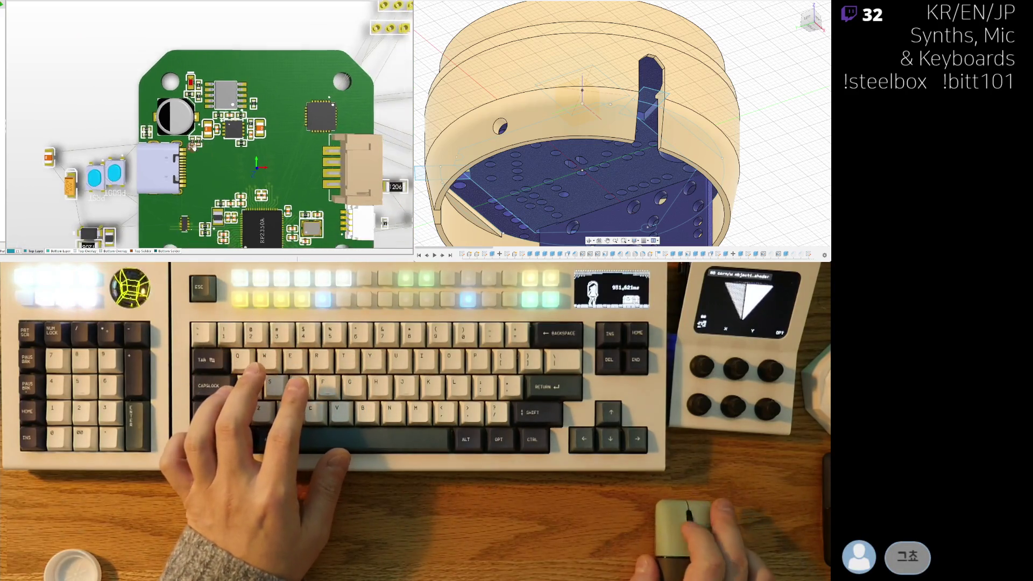
key("2")
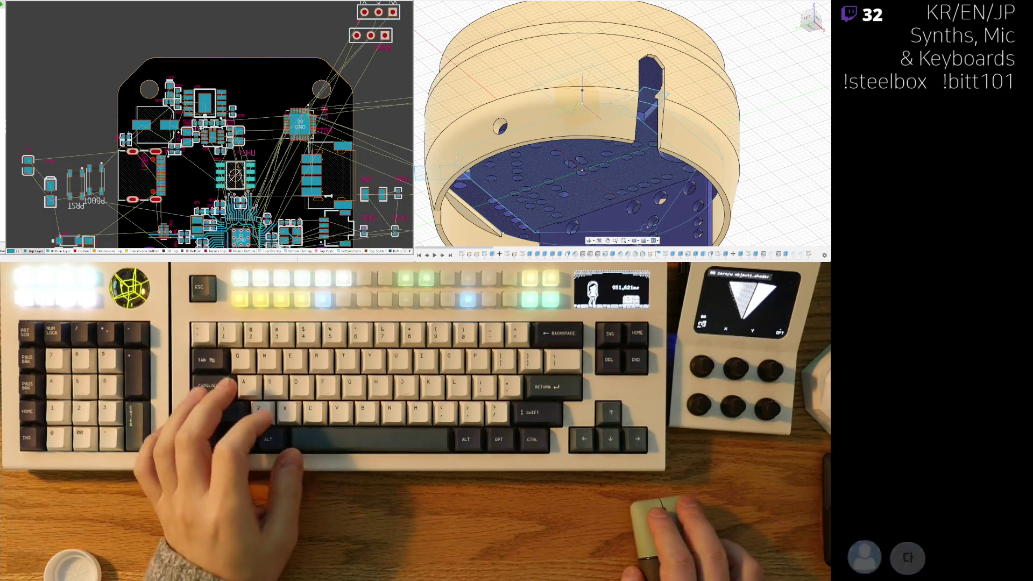
right_click_drag(248, 156, 233, 141)
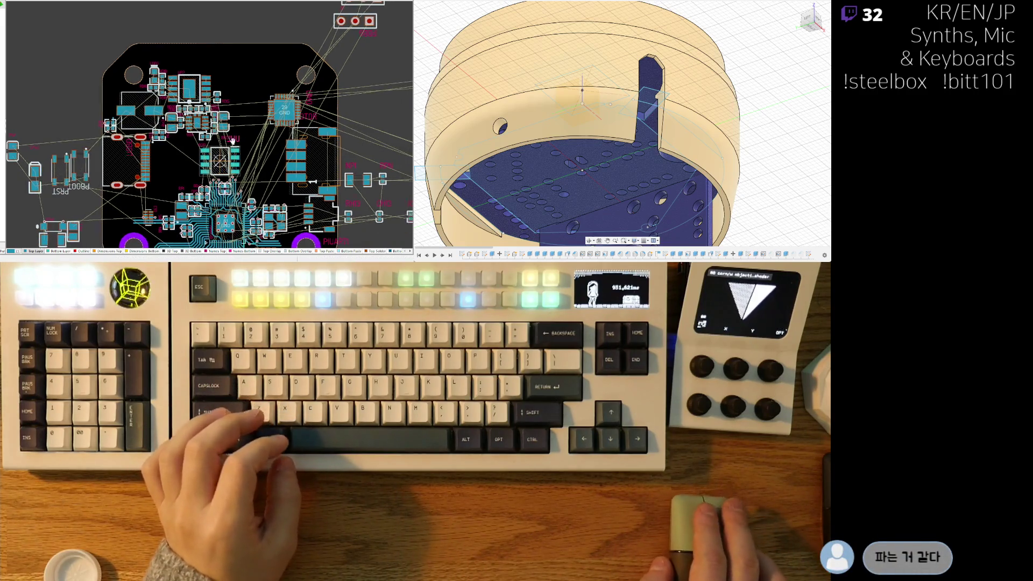
scroll(232, 141, "up", 4, "ctrl")
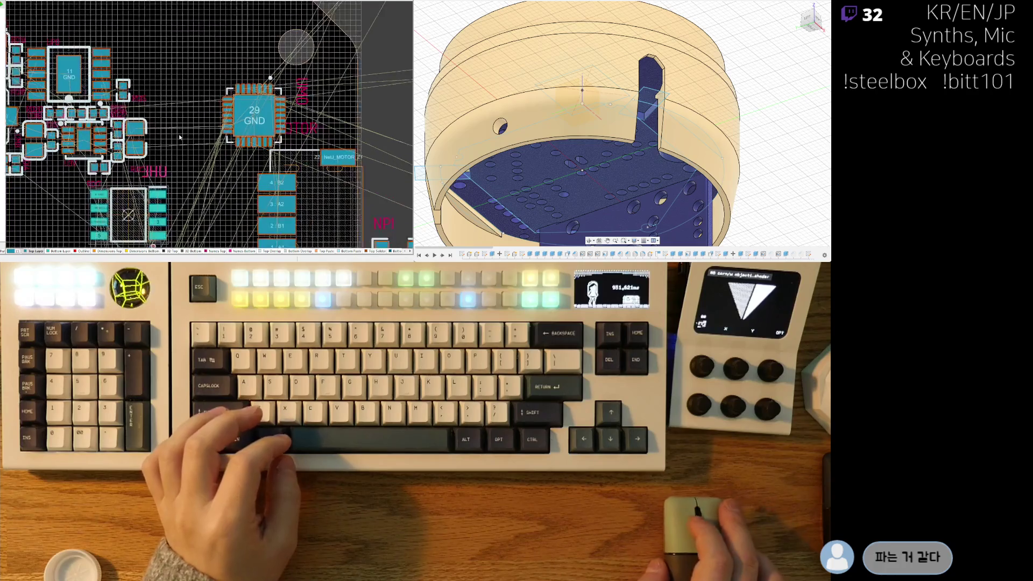
scroll(206, 117, "up", 2, "ctrl")
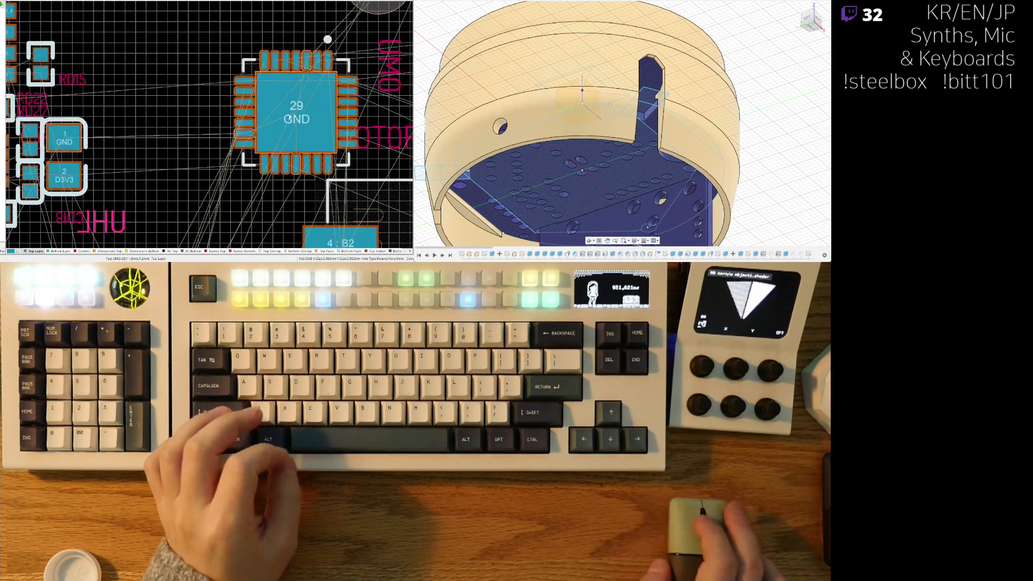
Step: Move the 29 GND QFN chip down-right and fine-tune its final position
scroll(292, 117, "up", 3, "ctrl")
scroll(282, 118, "down", 2, "ctrl")
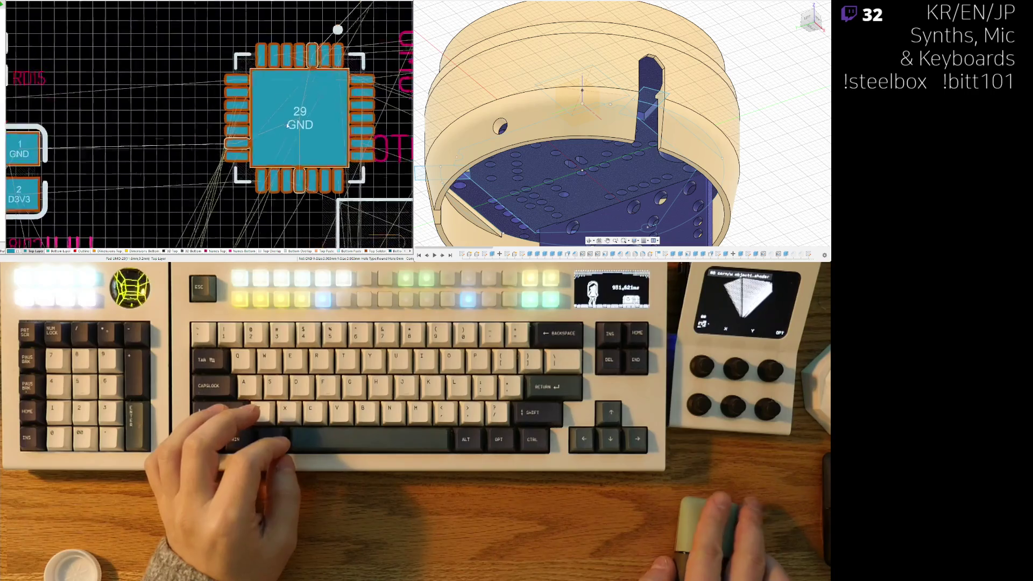
scroll(288, 125, "down", 3)
mouse_move(288, 113)
left_mouse_down()
mouse_move(241, 113)
mouse_move(276, 100)
mouse_move(283, 108)
left_mouse_up()
mouse_move(207, 174)
right_mouse_down()
mouse_move(191, 71)
mouse_move(159, 133)
right_mouse_up()
mouse_move(232, 69)
left_mouse_down()
mouse_move(195, 89)
mouse_move(208, 89)
mouse_move(195, 109)
mouse_move(193, 192)
mouse_move(203, 113)
mouse_move(192, 109)
mouse_move(196, 13)
mouse_move(208, 76)
mouse_move(242, 47)
mouse_move(232, 52)
left_mouse_up()
left_click_drag(231, 50, 230, 50)
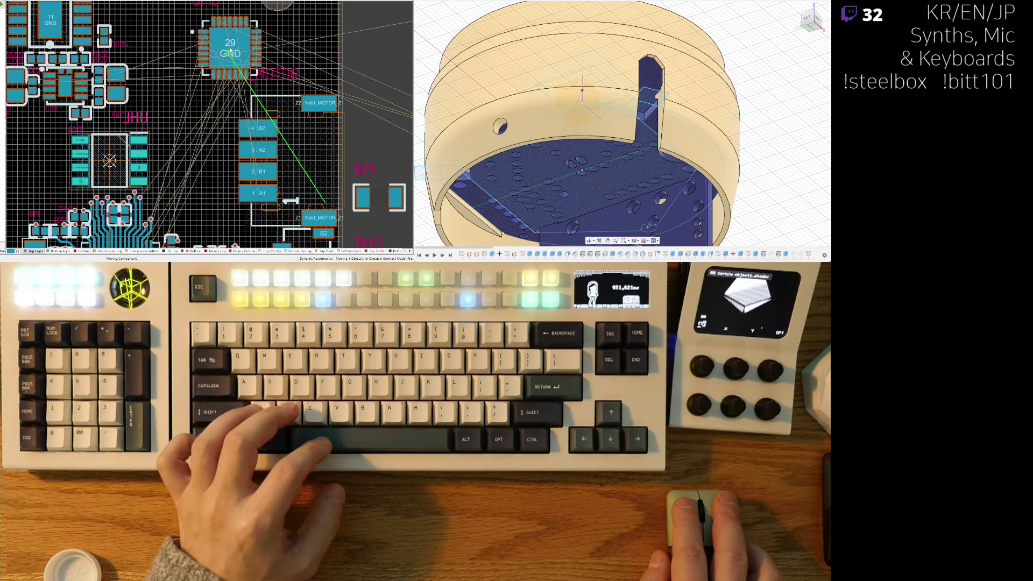
left_click(229, 50)
Step: Pan and zoom to check the pads around the 29 GND chip
right_click_drag(229, 65, 202, 102)
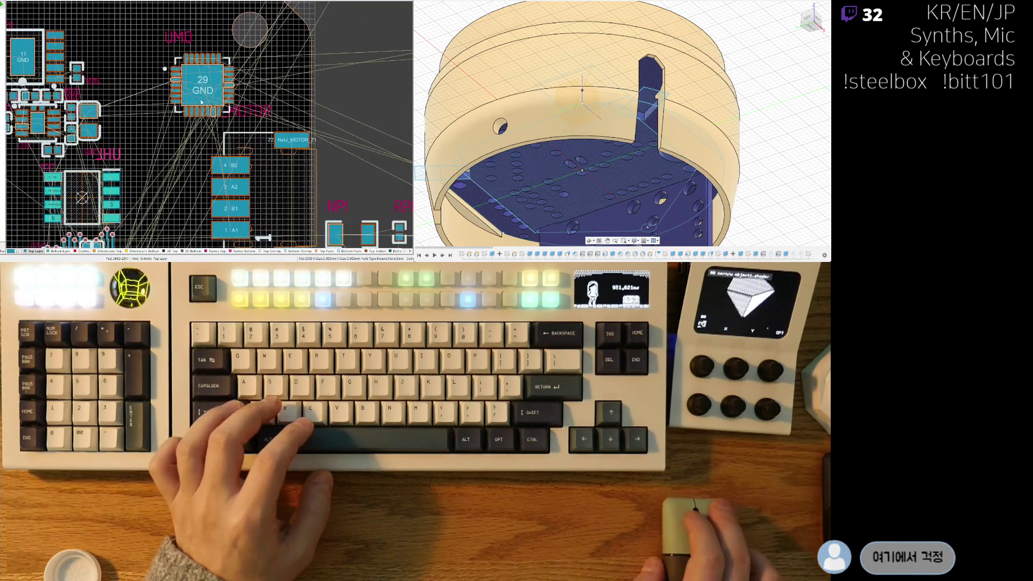
scroll(202, 102, "up", 8, "ctrl")
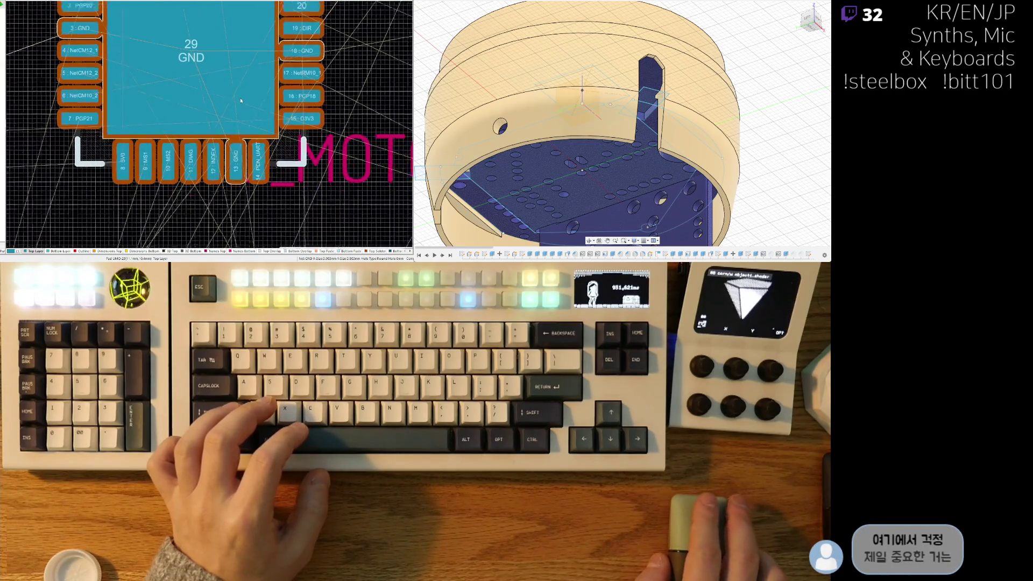
scroll(241, 100, "down", 5, "ctrl")
scroll(213, 148, "down", 2, "ctrl")
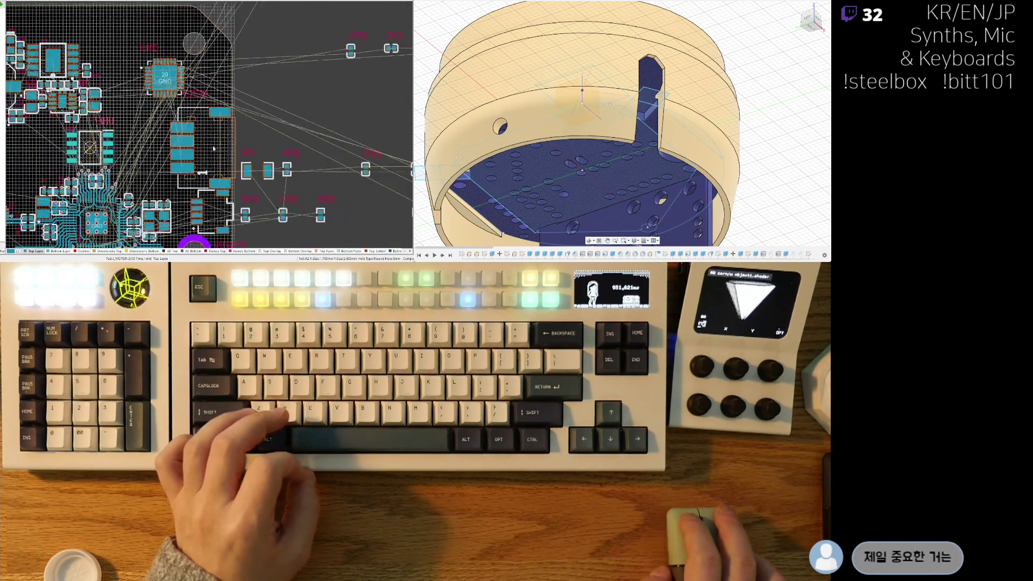
Step: Select the off-board RM7 and RM9 parts and move them near the board's top edge
right_click_drag(214, 148, 163, 130)
right_click_drag(315, 161, 147, 151)
right_click_drag(271, 125, 228, 82)
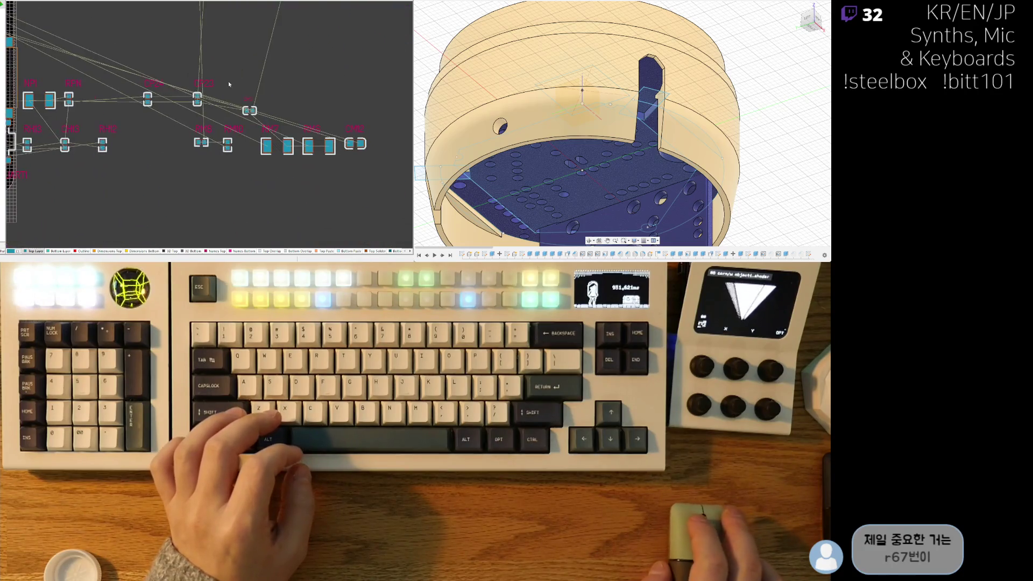
left_click_drag(344, 111, 223, 215)
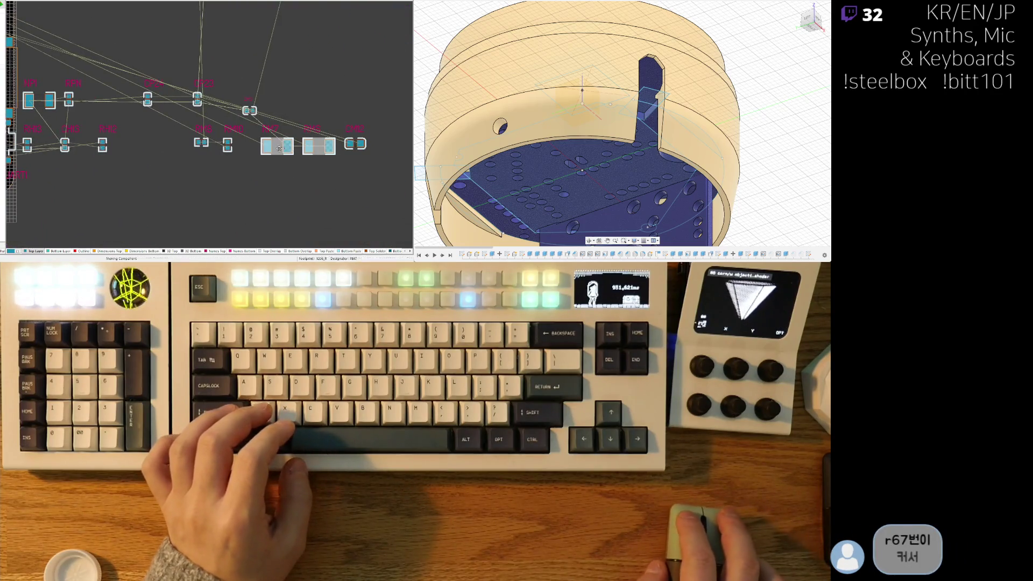
mouse_move(278, 148)
left_mouse_down()
mouse_move(22, 135)
mouse_move(16, 124)
mouse_move(178, 112)
mouse_move(132, 33)
mouse_move(117, 34)
left_mouse_up()
scroll(169, 47, "up", 2, "ctrl")
mouse_move(166, 115)
left_mouse_down()
mouse_move(164, 97)
mouse_move(163, 112)
mouse_move(112, 121)
mouse_move(128, 126)
left_mouse_up()
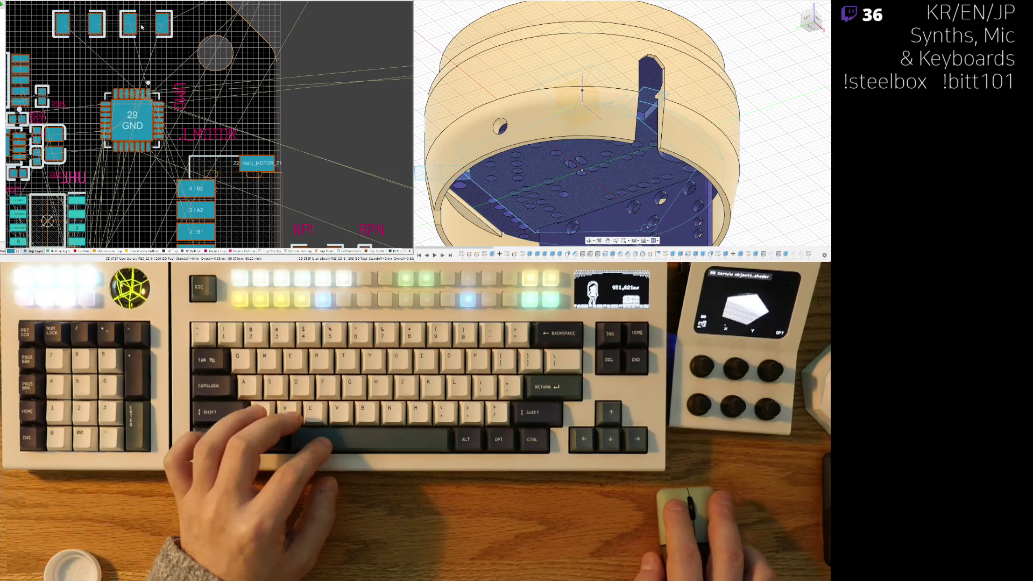
Step: Rotate both two-pad resistors vertical and place them side by side beside the GND chip
mouse_move(141, 27)
left_mouse_down()
mouse_move(215, 99)
mouse_move(197, 135)
left_mouse_up()
key("space")
key("space")
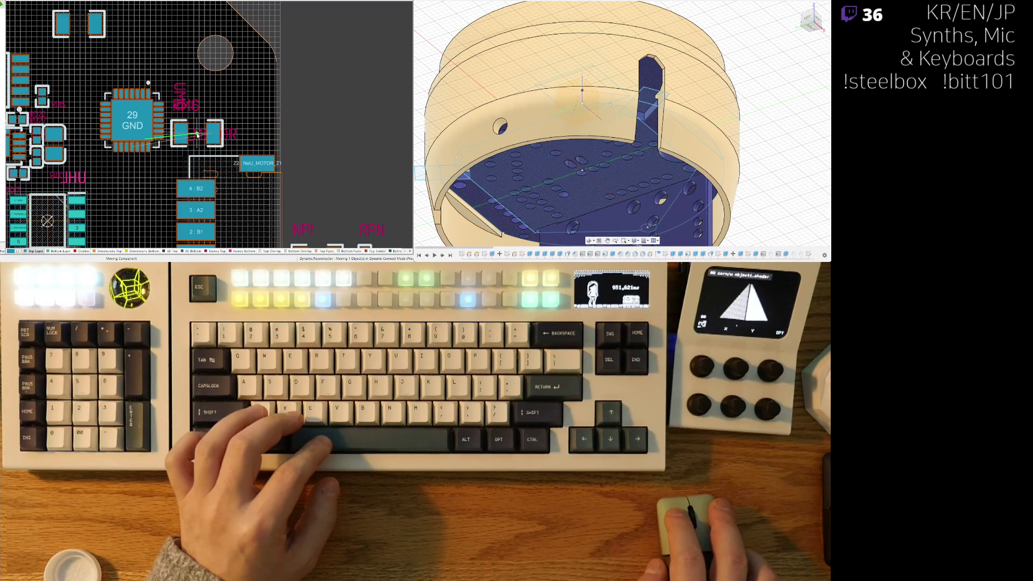
left_click(197, 136)
left_click_drag(151, 38, 197, 109)
key("space")
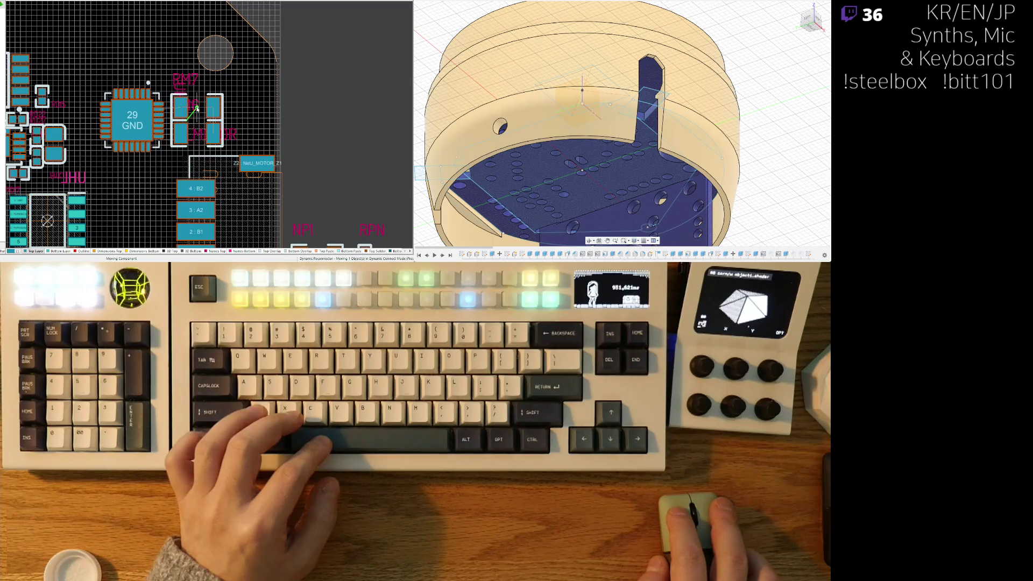
left_click(197, 110)
Step: Zoom and pan around the resistor pads and chip to check their spacing
scroll(210, 181, "up", 3, "ctrl")
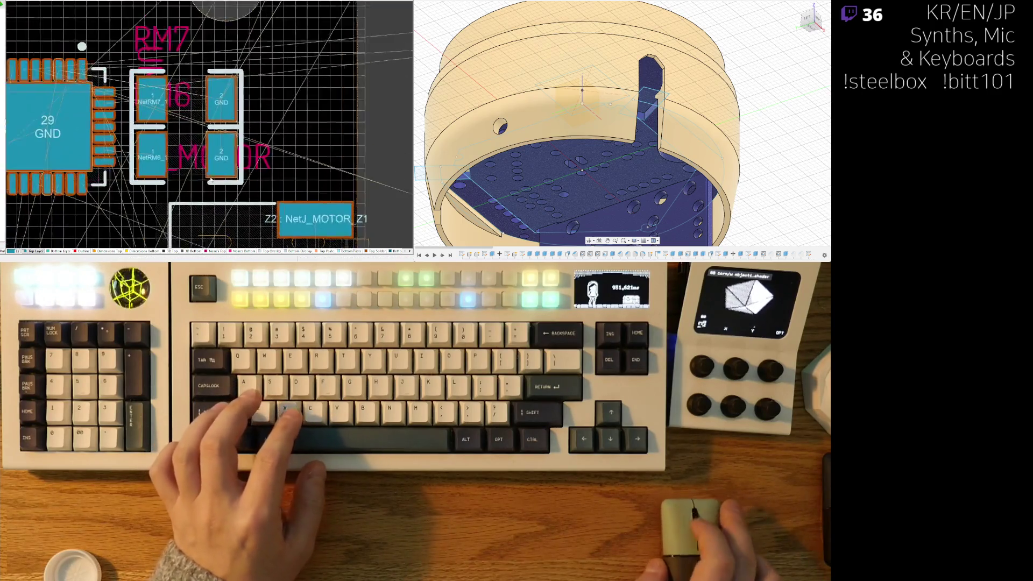
scroll(211, 180, "up", 5, "ctrl")
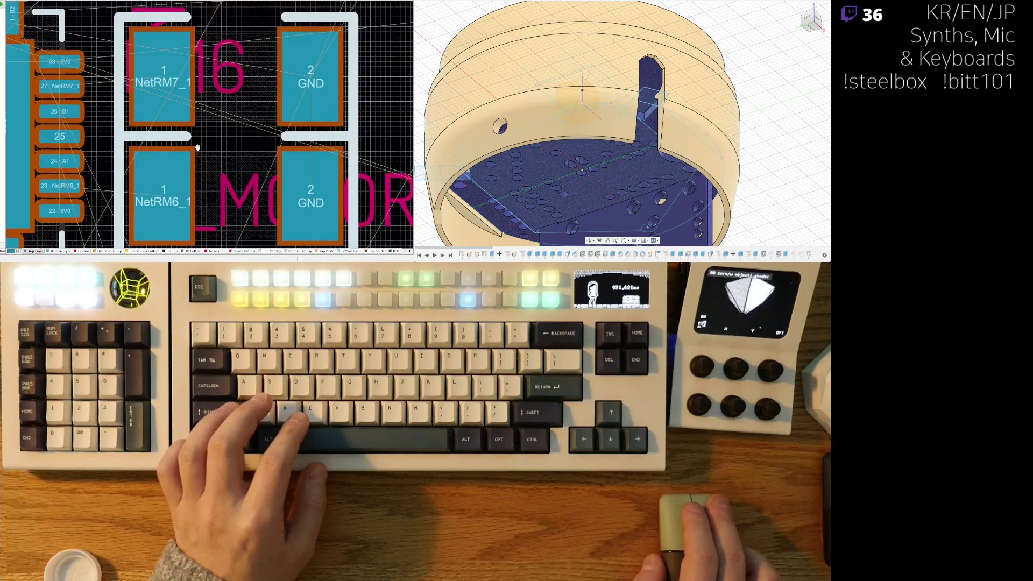
right_click_drag(197, 148, 236, 138)
scroll(232, 135, "down", 5, "ctrl")
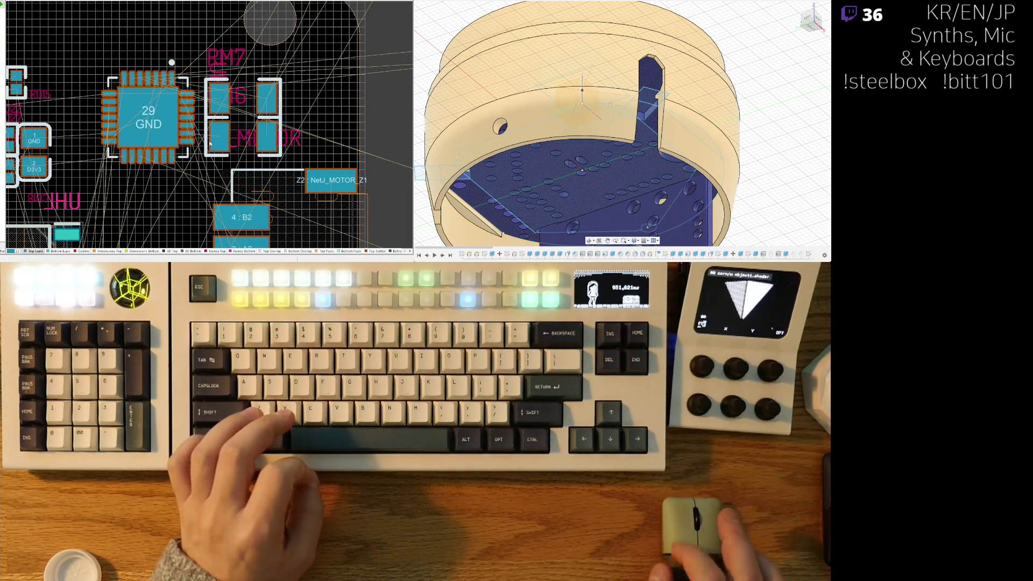
right_click_drag(210, 143, 220, 116)
scroll(220, 115, "down", 2)
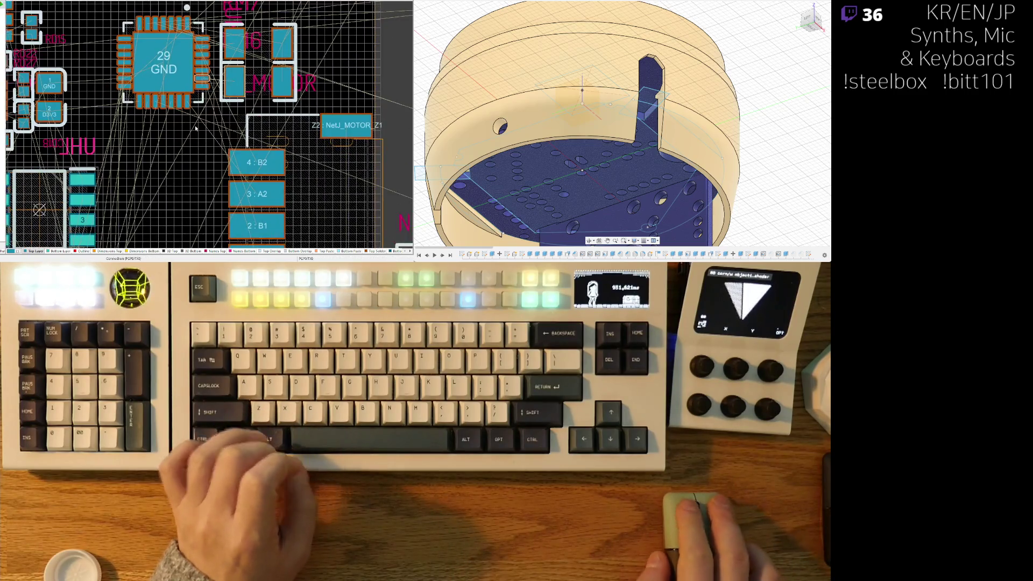
scroll(204, 151, "down", 2, "ctrl")
scroll(189, 191, "up", 1)
right_click_drag(189, 192, 189, 195)
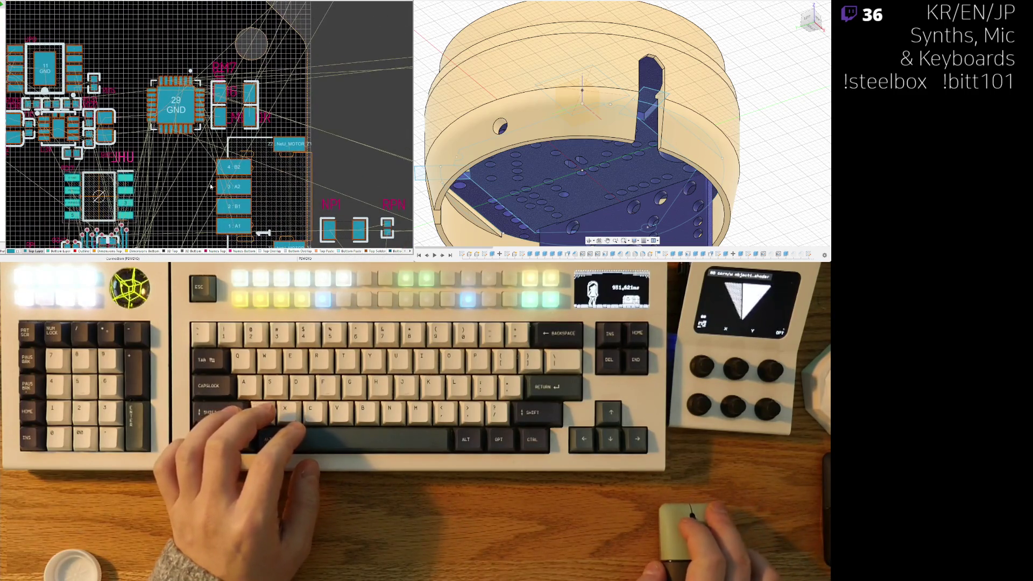
scroll(247, 134, "up", 2, "ctrl")
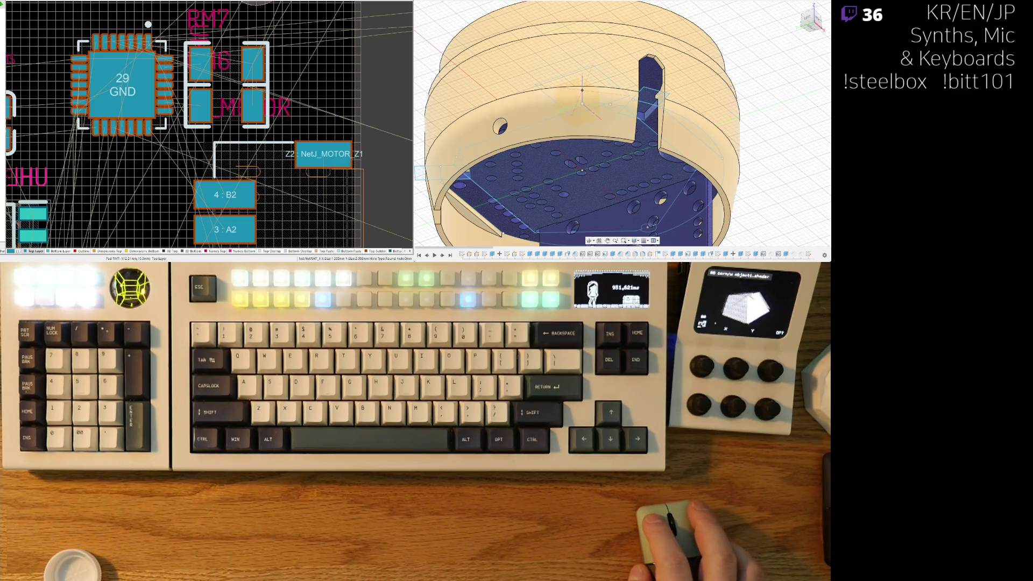
Step: Zoom out and back in on the USB connector area with the 1:5V0 and 2:GND pads
scroll(246, 162, "down", 2, "ctrl")
scroll(246, 162, "up", 3, "ctrl")
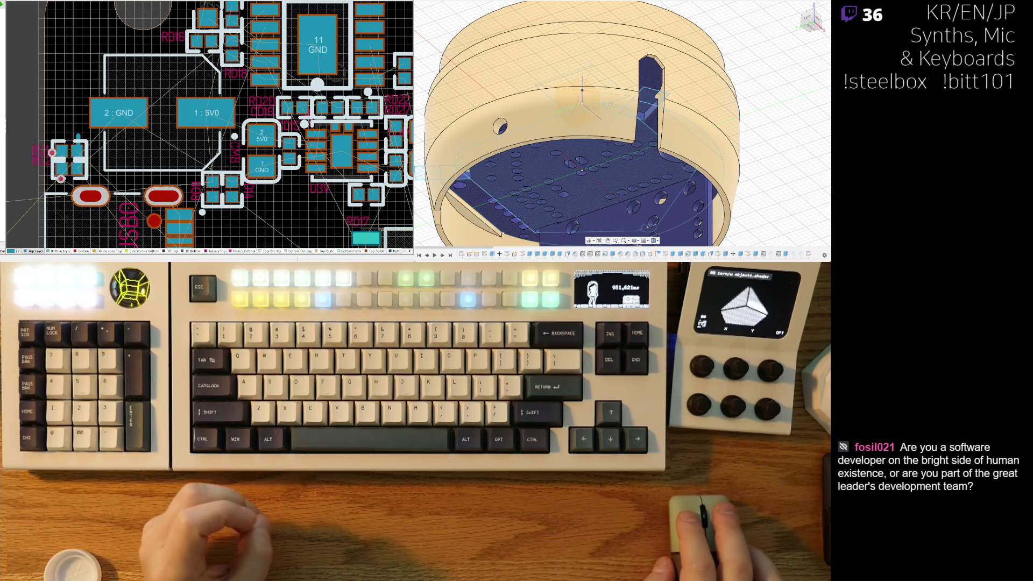
Step: Pan and zoom out to show the 5V0/GND and GND/D3V3 parts around the 11 GND chip
mouse_move(413, 271)
right_mouse_down()
mouse_move(370, 228)
mouse_move(324, 226)
right_mouse_up()
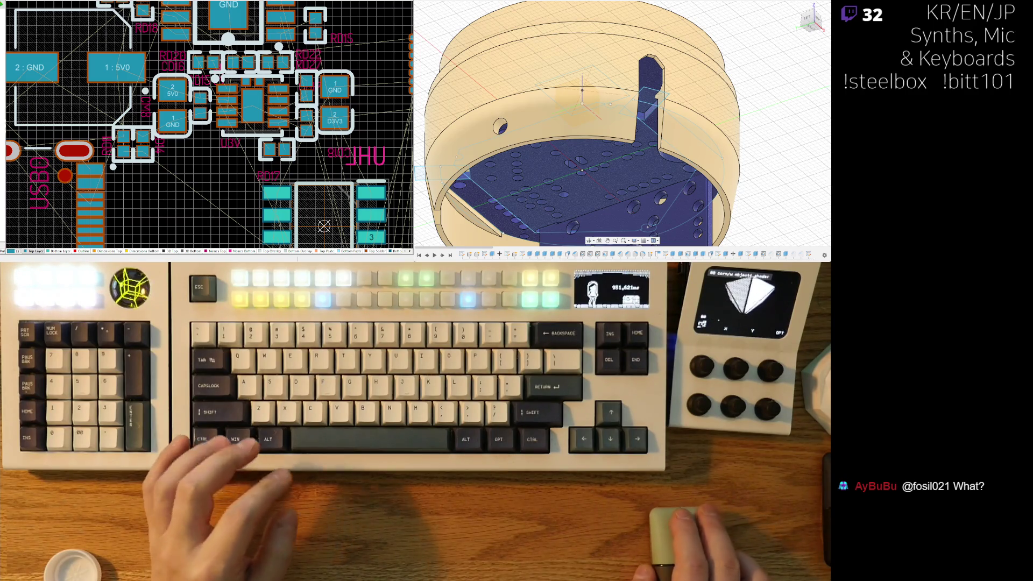
scroll(285, 195, "down", 5)
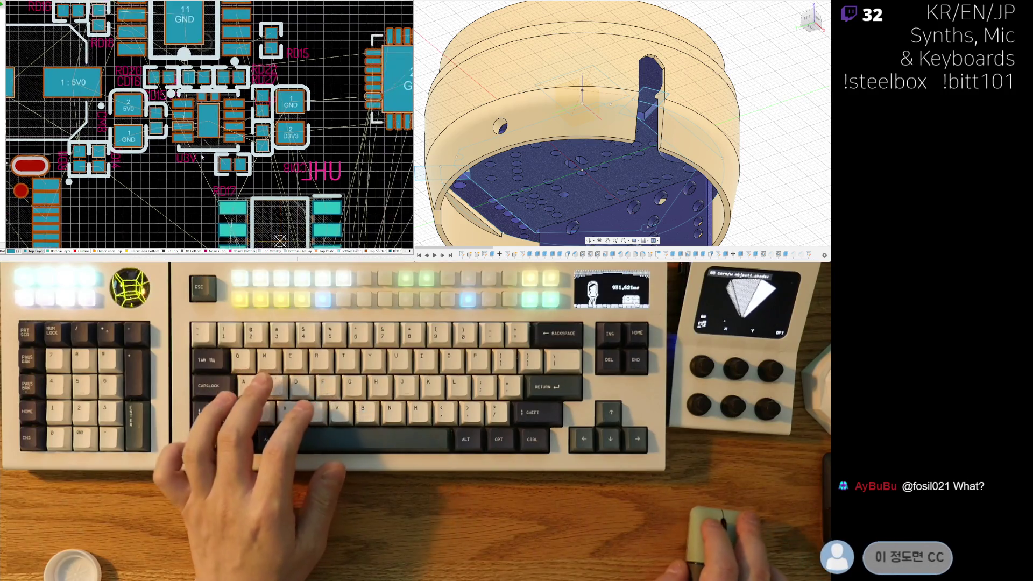
Step: Nudge the 29-pin GND chip slightly up and to the right
scroll(285, 196, "down", 3)
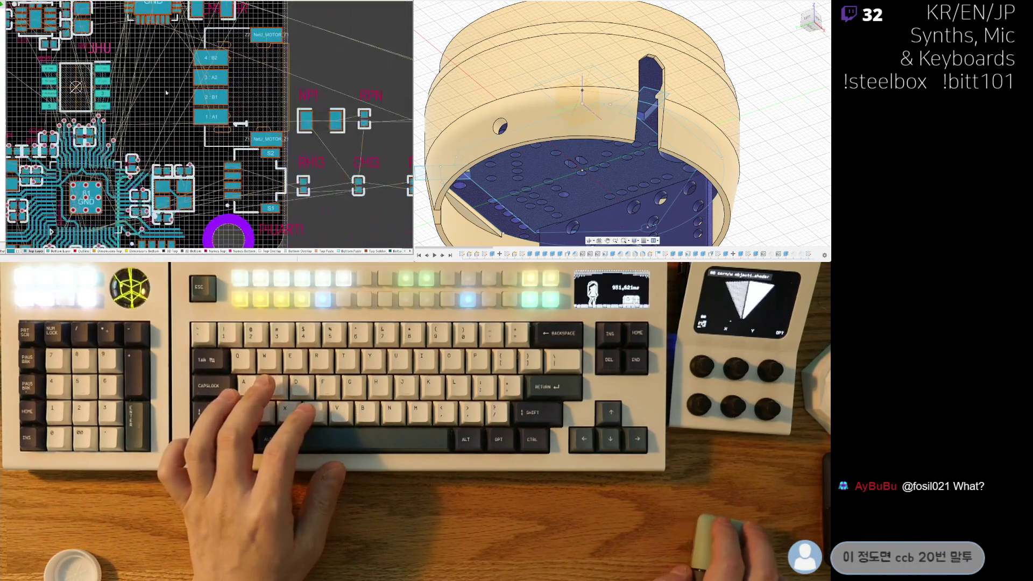
scroll(97, 73, "up", 3)
scroll(97, 74, "up", 2)
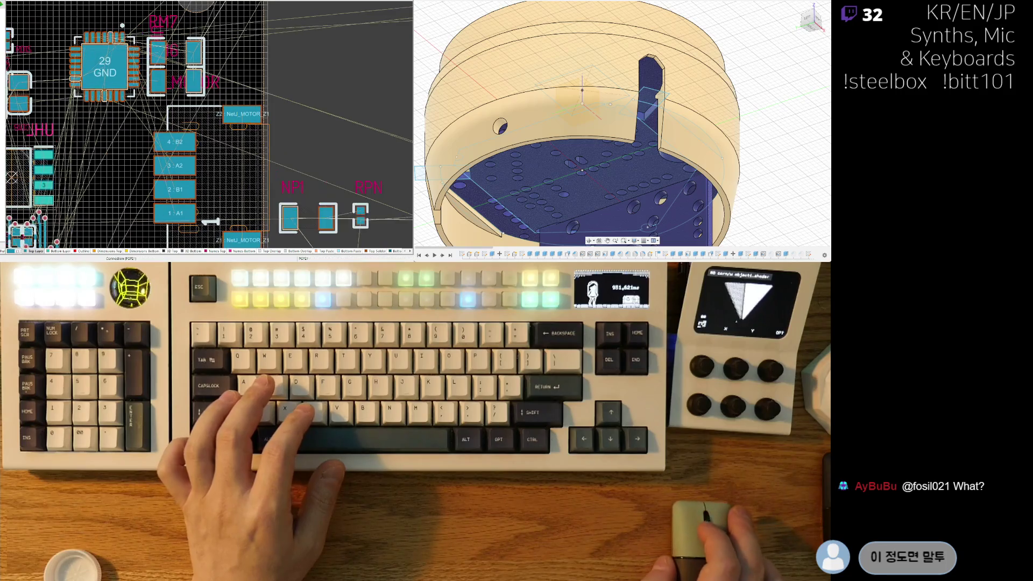
right_click_drag(182, 61, 188, 50)
left_click_drag(112, 55, 119, 54)
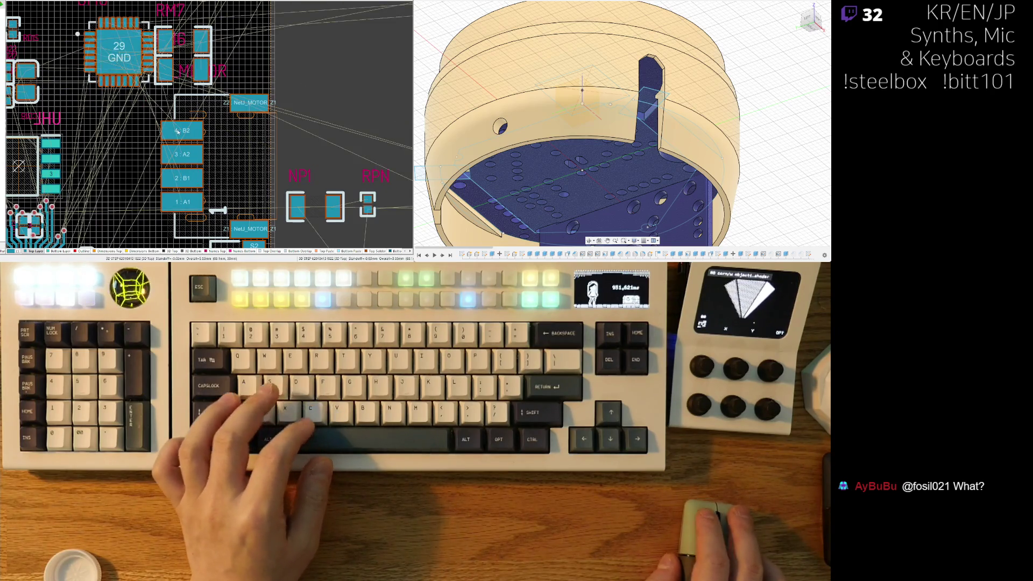
scroll(198, 169, "down", 2, "ctrl")
Step: Rotate the motor connector pads 90° and raise them, then move the 29-pin chip down beside neighbours
right_click_drag(198, 169, 240, 116)
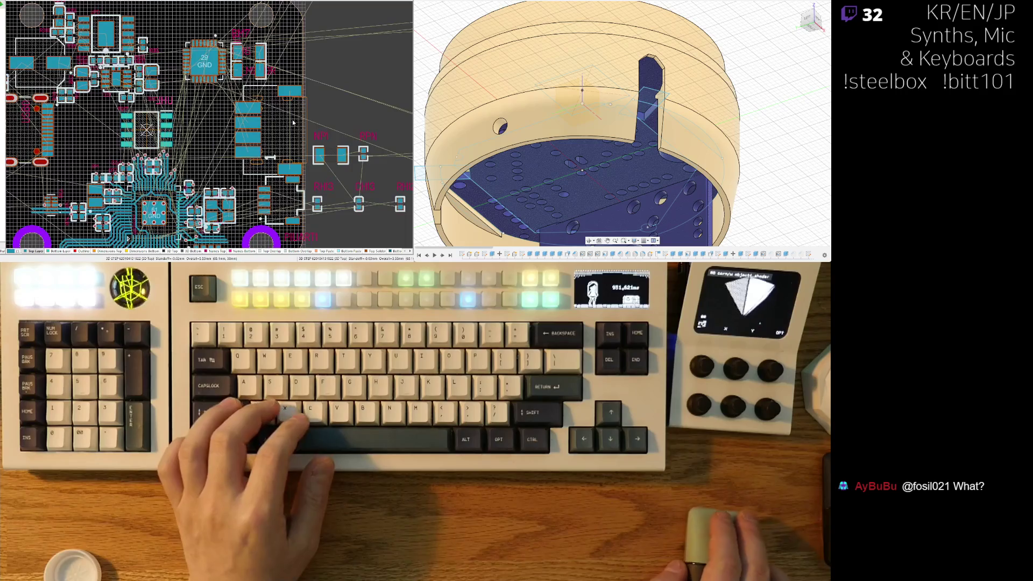
mouse_move(281, 138)
left_mouse_down()
mouse_move(237, 80)
mouse_move(220, 16)
mouse_move(220, 49)
left_mouse_up()
key("space")
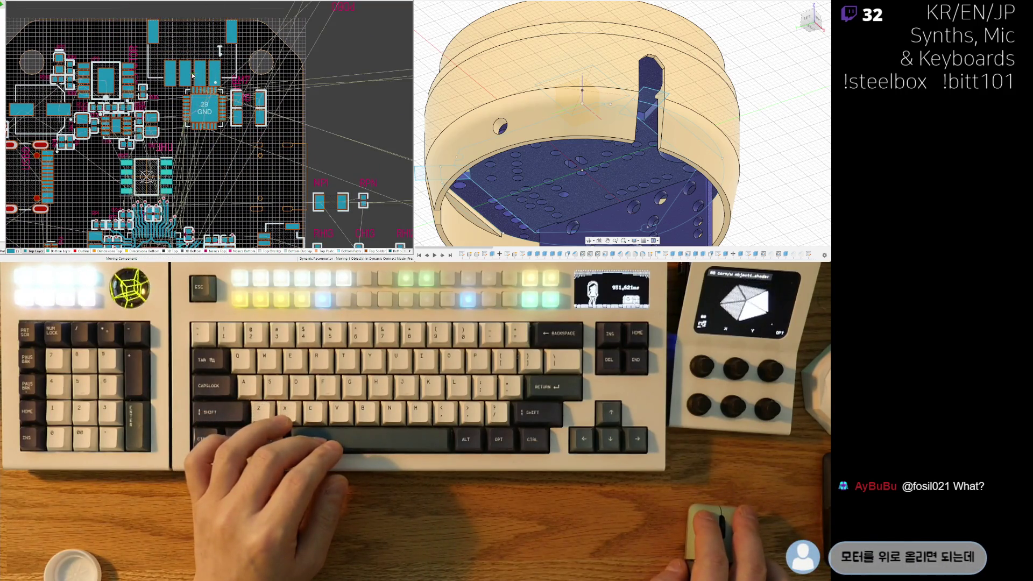
left_click_drag(205, 110, 217, 125)
scroll(228, 65, "up", 2, "ctrl")
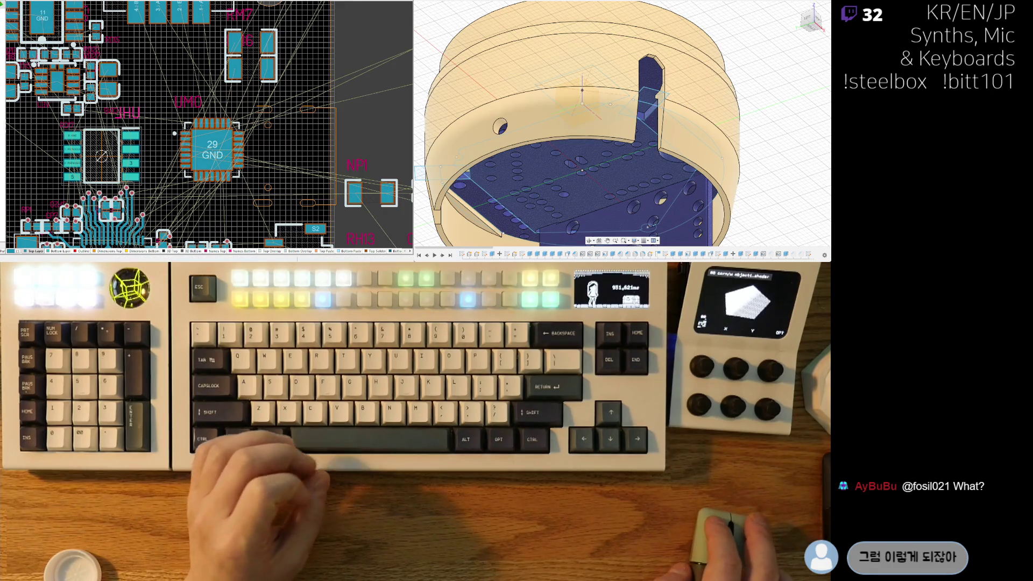
Step: Stand resistors RM7 and RM6 upright above the motor driver chip UM0
left_click_drag(251, 42, 167, 69)
key("space")
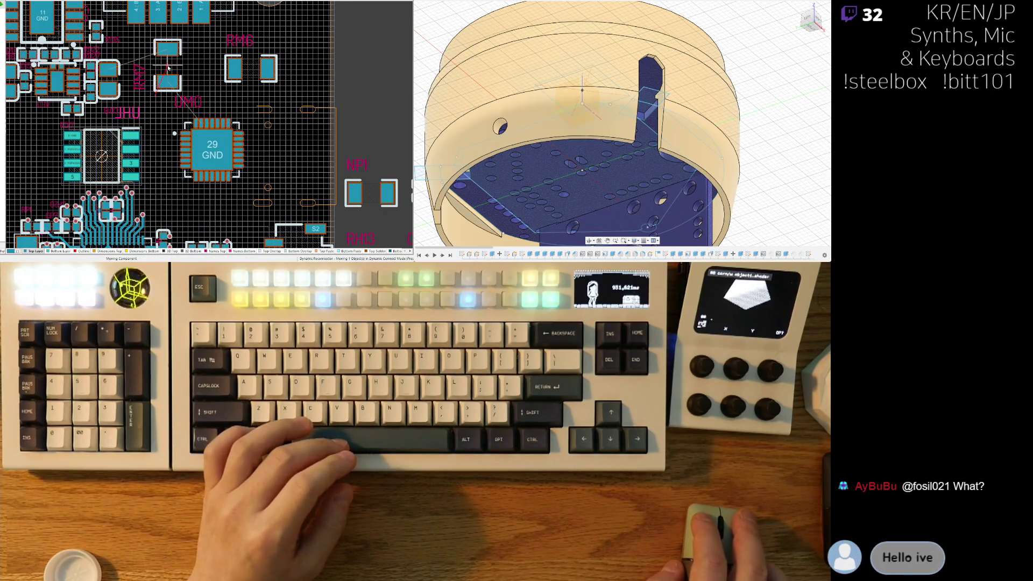
mouse_move(251, 68)
left_mouse_down()
mouse_move(212, 74)
mouse_move(196, 64)
left_mouse_up()
key("space")
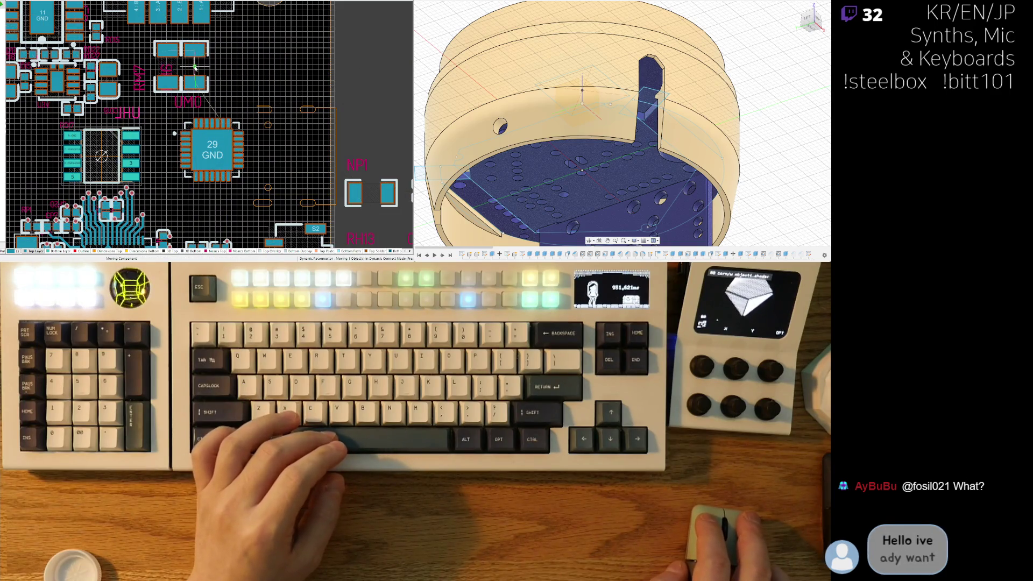
scroll(167, 110, "up", 3, "ctrl")
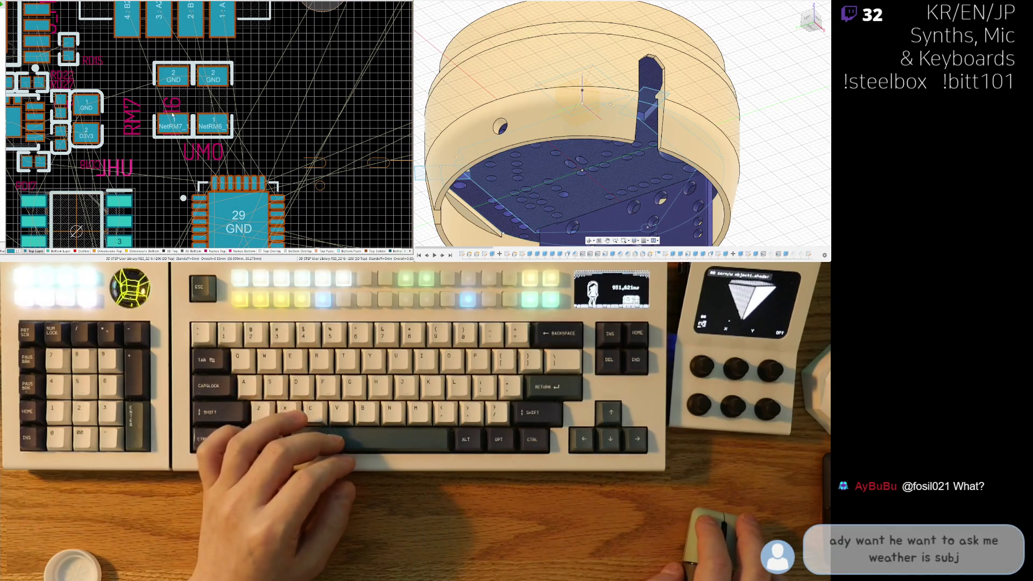
Step: Turn the RM6 and RM7 designator labels horizontal and set them beside their resistors
mouse_move(174, 108)
left_mouse_down()
mouse_move(268, 116)
mouse_move(251, 80)
left_mouse_up()
key("space")
mouse_move(132, 116)
left_mouse_down()
mouse_move(154, 110)
mouse_move(128, 80)
left_mouse_up()
key("space")
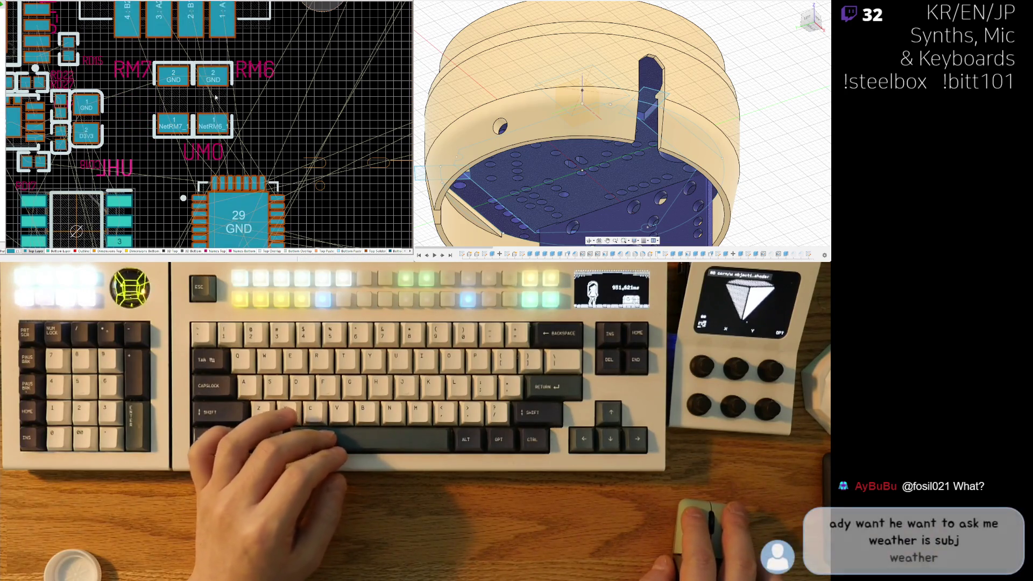
left_click(254, 69)
Step: Select the RM6, RM7, UM0 and JHU labels, try enlarging them, then undo
left_click(132, 69, "shift")
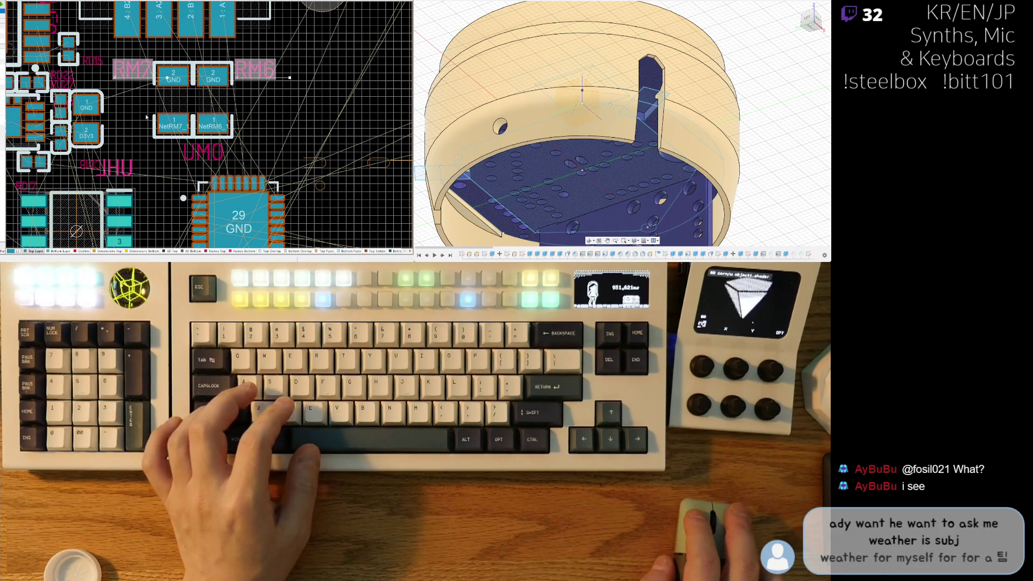
left_click(208, 151, "shift")
left_click(113, 168, "shift")
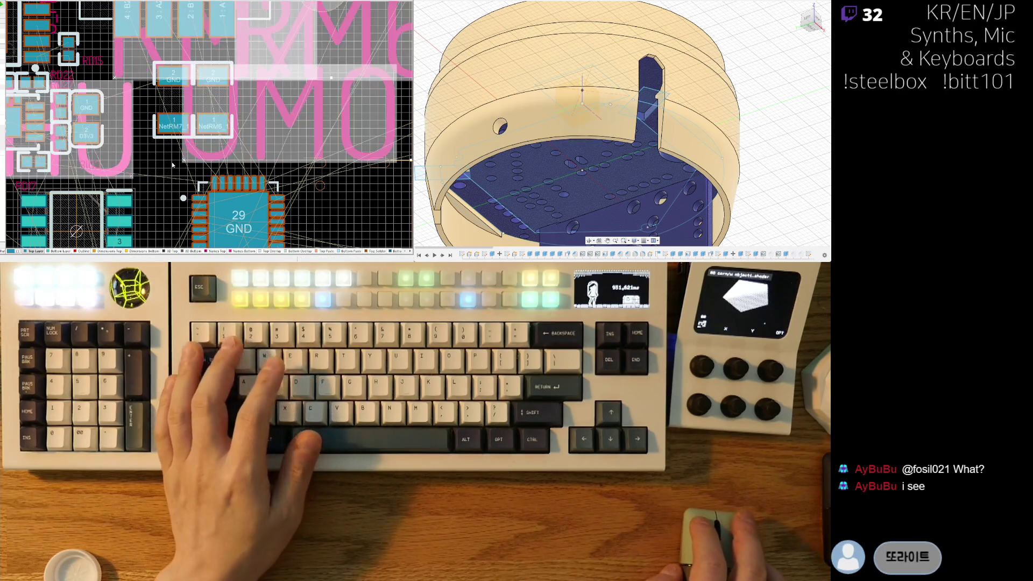
key("1")
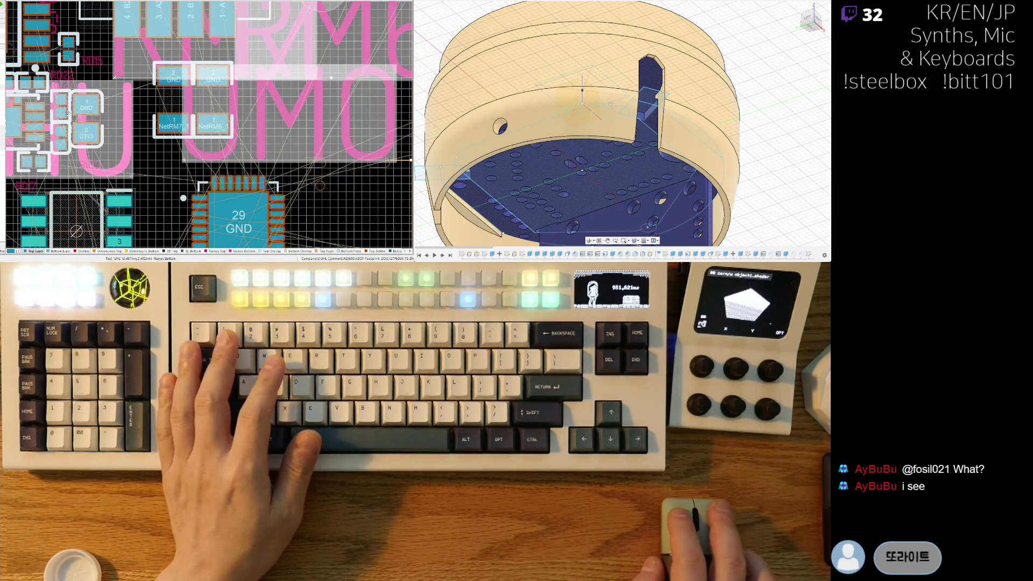
key("ctrl+z")
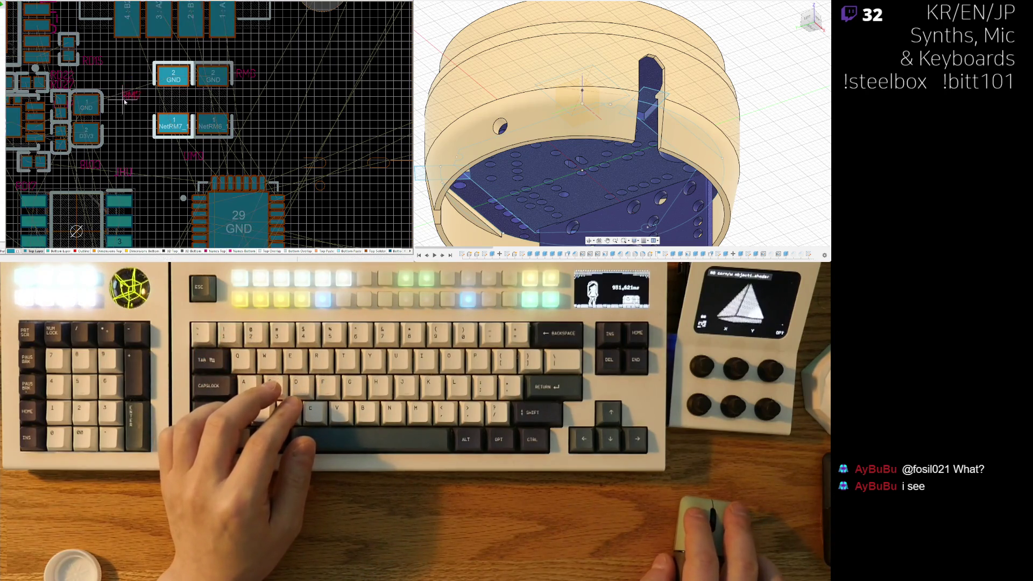
Step: Drag the 29 GND motor-driver chip closer to the central controller cluster
right_click_drag(204, 127, 224, 151)
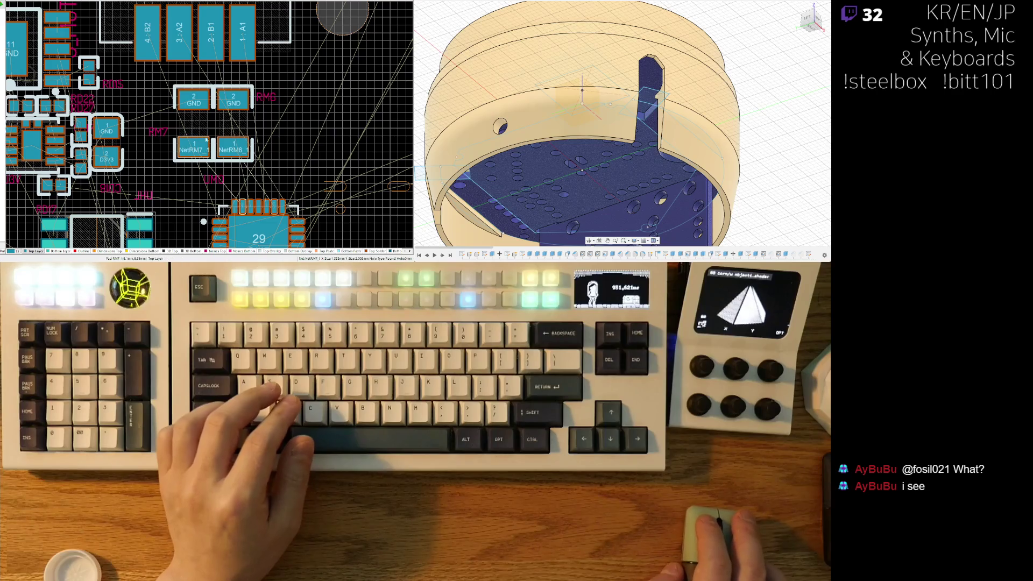
scroll(264, 79, "down", 3)
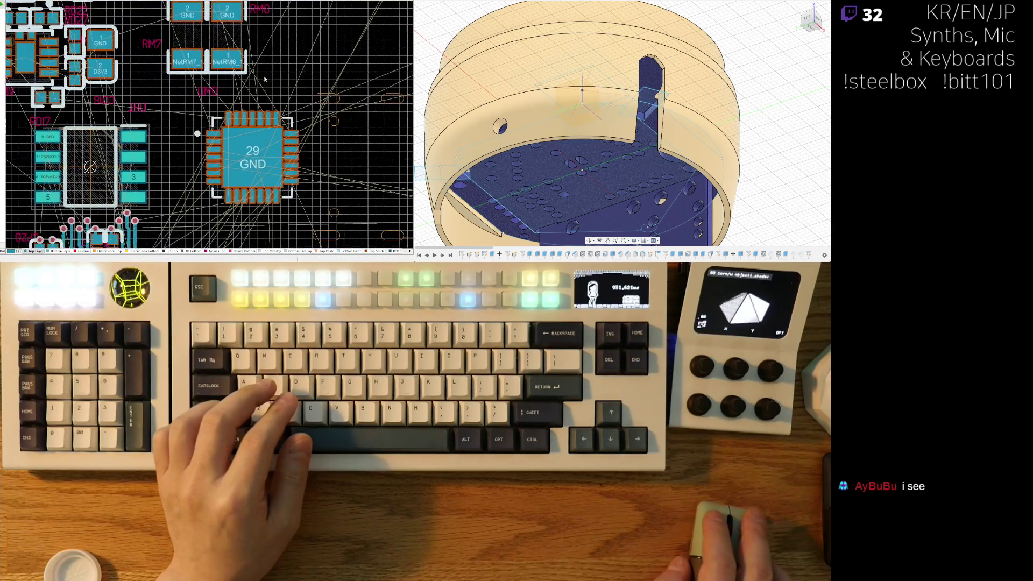
scroll(239, 154, "down", 3, "ctrl")
scroll(236, 155, "up", 3, "ctrl")
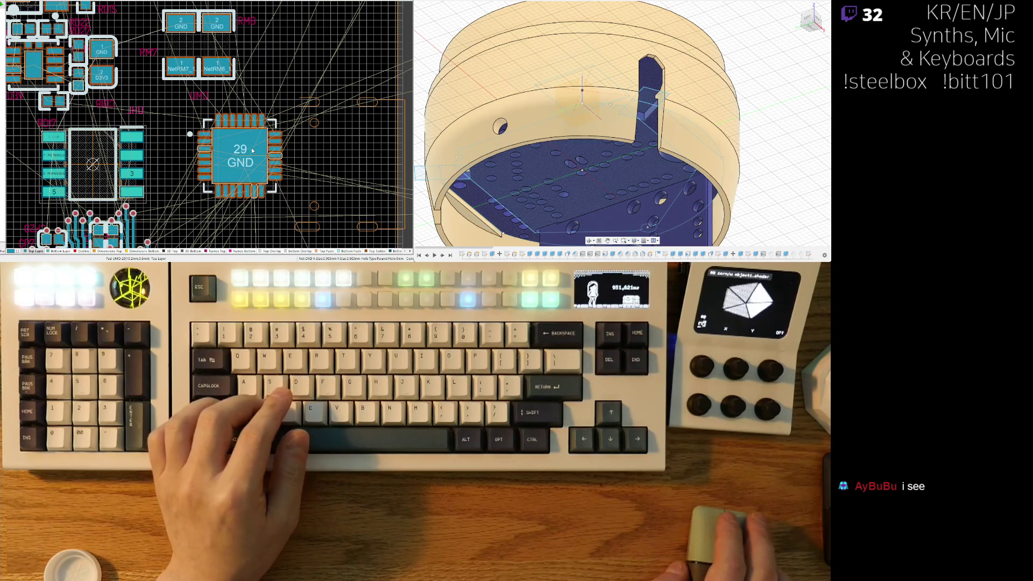
scroll(253, 151, "down", 2, "ctrl")
mouse_move(240, 143)
left_mouse_down()
mouse_move(237, 152)
mouse_move(276, 109)
mouse_move(212, 123)
mouse_move(209, 149)
left_mouse_up()
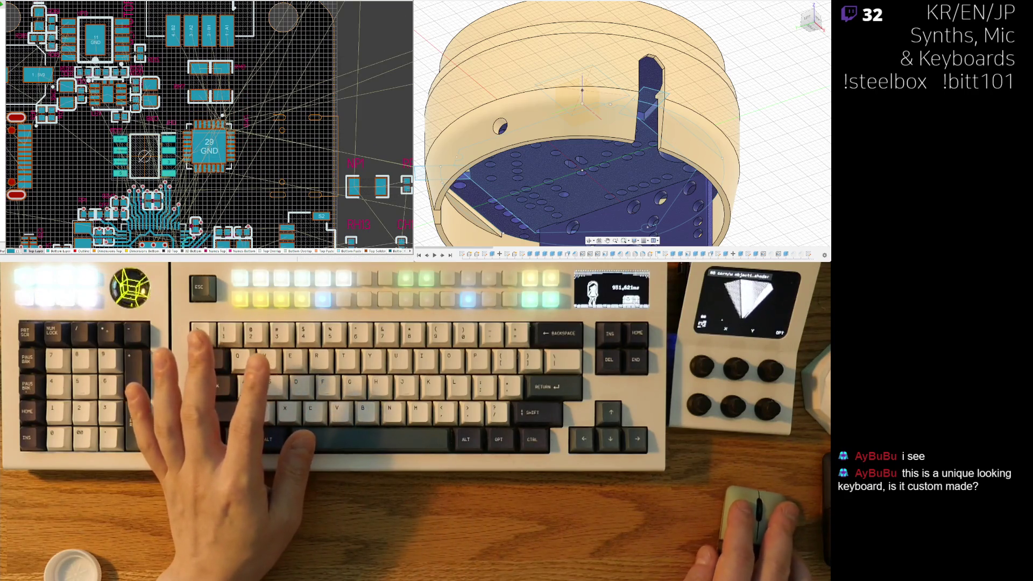
scroll(258, 74, "up", 2, "ctrl")
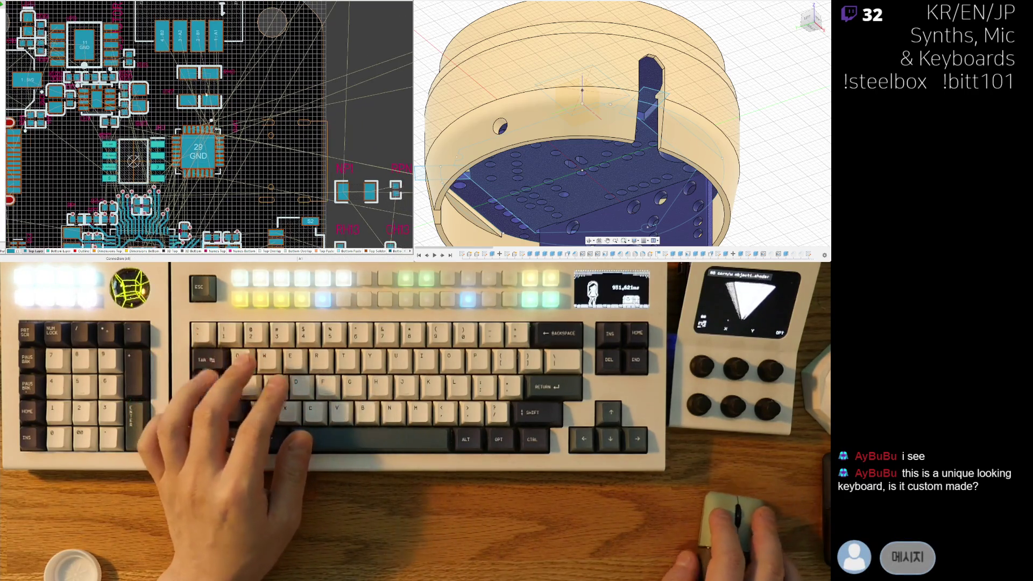
Step: Rotate both capacitor pairs horizontal and place them beside the 29 GND chip
mouse_move(208, 85)
left_mouse_down()
mouse_move(290, 86)
mouse_move(274, 183)
left_mouse_up()
key("space")
mouse_move(187, 81)
left_mouse_down()
mouse_move(264, 135)
mouse_move(274, 157)
left_mouse_up()
key("space")
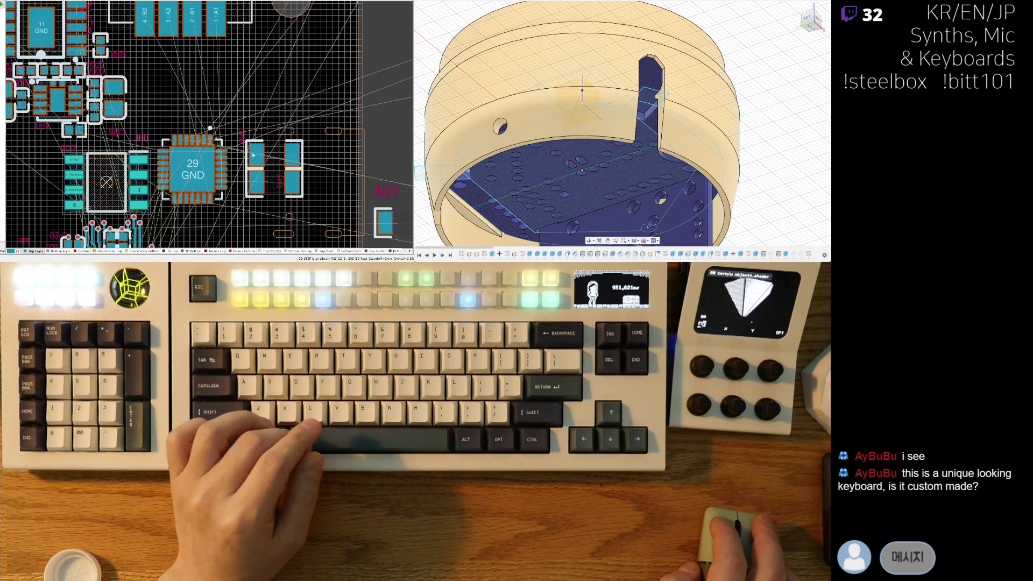
Step: Bring the J_MOTOR connector alongside and rotate it vertical, then undo the move
scroll(218, 109, "up", 2, "ctrl")
scroll(218, 109, "down", 2, "ctrl")
scroll(218, 110, "down", 2, "ctrl")
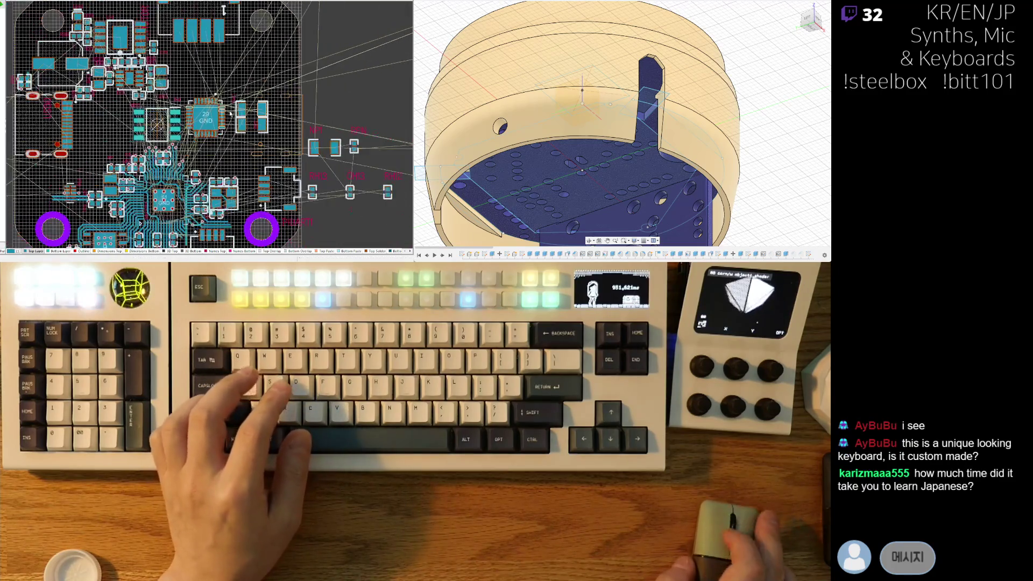
scroll(219, 109, "up", 1)
mouse_move(202, 61)
left_mouse_down()
mouse_move(284, 138)
mouse_move(256, 116)
left_mouse_up()
key("space")
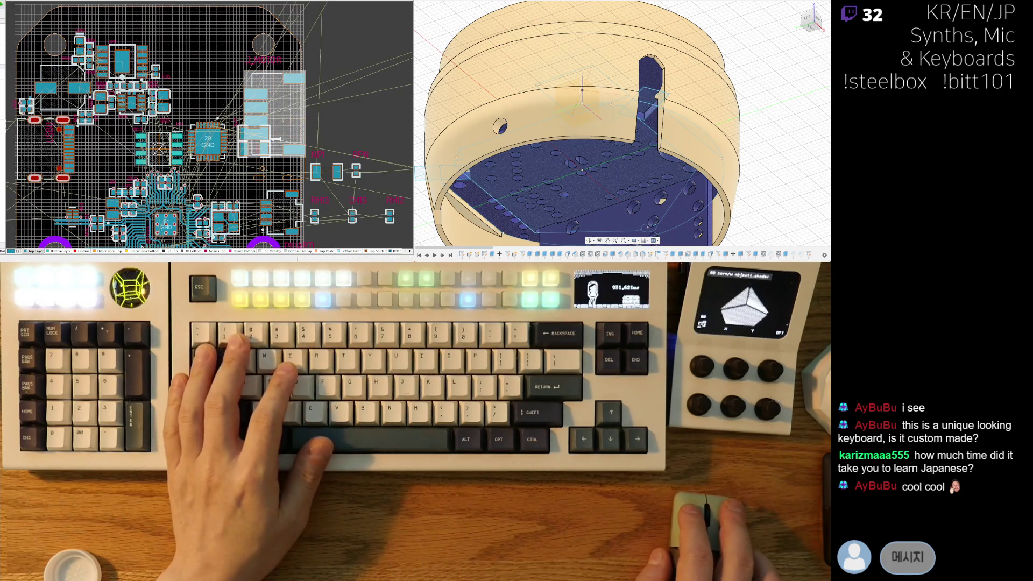
key("ctrl+z")
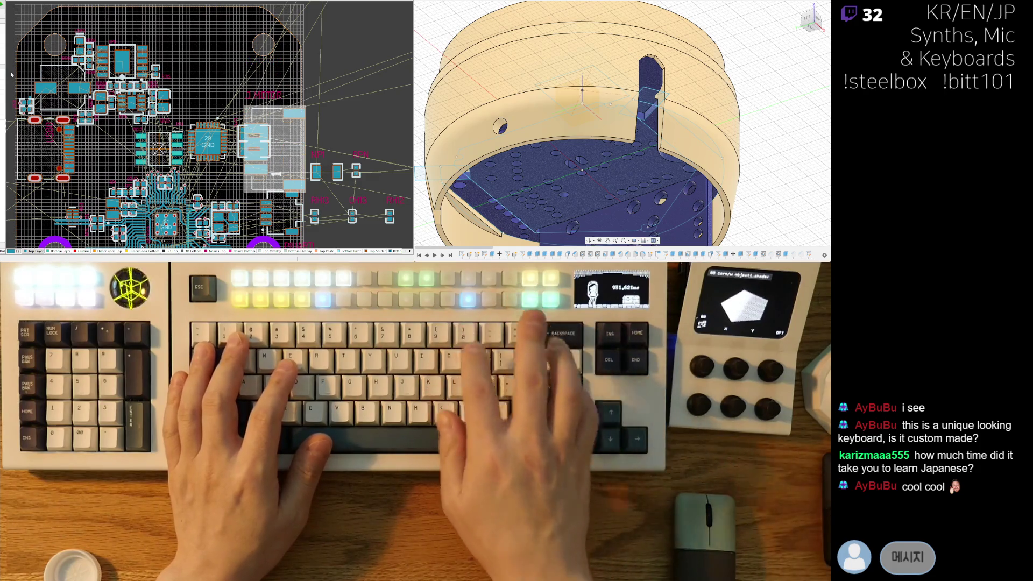
Step: Raise the 29 GND chip above and left of the J_MOTOR pads, then view the whole board
scroll(223, 116, "up", 2, "ctrl")
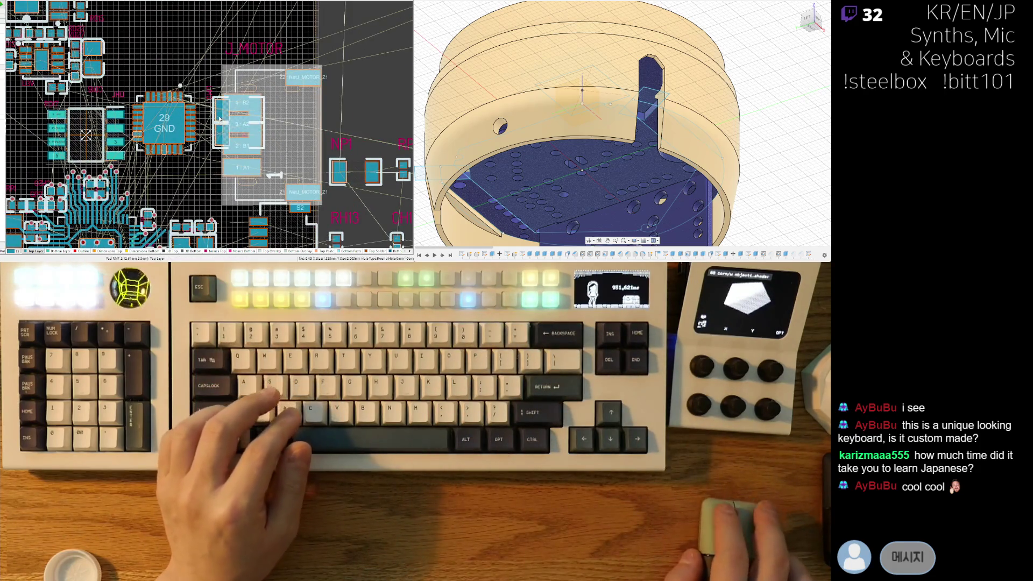
scroll(230, 161, "up", 2, "ctrl")
mouse_move(176, 179)
left_mouse_down()
mouse_move(188, 80)
mouse_move(191, 101)
left_mouse_up()
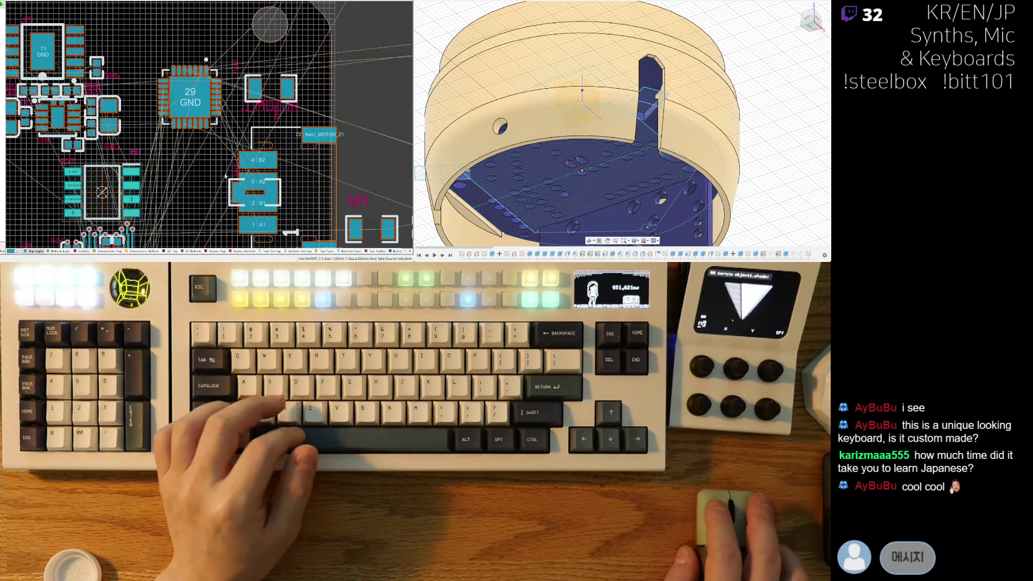
scroll(293, 183, "down", 3, "ctrl")
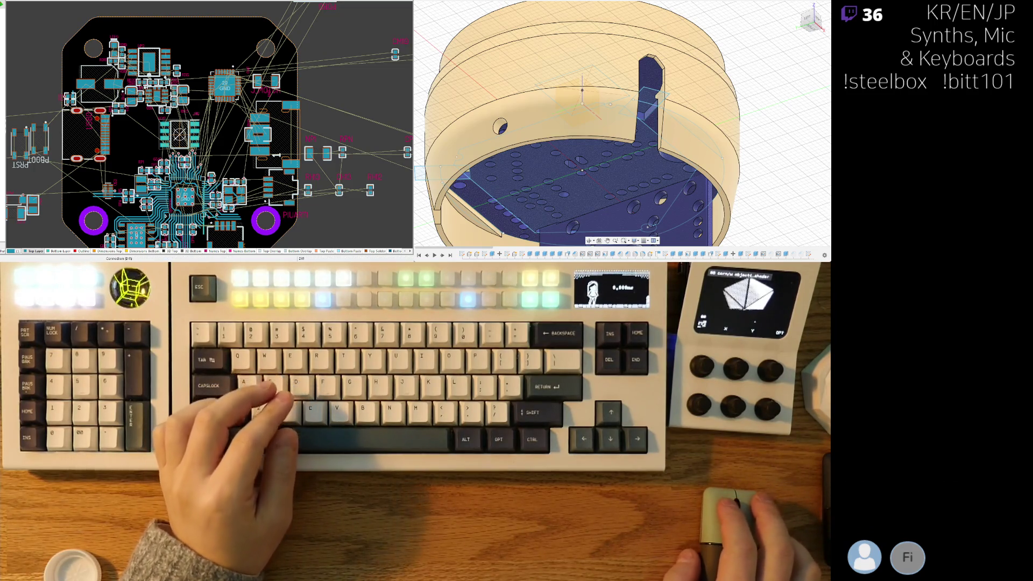
scroll(160, 154, "up", 5, "ctrl")
scroll(161, 154, "up", 3, "ctrl")
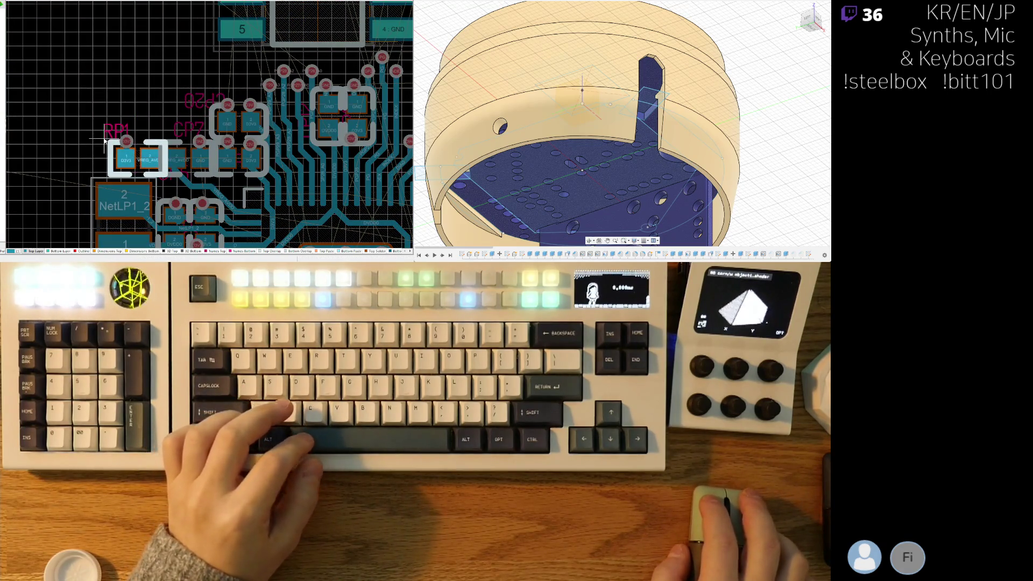
left_click(168, 141)
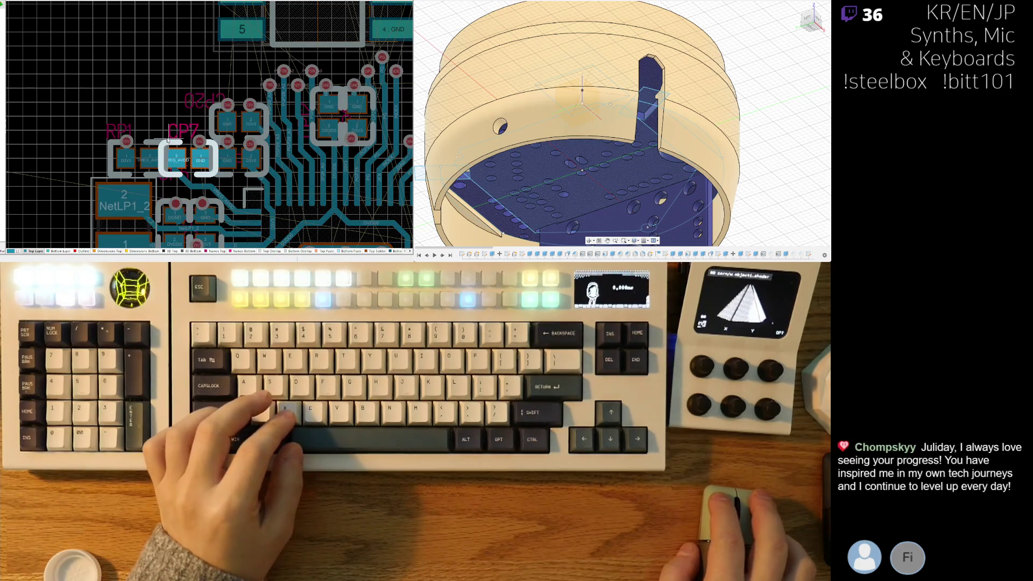
left_click(210, 99)
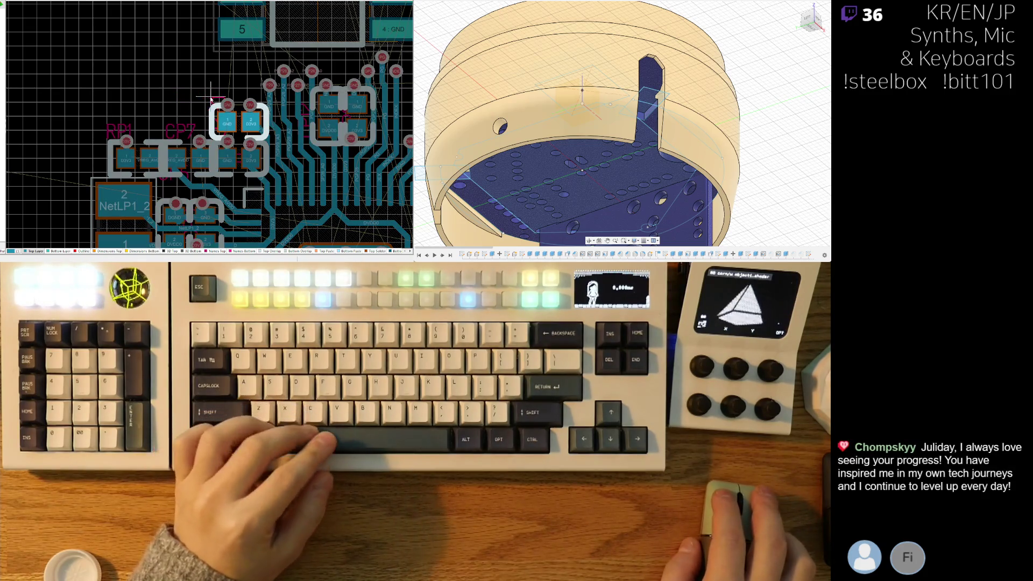
scroll(165, 123, "down", 4, "ctrl")
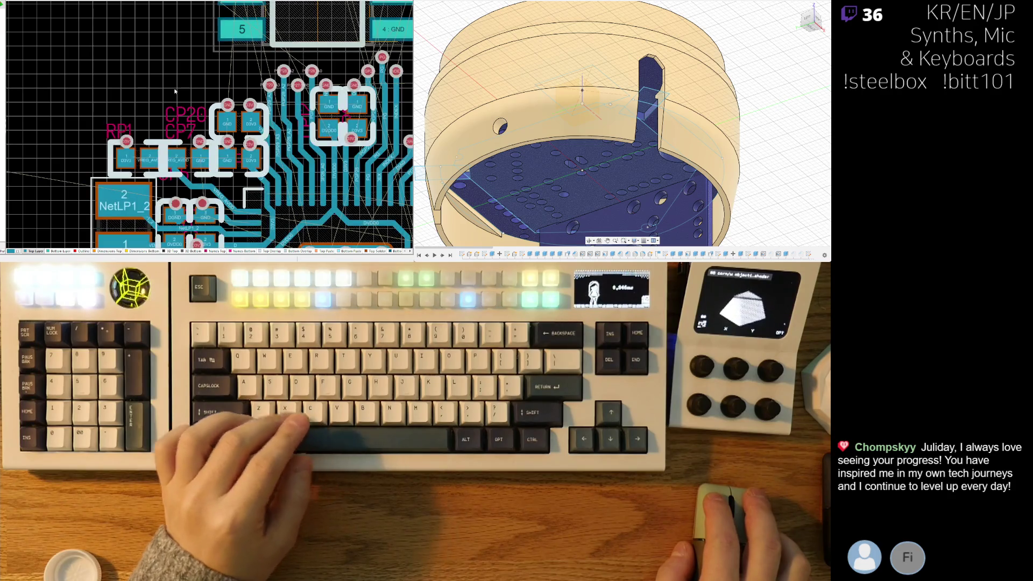
right_click_drag(157, 75, 124, 167)
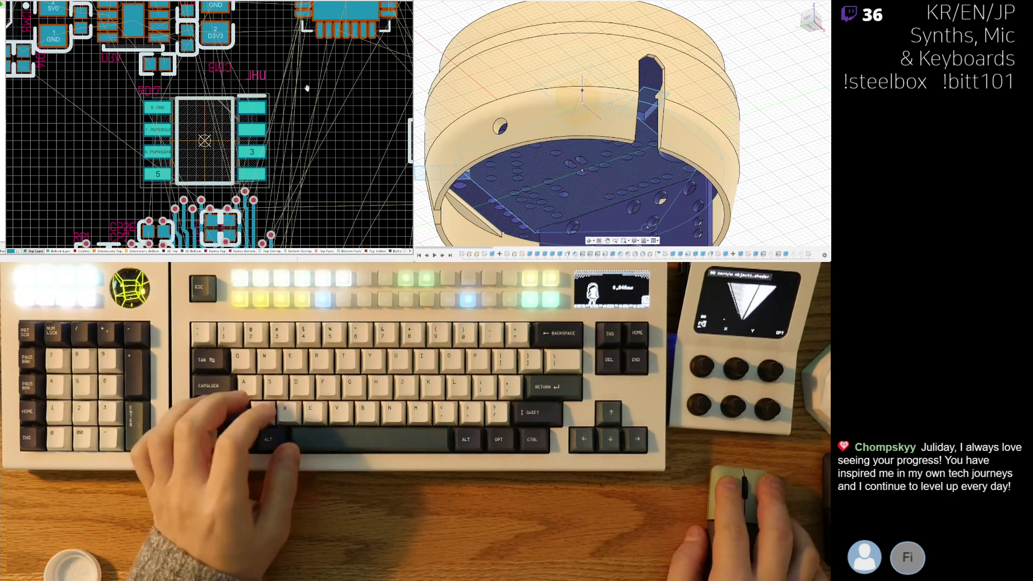
Step: Move a small component down and place it beside the motor-driver chip
scroll(225, 110, "down", 2)
scroll(225, 110, "up", 1)
left_click_drag(264, 86, 315, 96)
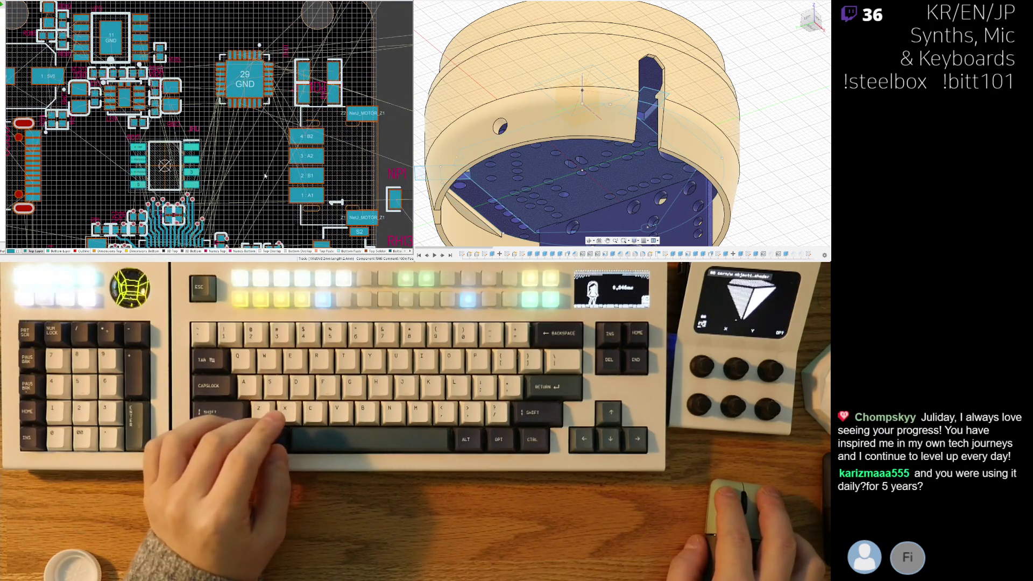
scroll(320, 97, "up", 2)
left_click_drag(324, 44, 321, 90)
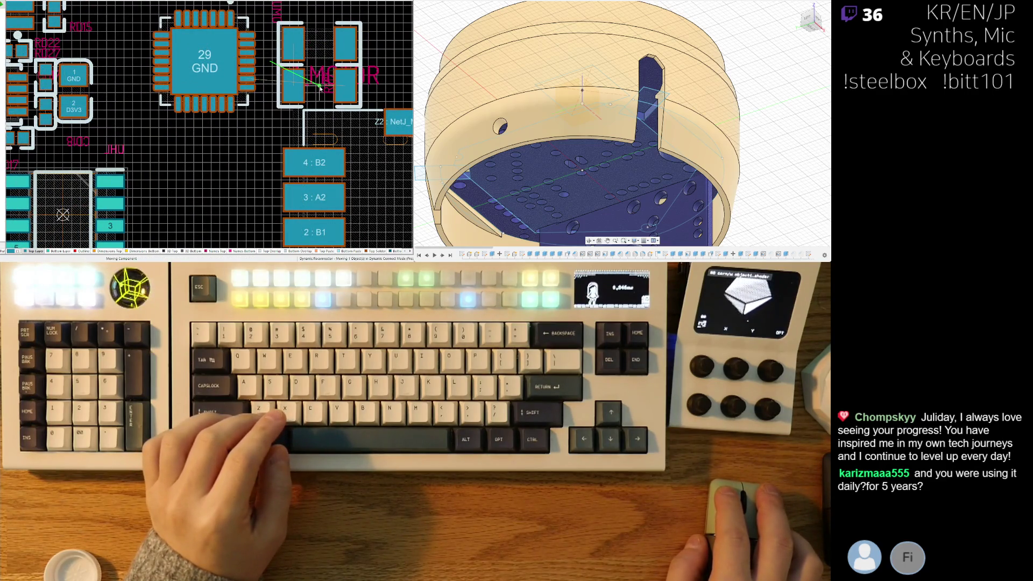
left_click(320, 88)
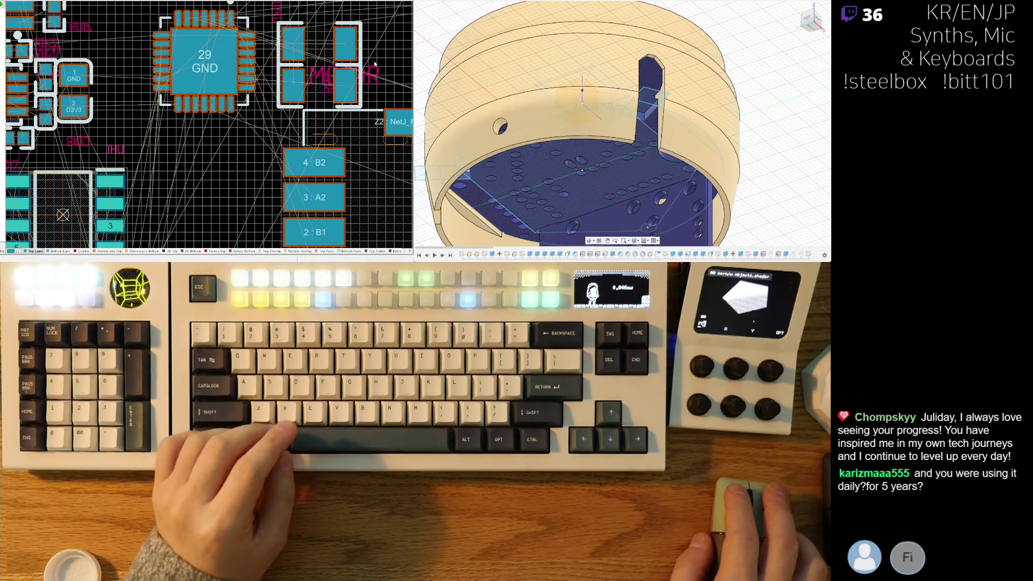
Step: Reposition the J_MOTOR label beside NetJ_MOTOR_Z1
right_click_drag(336, 71, 255, 84)
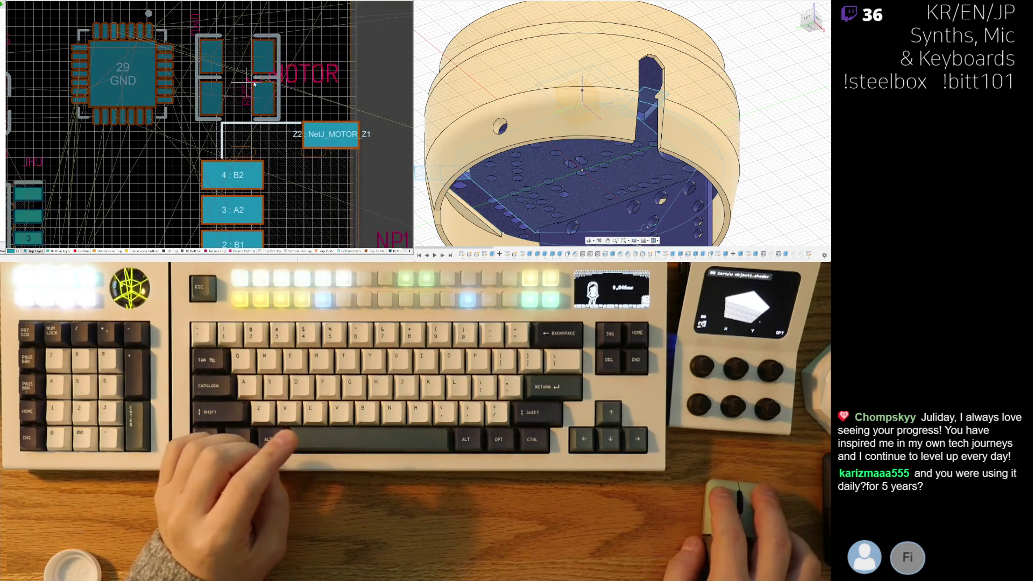
left_click_drag(255, 84, 286, 117)
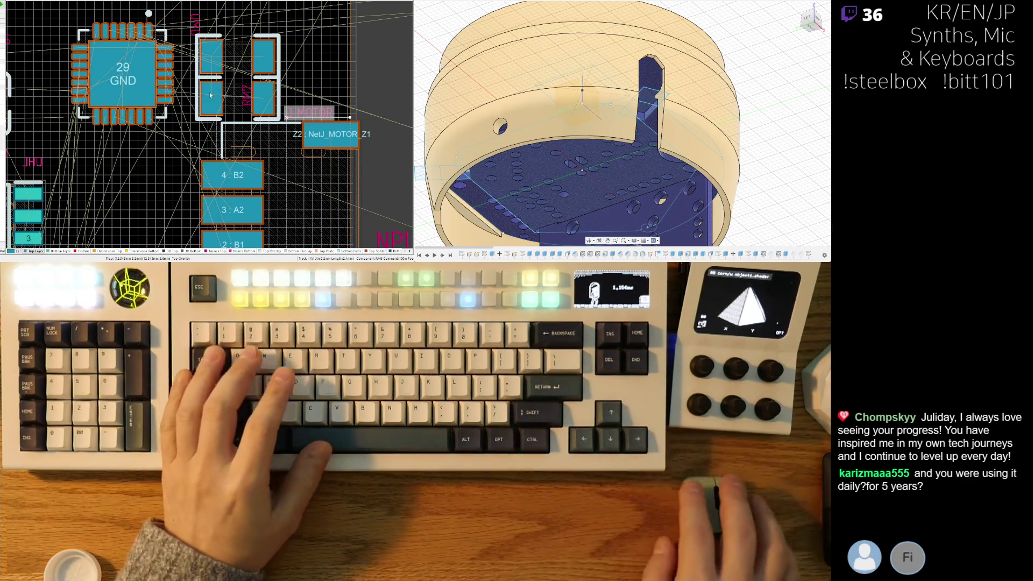
right_click_drag(329, 100, 331, 88)
left_click_drag(321, 100, 302, 106)
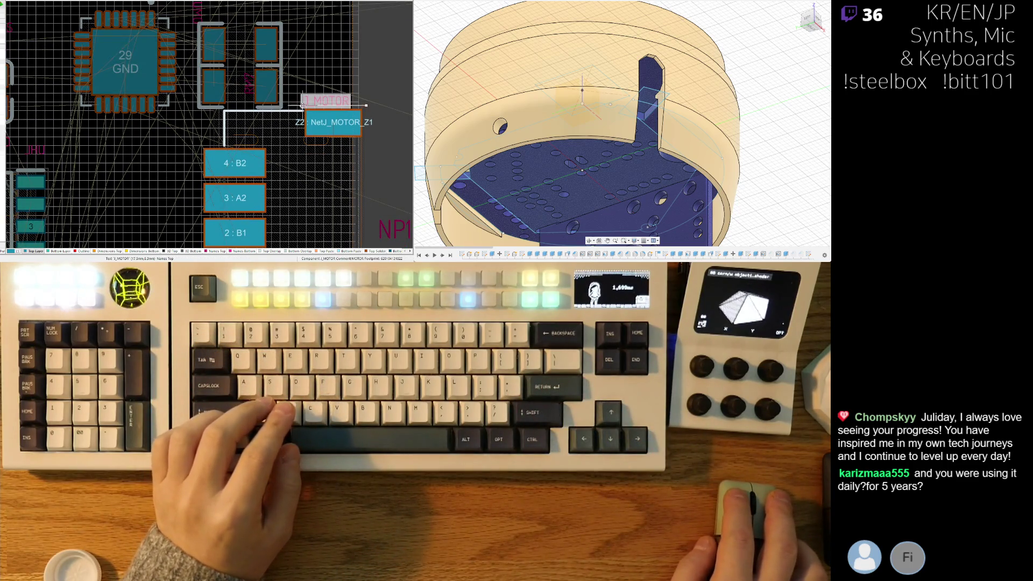
Step: Move the RM7 label away from its pads
scroll(334, 108, "up", 3, "ctrl")
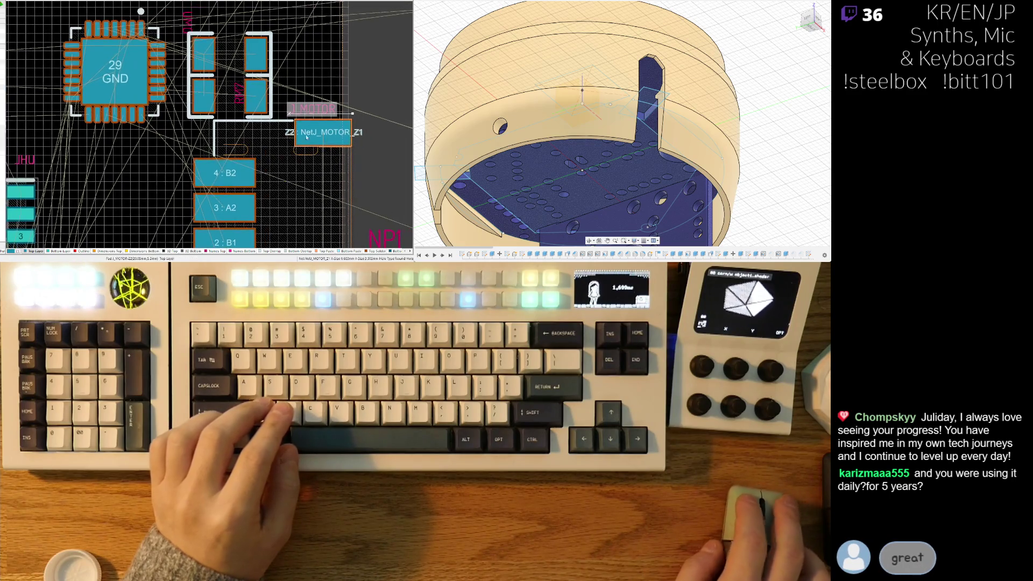
scroll(293, 124, "down", 3, "ctrl")
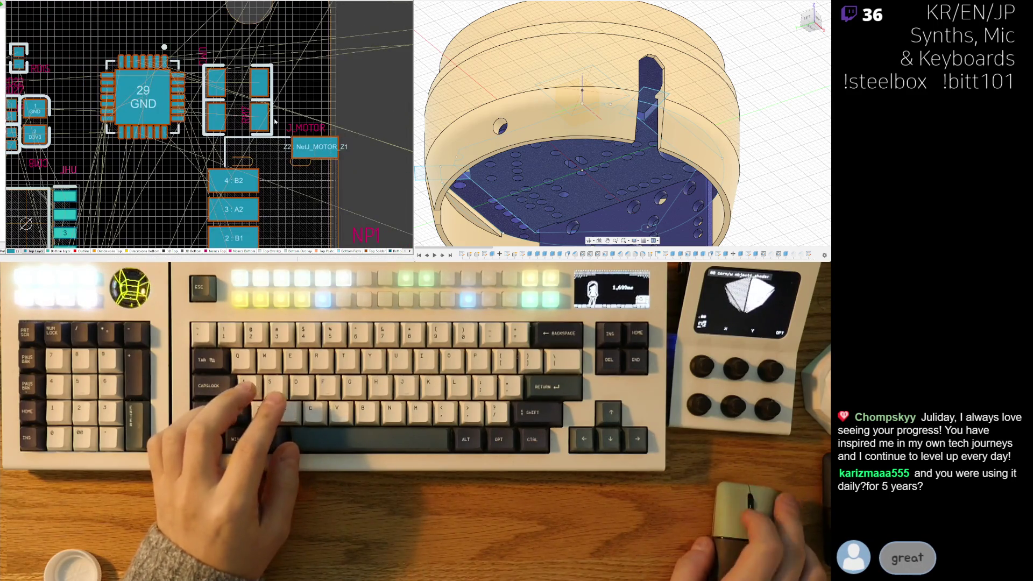
scroll(249, 116, "up", 1, "ctrl")
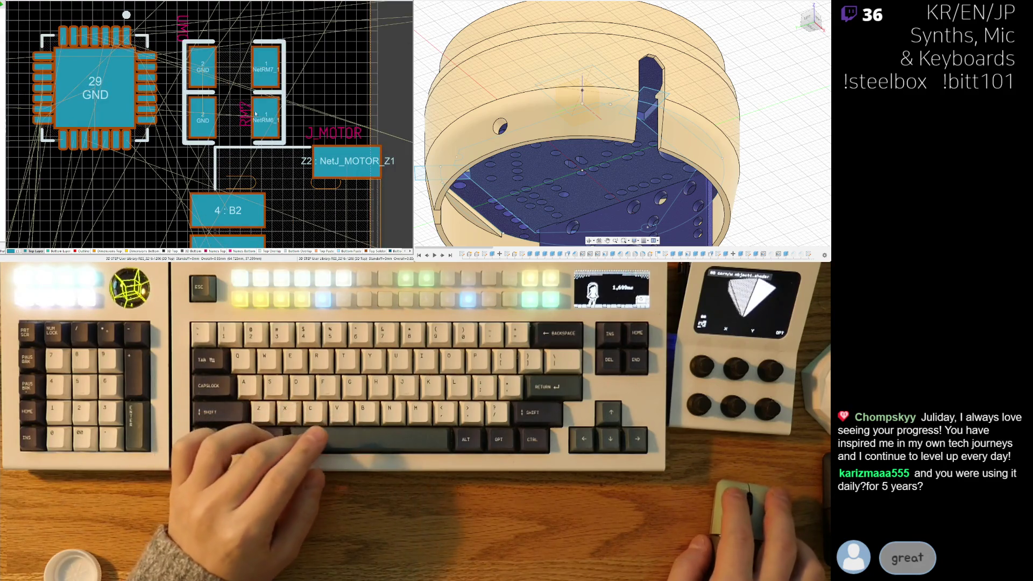
mouse_move(245, 113)
left_mouse_down()
mouse_move(290, 121)
mouse_move(289, 53)
left_mouse_up()
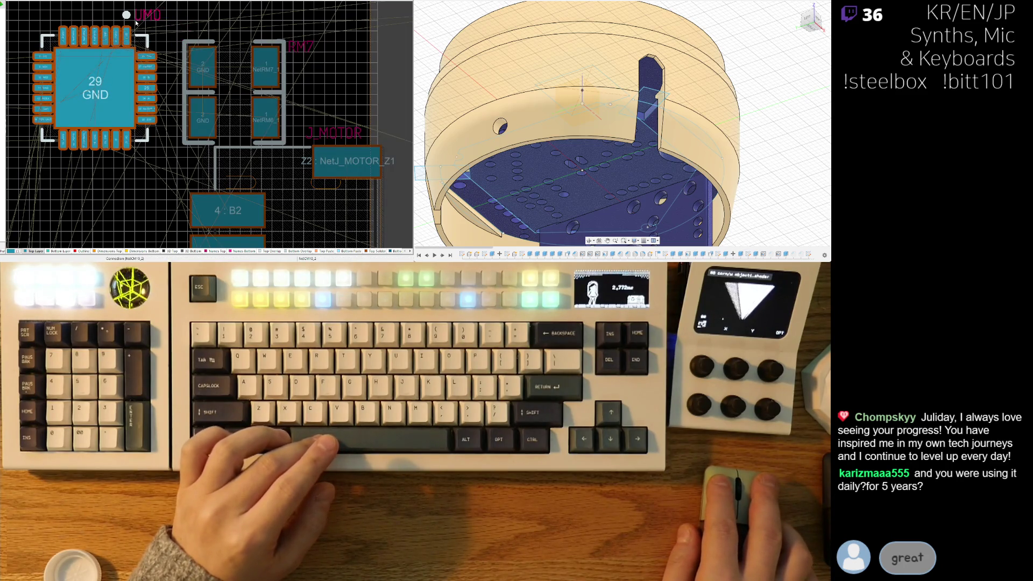
Step: Place resistor RM6 tight beside the motor-driver chip
scroll(223, 165, "down", 2, "ctrl")
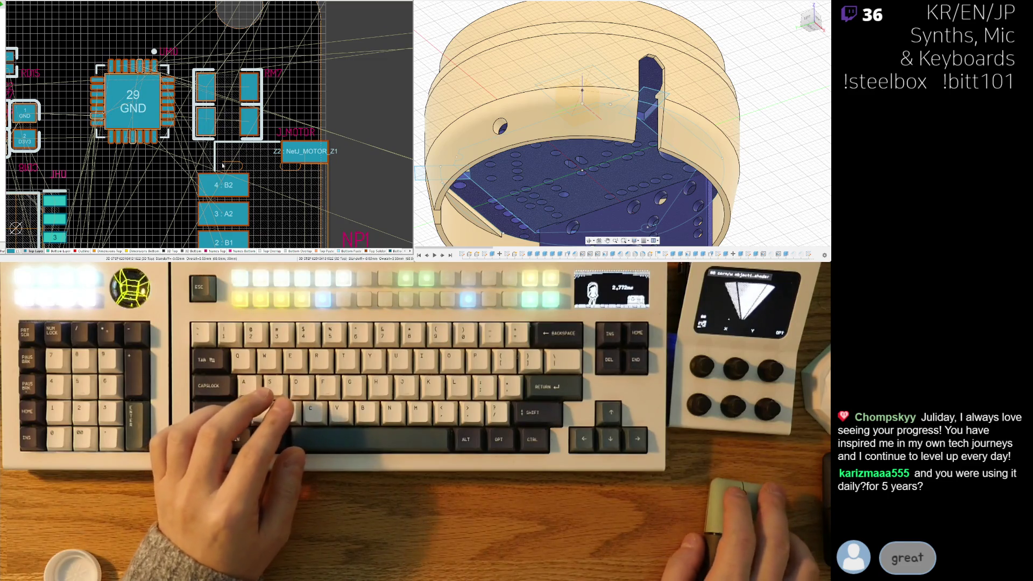
scroll(222, 165, "up", 1, "ctrl")
scroll(261, 85, "up", 1, "ctrl")
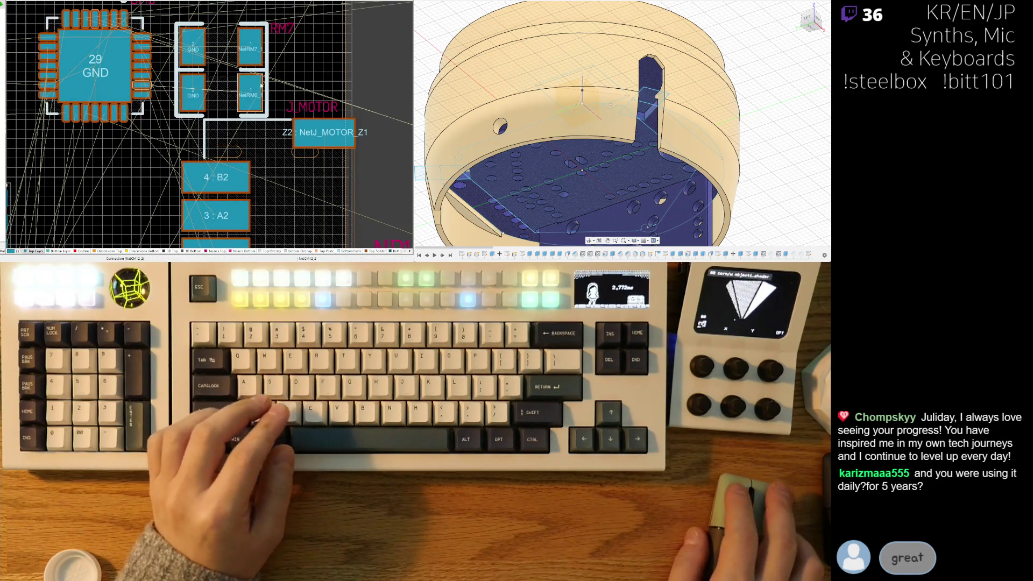
mouse_move(261, 85)
left_mouse_down()
mouse_move(183, 103)
mouse_move(272, 80)
left_mouse_up()
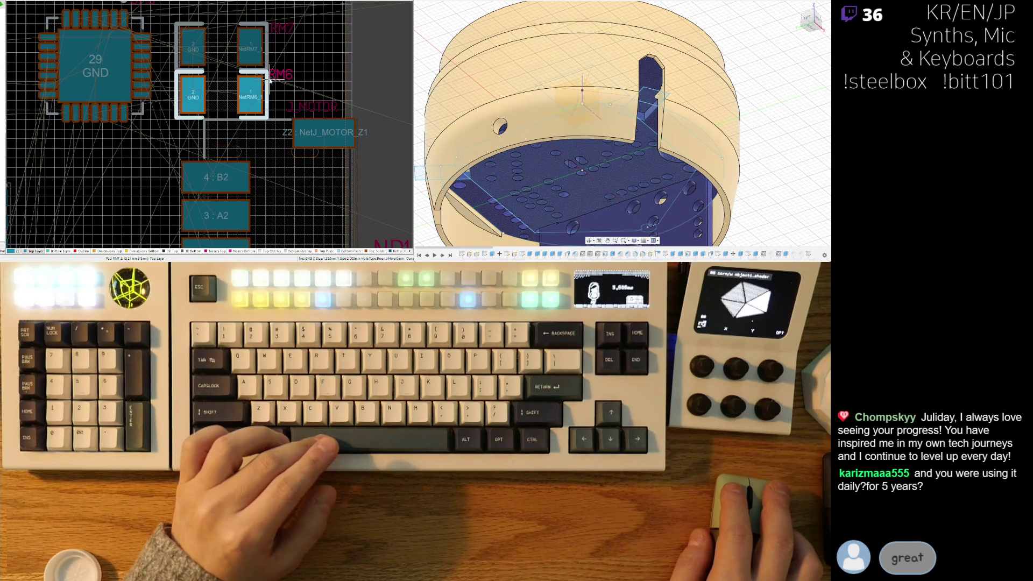
left_click_drag(271, 81, 271, 80)
scroll(242, 118, "up", 1)
left_click_drag(235, 133, 222, 125)
left_click(222, 125)
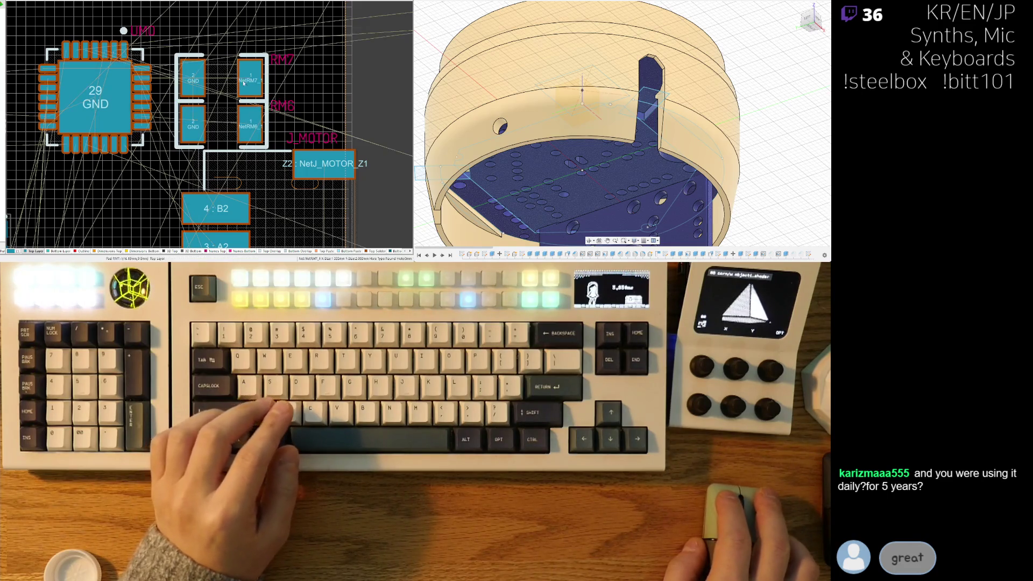
Step: Shift the QFN motor-driver chip down-right toward the resistors and zoom out
right_click_drag(102, 98, 140, 114)
left_click_drag(140, 114, 142, 120)
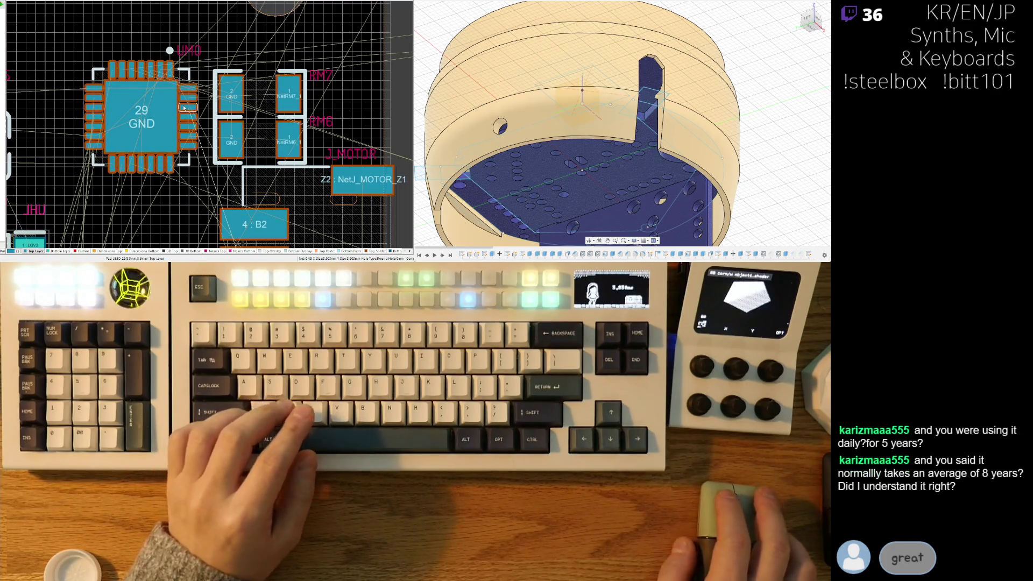
scroll(239, 108, "down", 3, "ctrl")
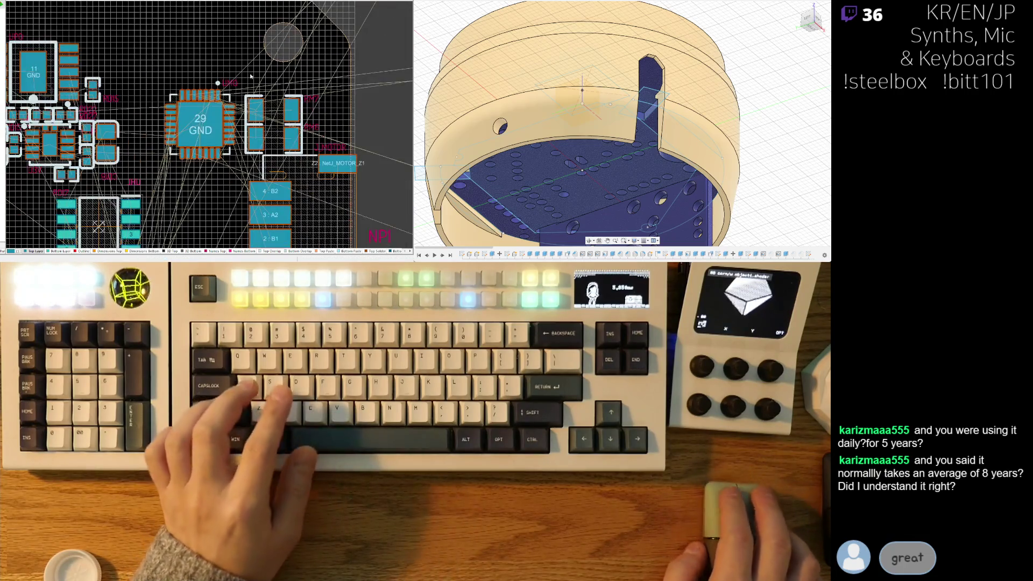
scroll(238, 108, "down", 4, "ctrl")
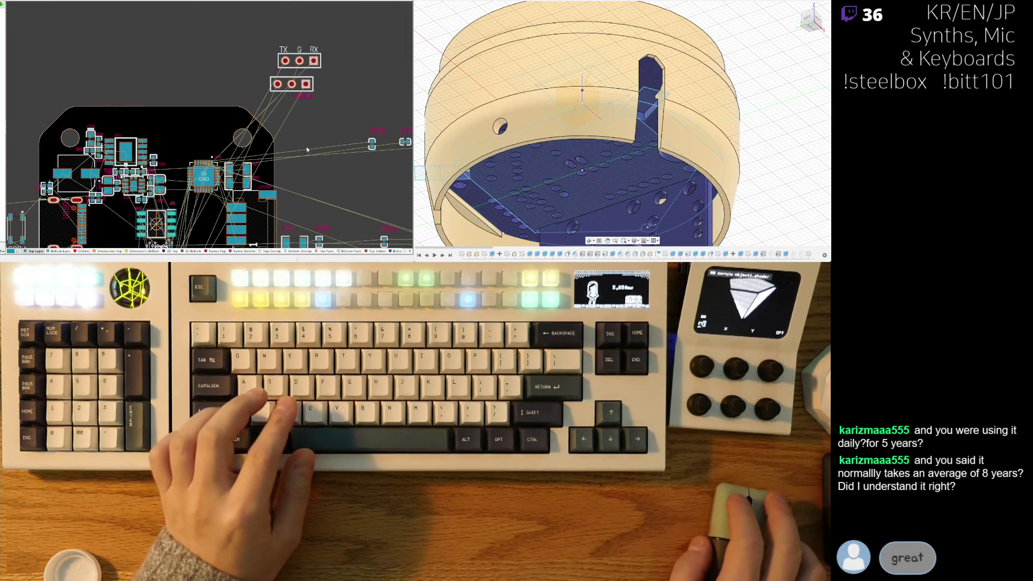
mouse_move(306, 149)
right_mouse_down()
mouse_move(309, 95)
mouse_move(299, 80)
mouse_move(240, 79)
right_mouse_up()
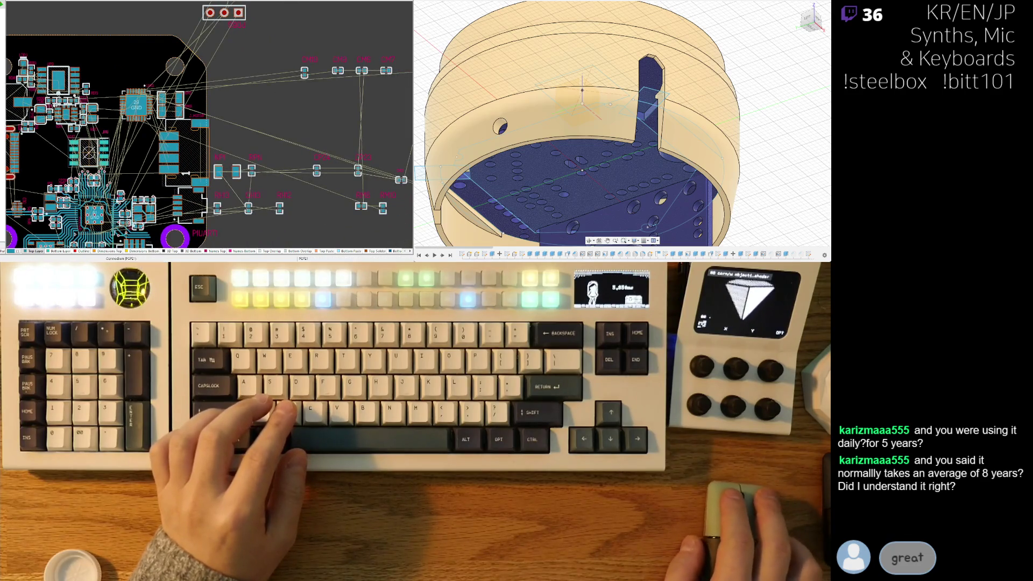
key("3")
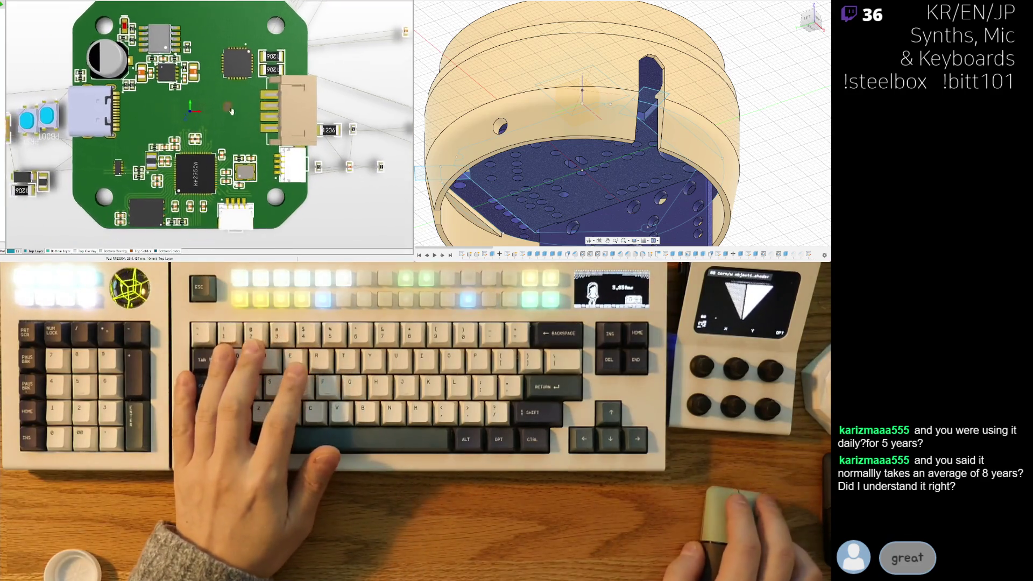
scroll(230, 111, "up", 2, "ctrl")
scroll(258, 137, "up", 2)
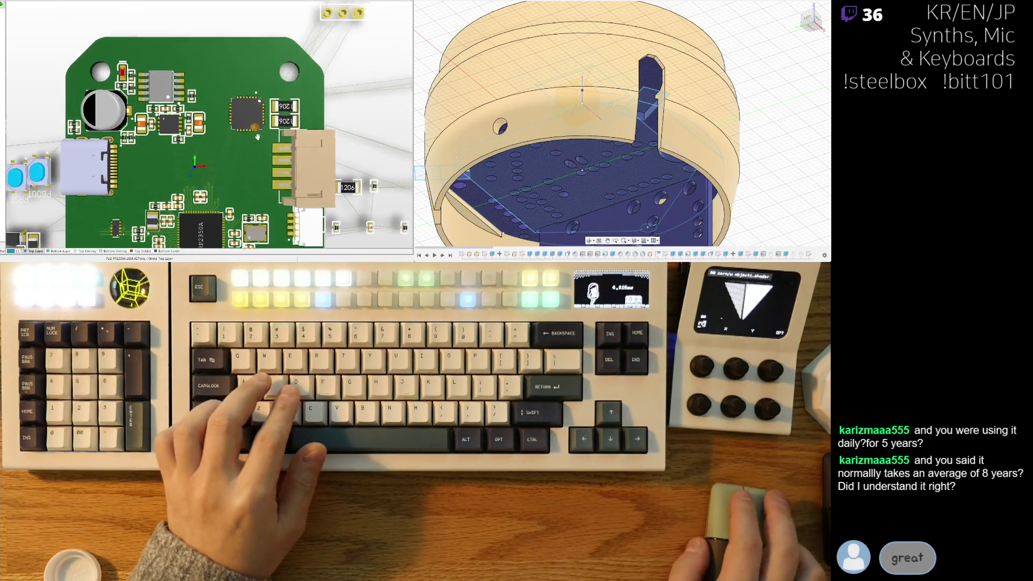
scroll(257, 136, "down", 3)
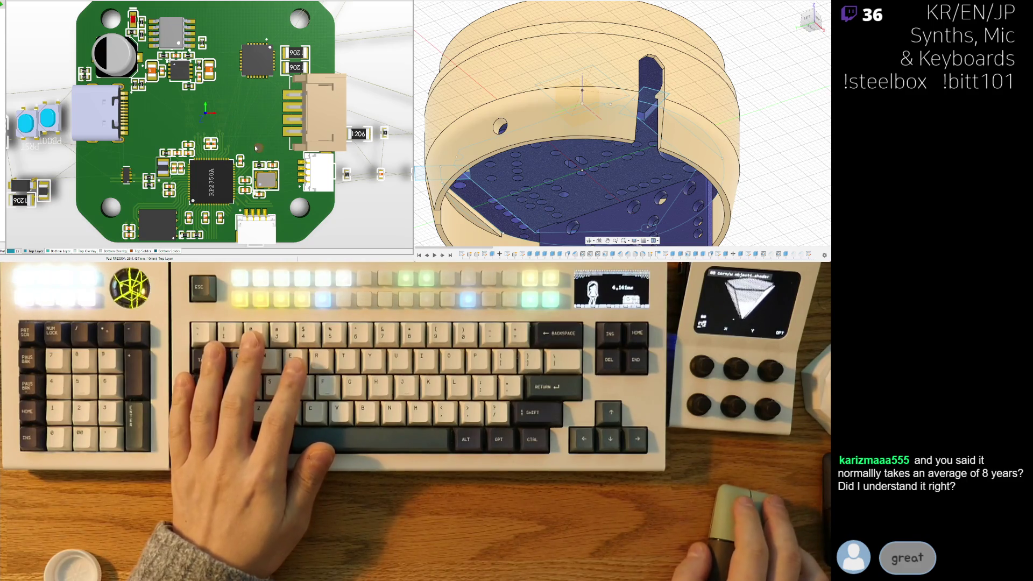
key("2")
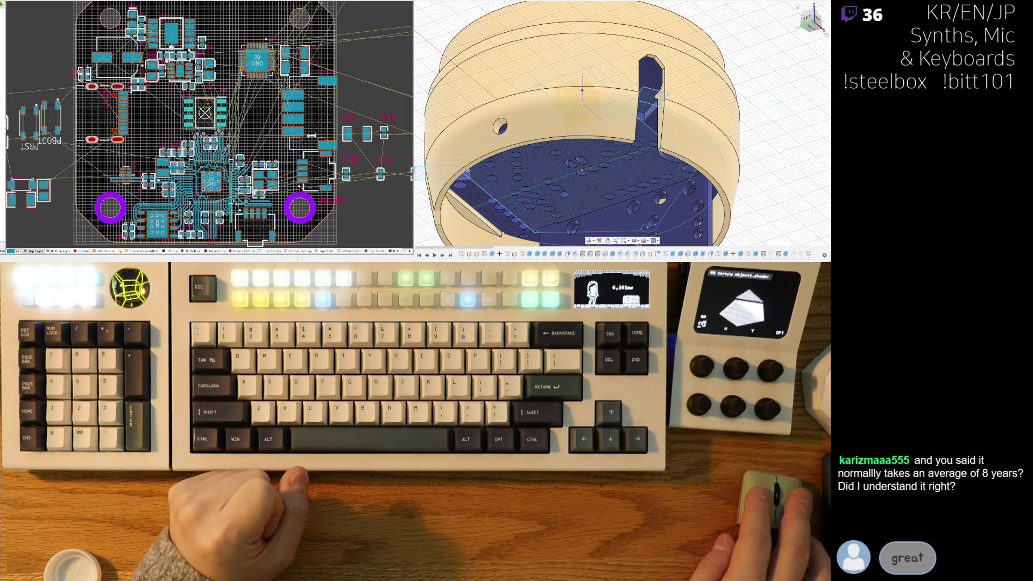
right_click_drag(248, 109, 236, 115)
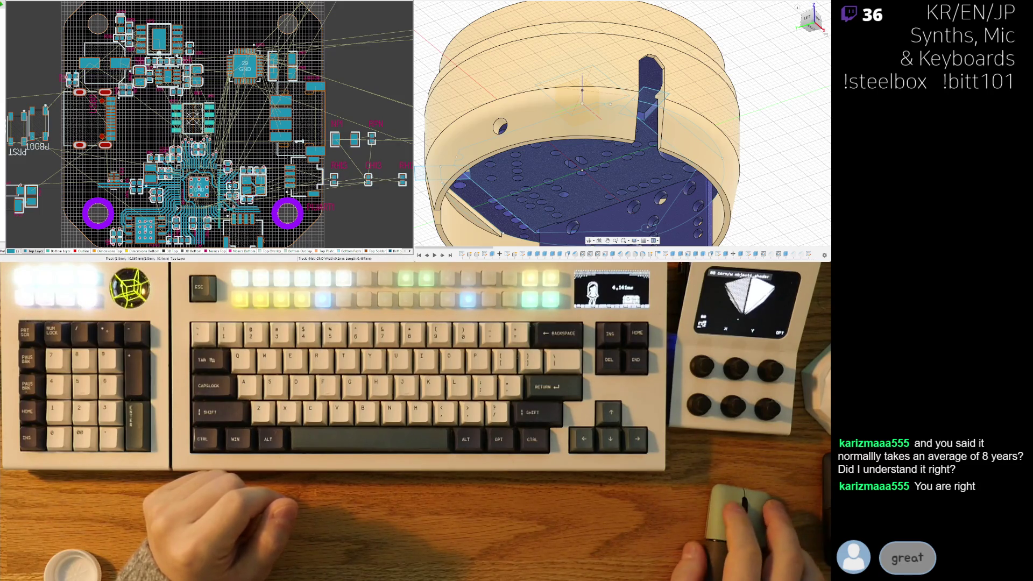
scroll(198, 157, "up", 5, "ctrl")
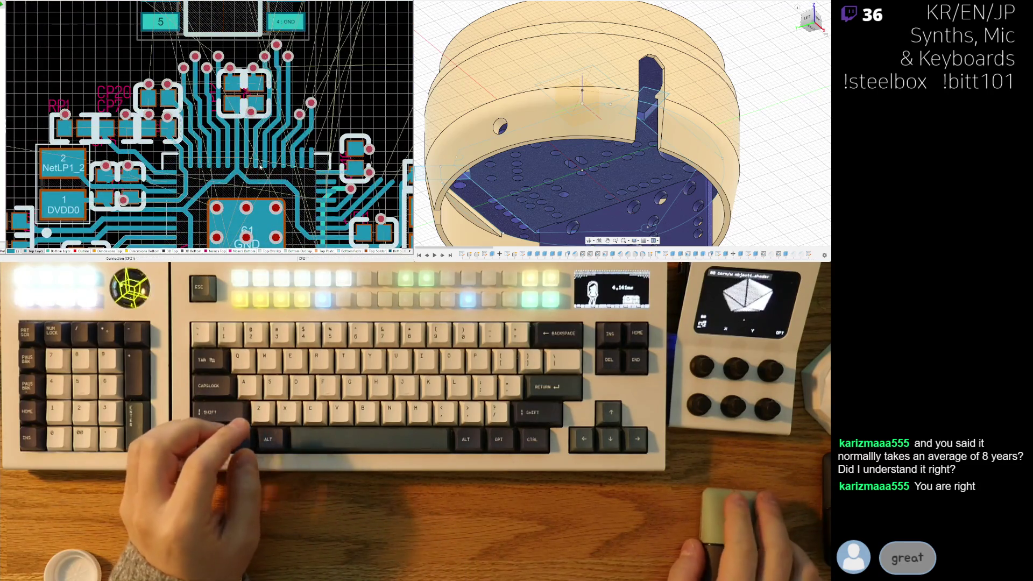
scroll(242, 145, "up", 3, "ctrl")
scroll(245, 149, "down", 5, "ctrl")
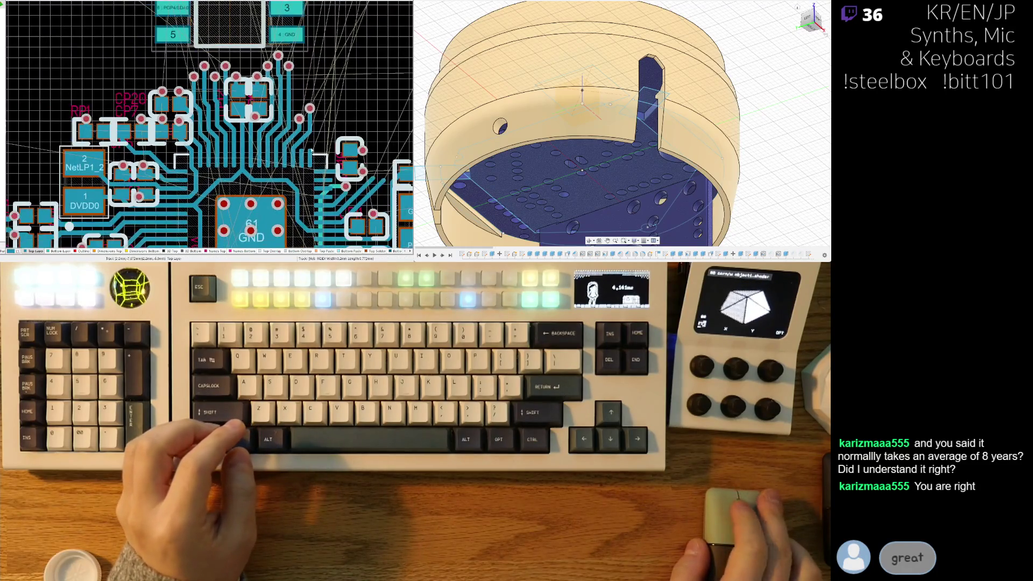
scroll(229, 192, "up", 4, "ctrl")
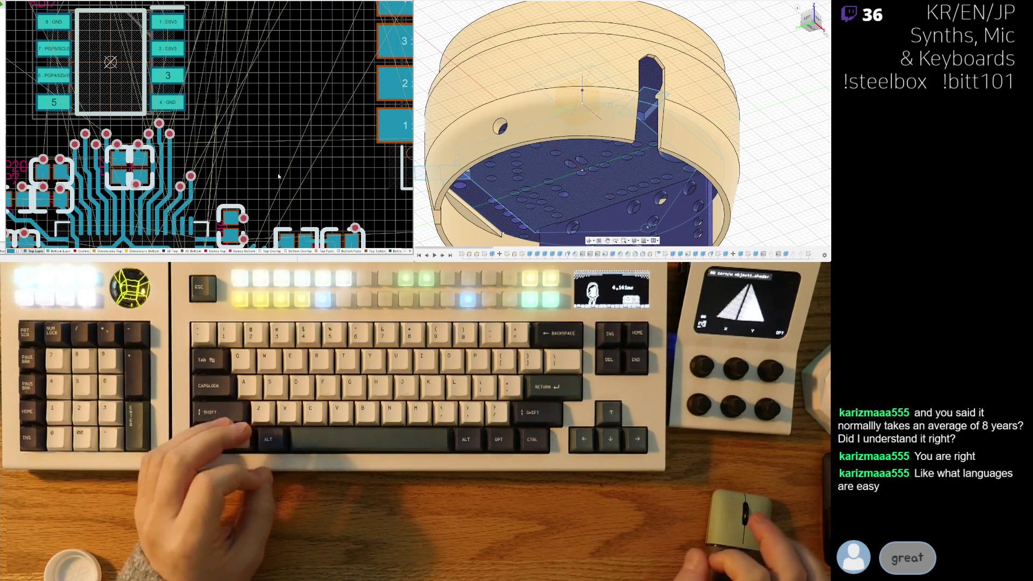
scroll(289, 125, "down", 3, "ctrl")
right_click_drag(289, 126, 235, 161)
right_click_drag(253, 111, 238, 173)
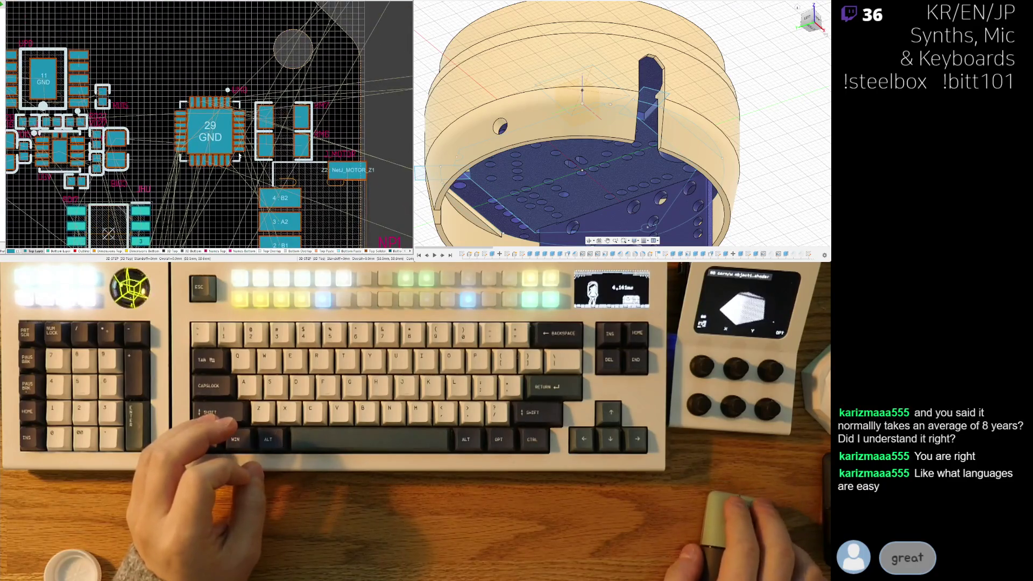
right_click_drag(301, 82, 265, 140)
scroll(279, 141, "down", 2, "ctrl")
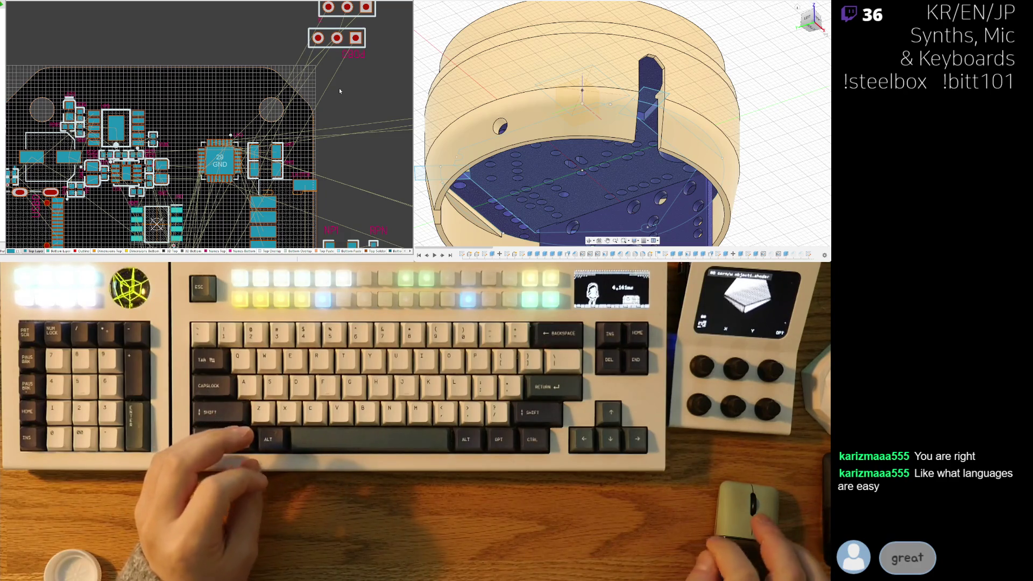
right_click_drag(261, 204, 268, 143)
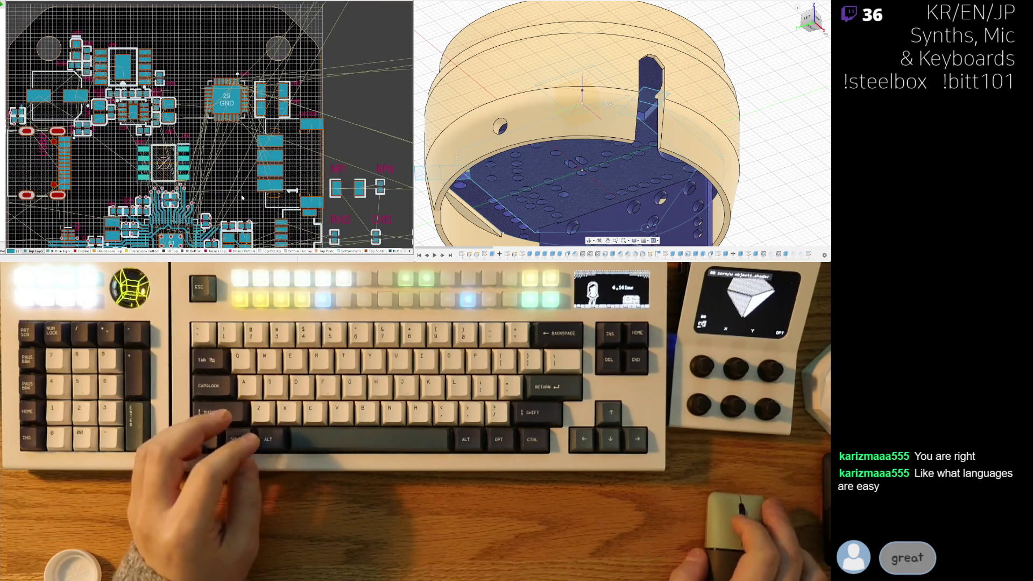
right_click_drag(227, 191, 227, 144)
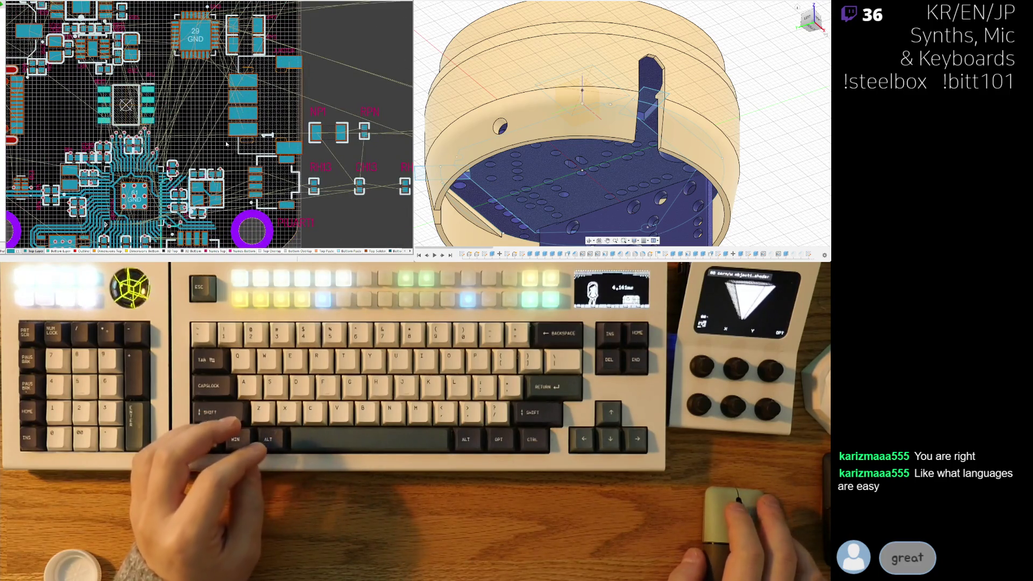
mouse_move(351, 168)
right_mouse_down()
mouse_move(339, 98)
mouse_move(297, 152)
mouse_move(314, 204)
right_mouse_up()
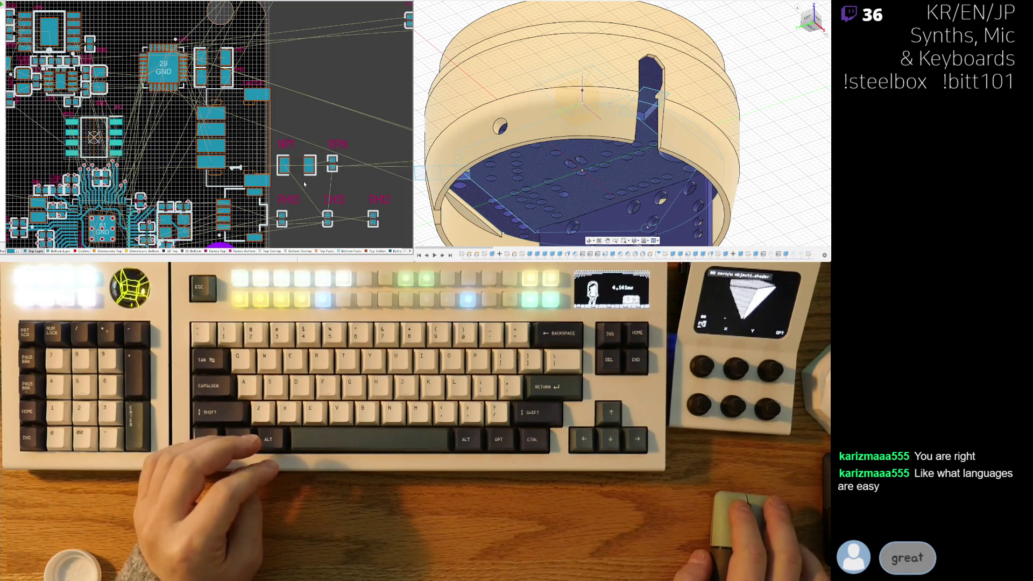
right_click_drag(304, 185, 356, 133)
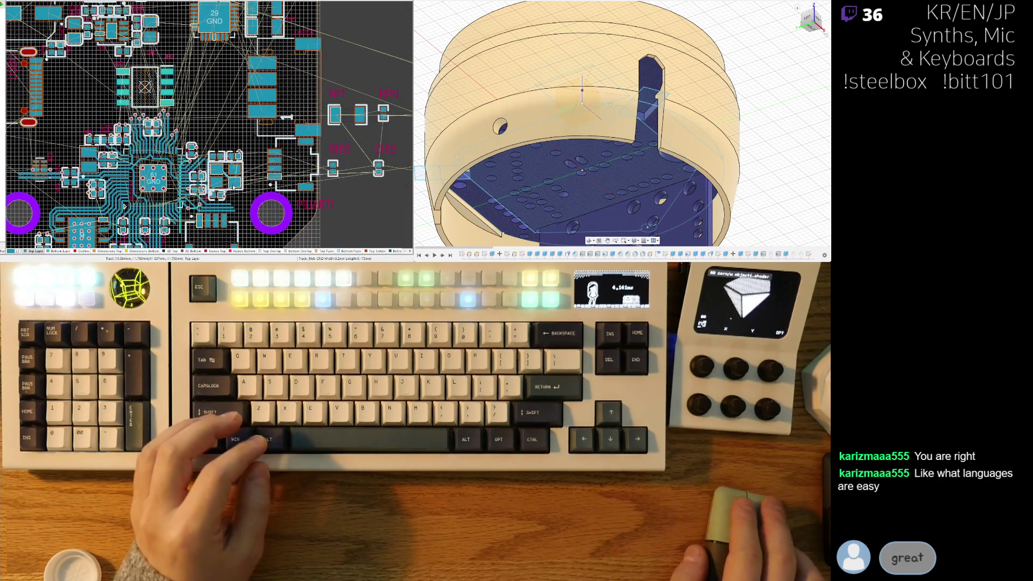
scroll(268, 183, "up", 5, "ctrl")
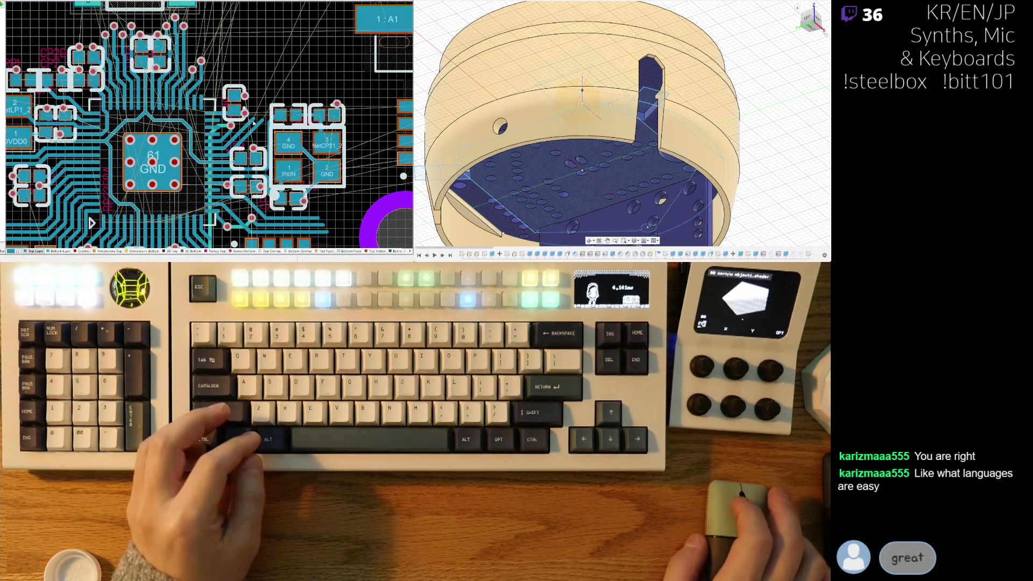
scroll(256, 134, "down", 4, "ctrl")
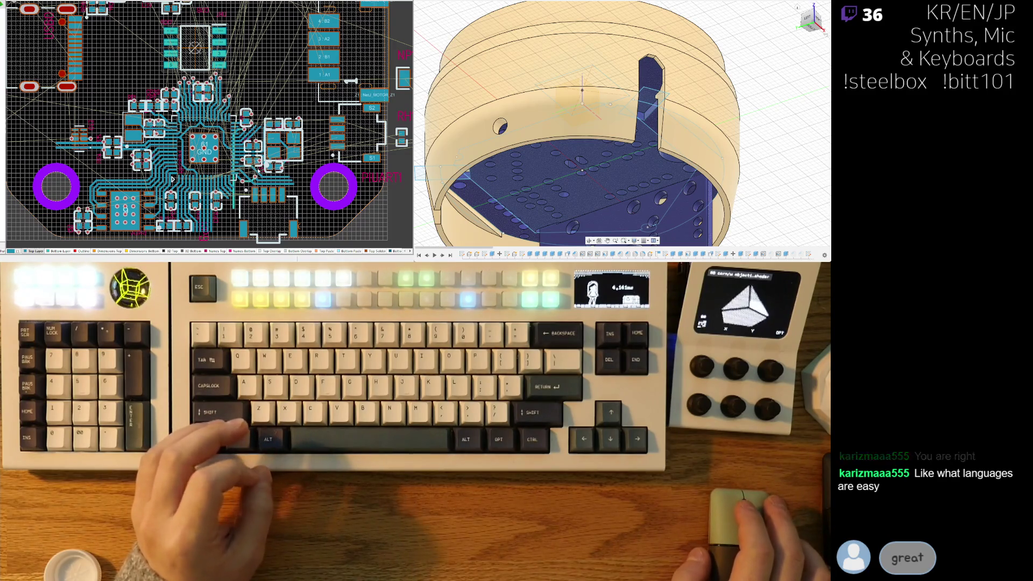
scroll(242, 179, "up", 3)
scroll(301, 179, "up", 3, "shift")
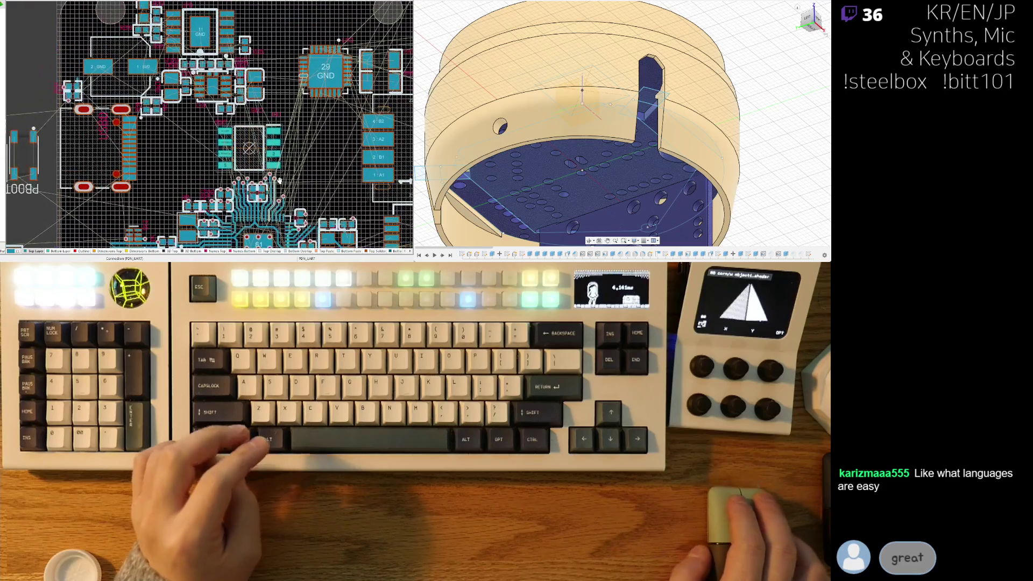
scroll(185, 131, "down", 2)
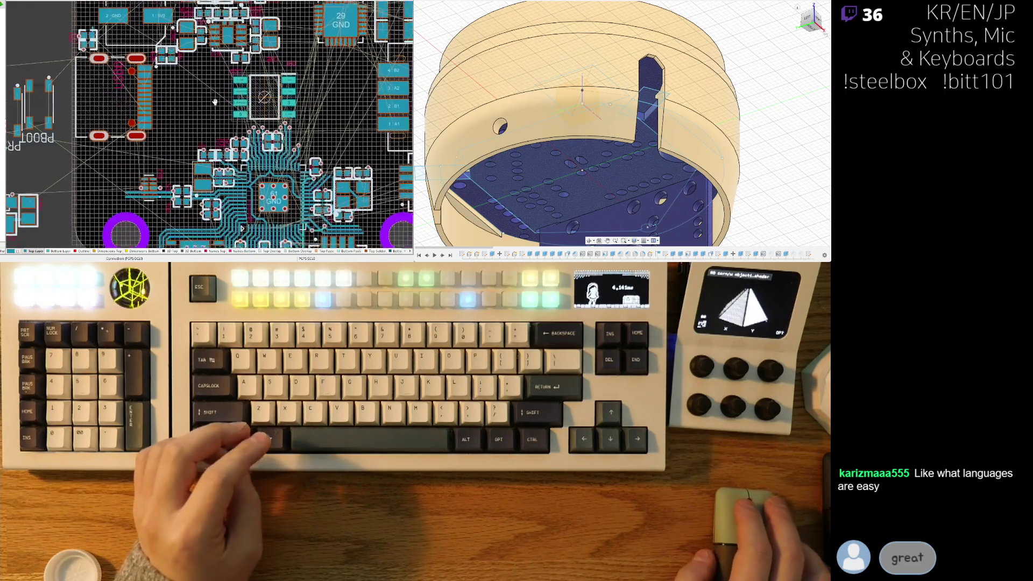
scroll(185, 131, "right", 1, "shift")
scroll(341, 81, "up", 2)
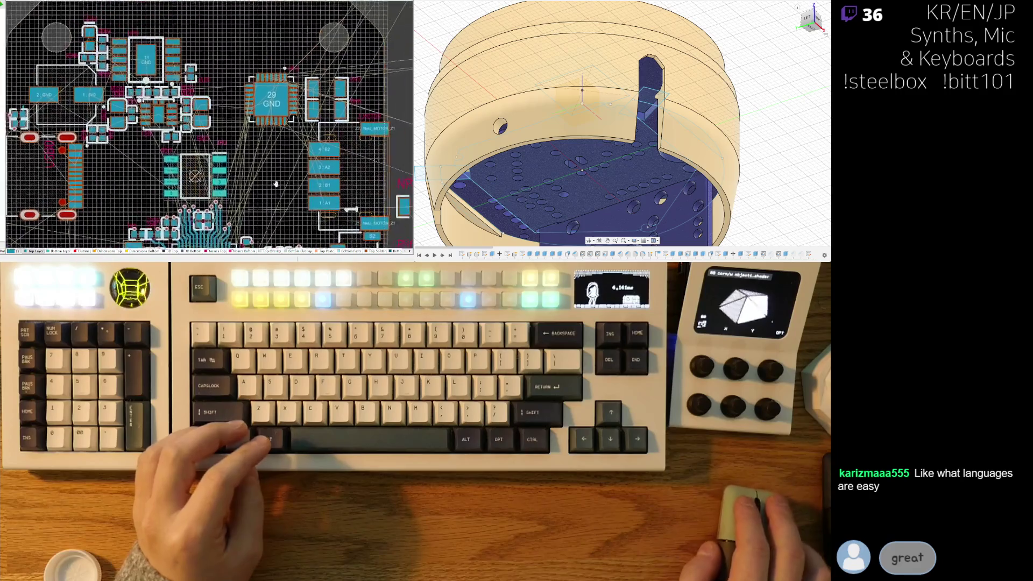
scroll(302, 113, "right", 2, "shift")
scroll(265, 137, "up", 2)
scroll(265, 138, "right", 1, "shift")
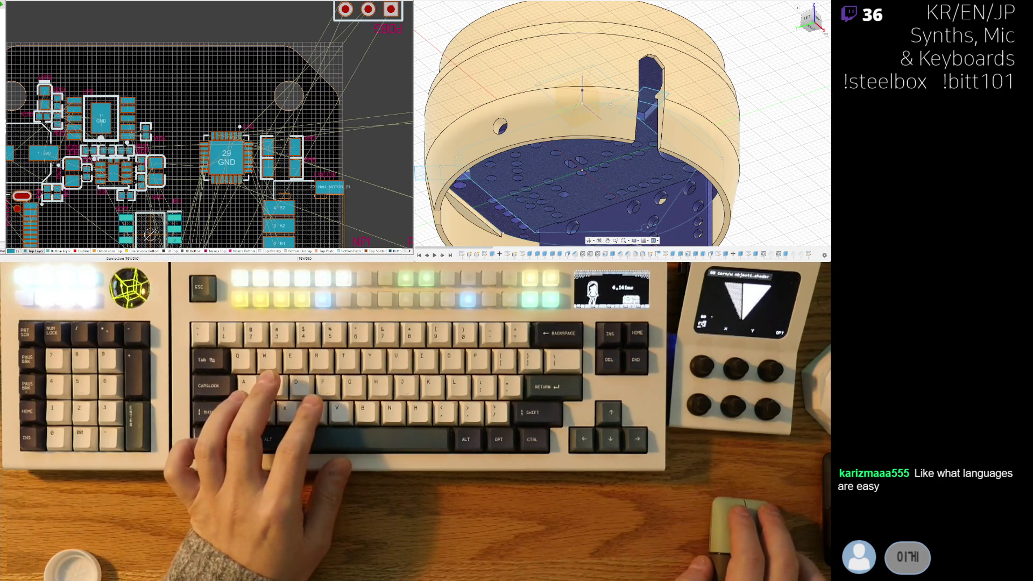
scroll(256, 167, "up", 5, "ctrl")
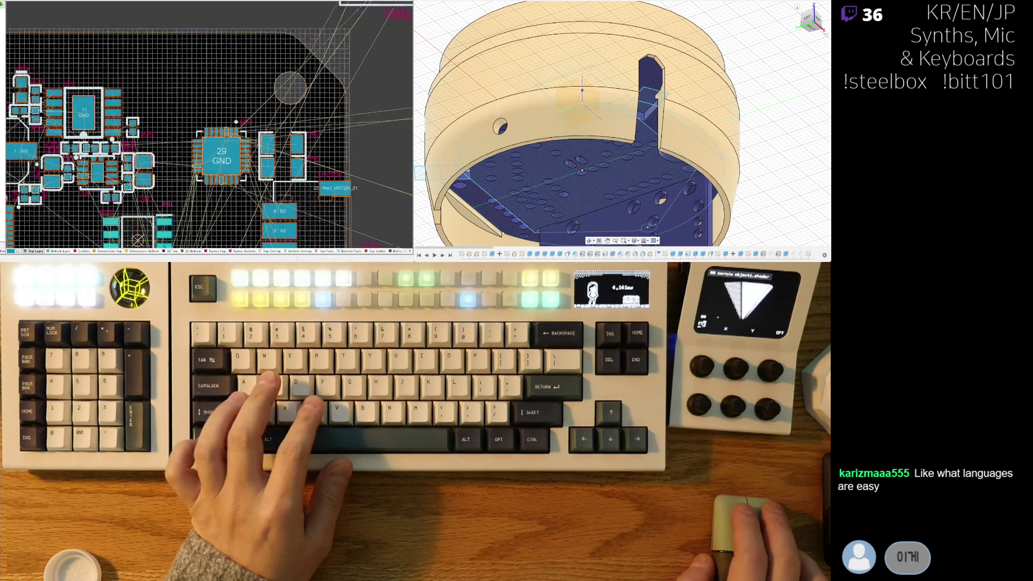
Step: Nudge RM7 and RM6 tighter against the 29 GND chip, raising UM0 slightly
left_click_drag(310, 101, 303, 98)
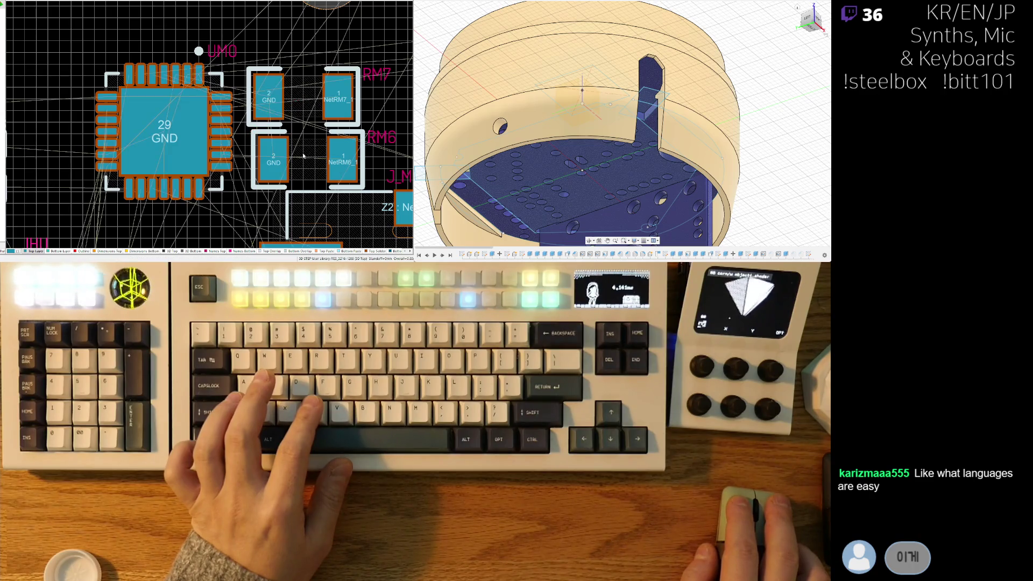
left_click_drag(308, 158, 304, 161)
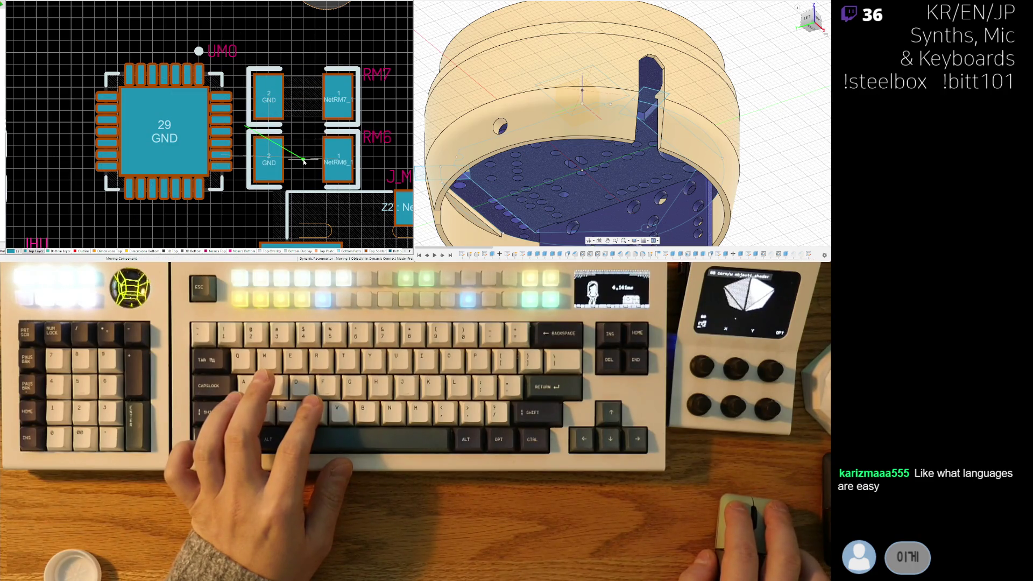
left_click_drag(177, 137, 165, 125)
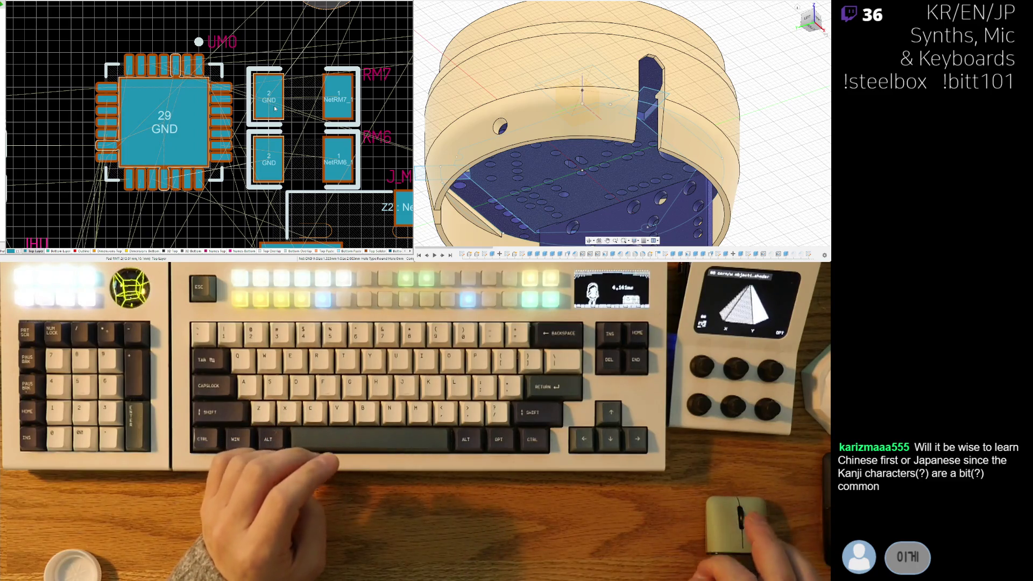
left_click_drag(275, 109, 307, 93)
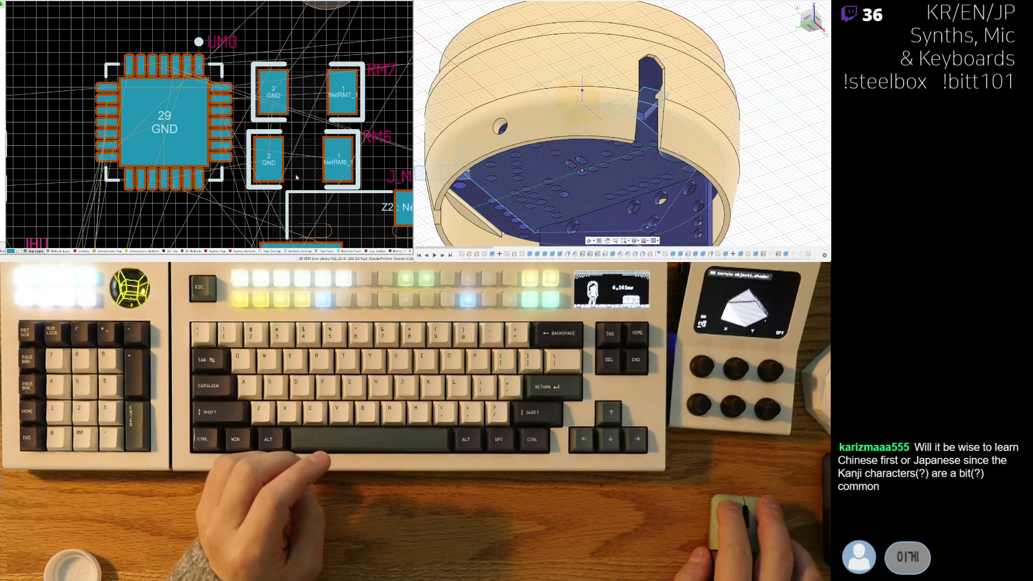
left_click_drag(305, 160, 308, 156)
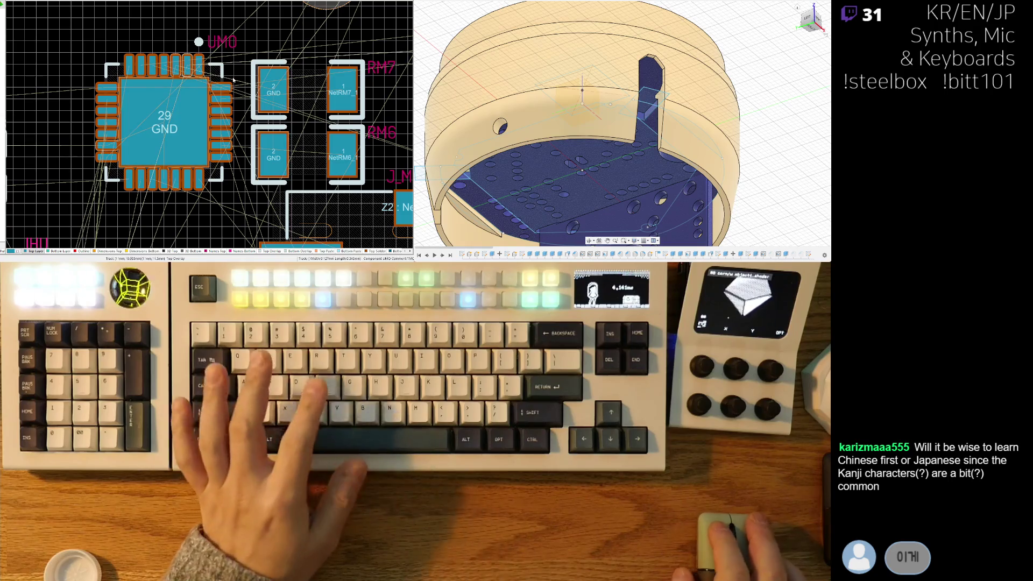
key("Home")
Step: Move RM7 and RM6 right into line, then shift the 29 GND chip right to close the gap
scroll(215, 125, "down", 2, "ctrl")
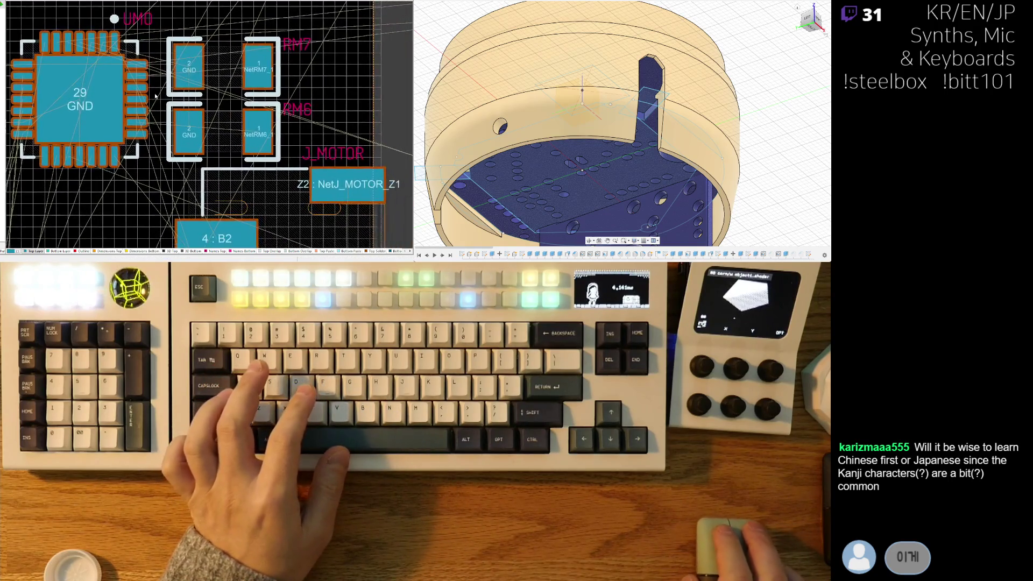
scroll(192, 92, "up", 2, "ctrl")
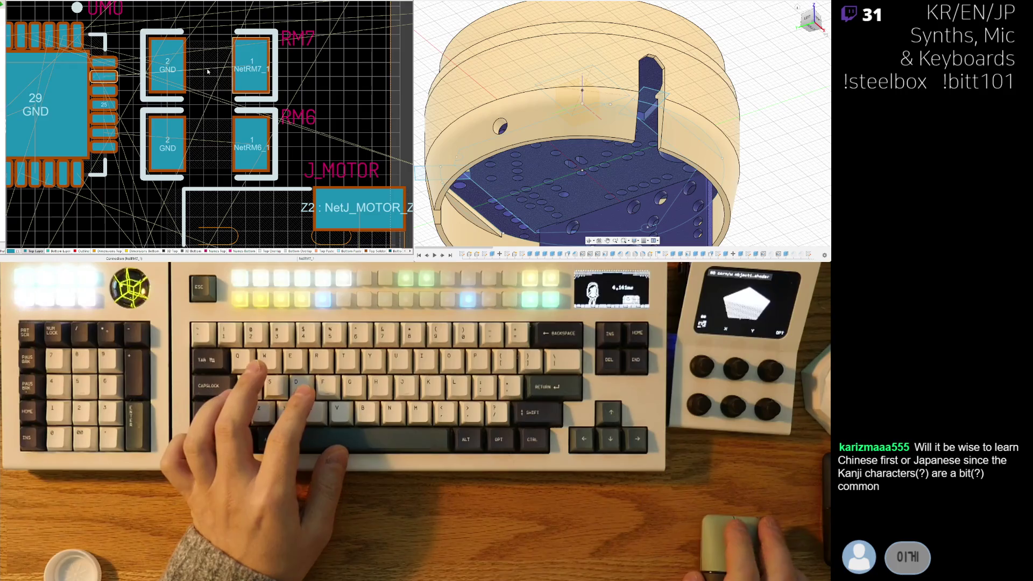
mouse_move(207, 63)
left_mouse_down()
mouse_move(269, 63)
mouse_move(259, 61)
left_mouse_up()
left_click_drag(210, 144, 260, 145)
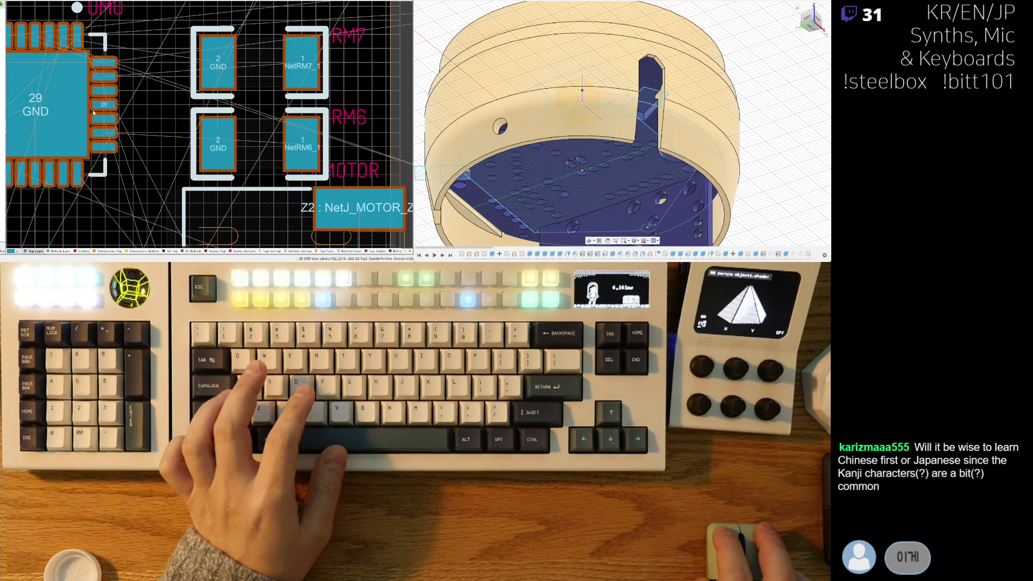
left_click_drag(36, 109, 86, 107)
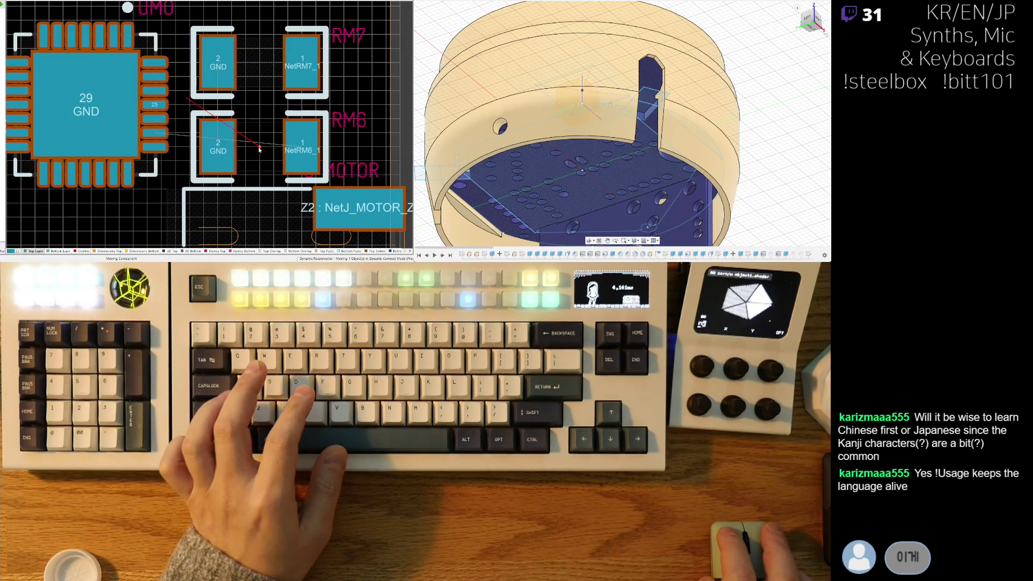
scroll(262, 121, "down", 1)
scroll(263, 121, "down", 2, "ctrl")
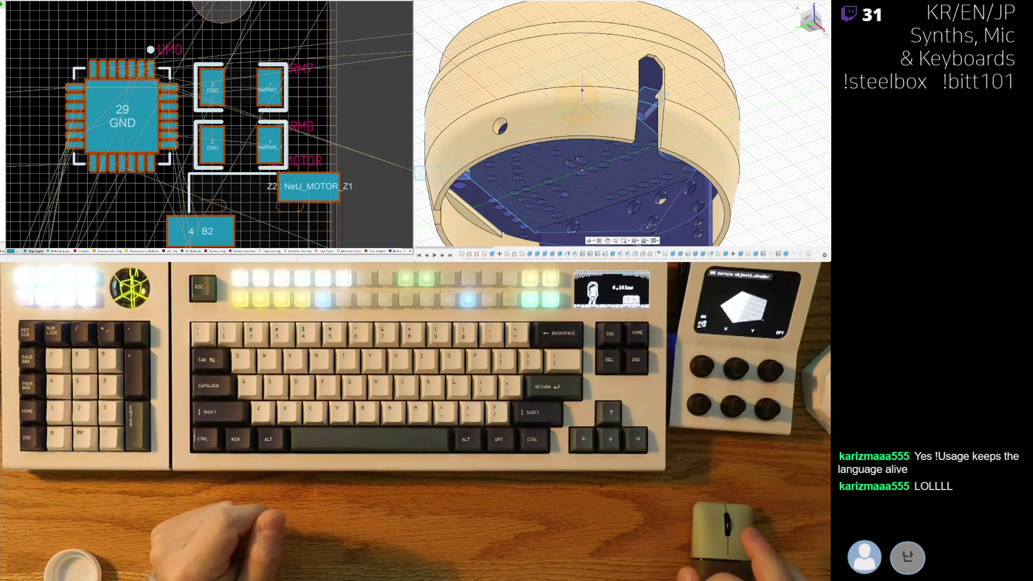
scroll(191, 117, "down", 2)
scroll(191, 117, "down", 1, "ctrl")
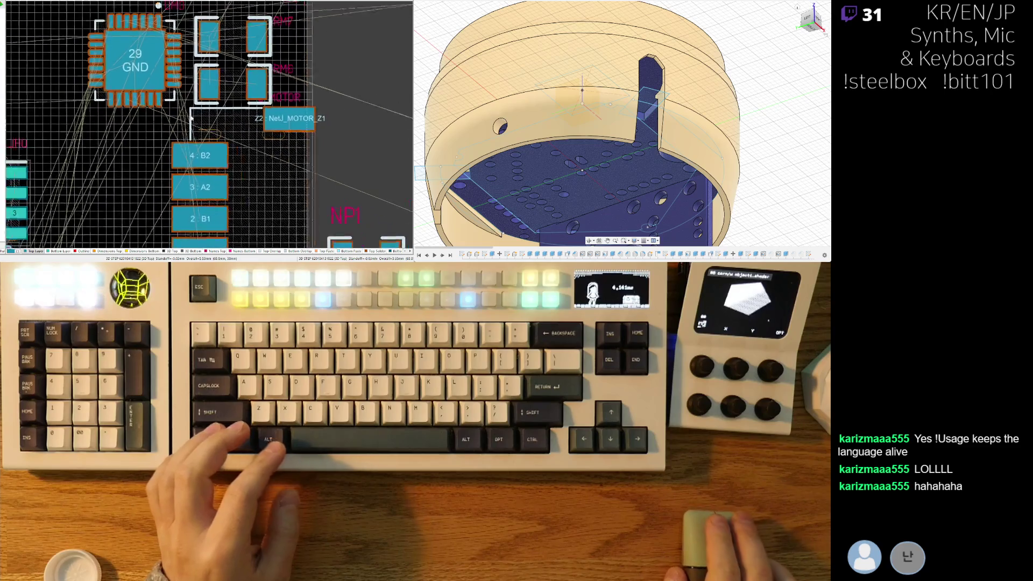
scroll(190, 115, "down", 1, "ctrl")
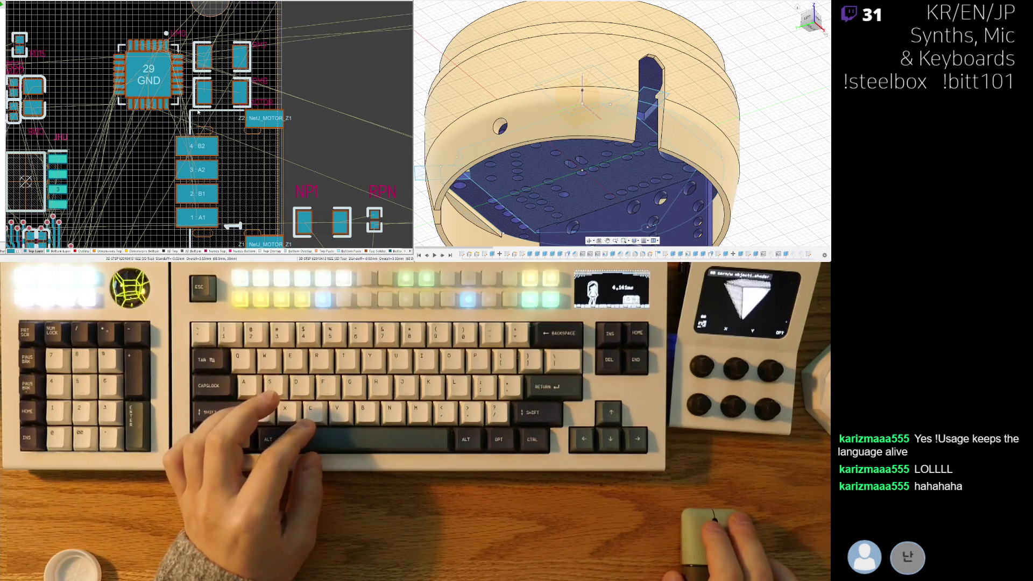
Step: Rotate RM7 and RM6 180° so net pads face the chip, then nudge the 29 GND chip right
scroll(219, 60, "up", 2, "ctrl")
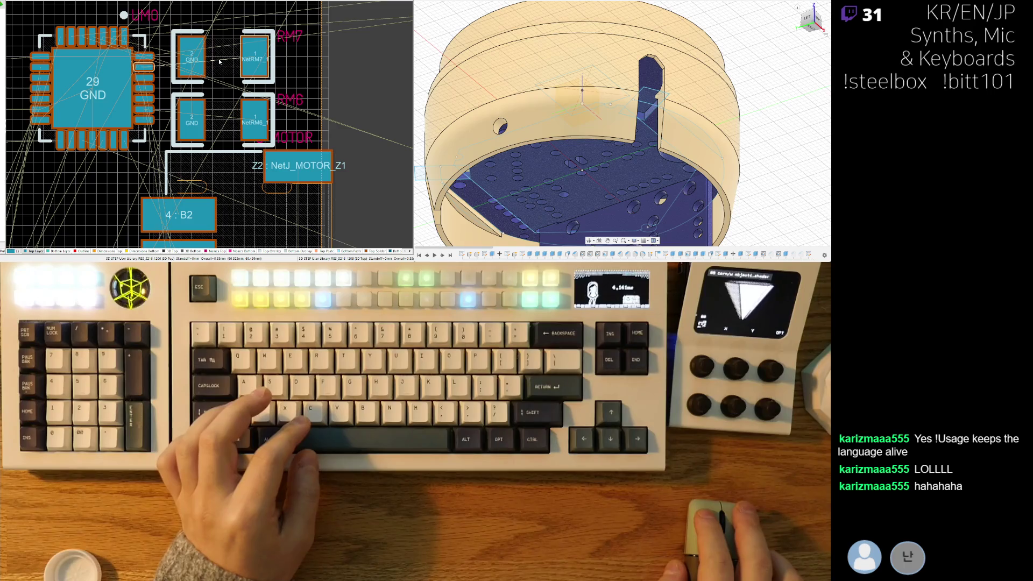
left_click_drag(219, 60, 251, 57)
key("space")
key("space")
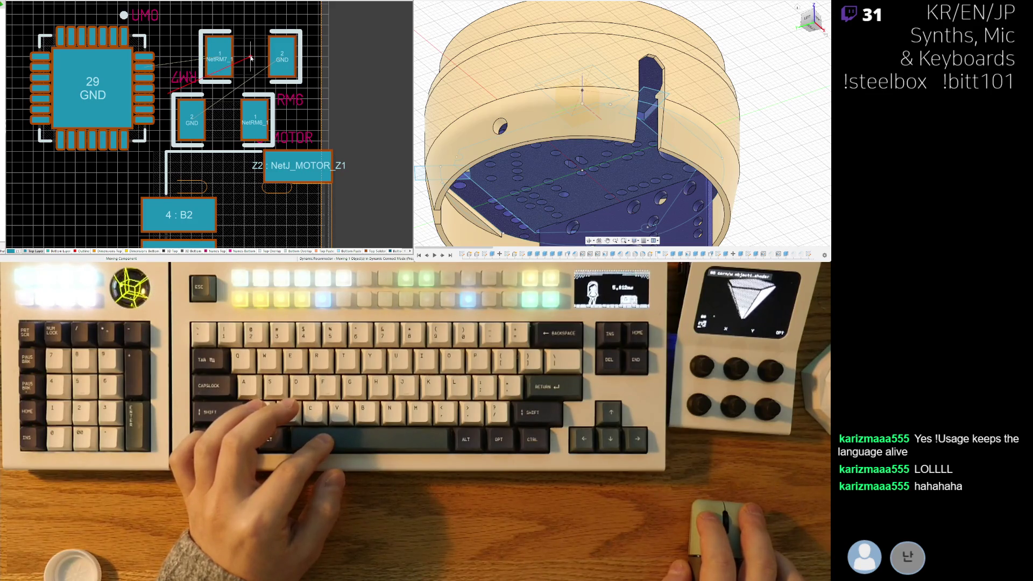
mouse_move(223, 120)
left_mouse_down()
mouse_move(259, 119)
mouse_move(251, 122)
left_mouse_up()
key("space")
key("space")
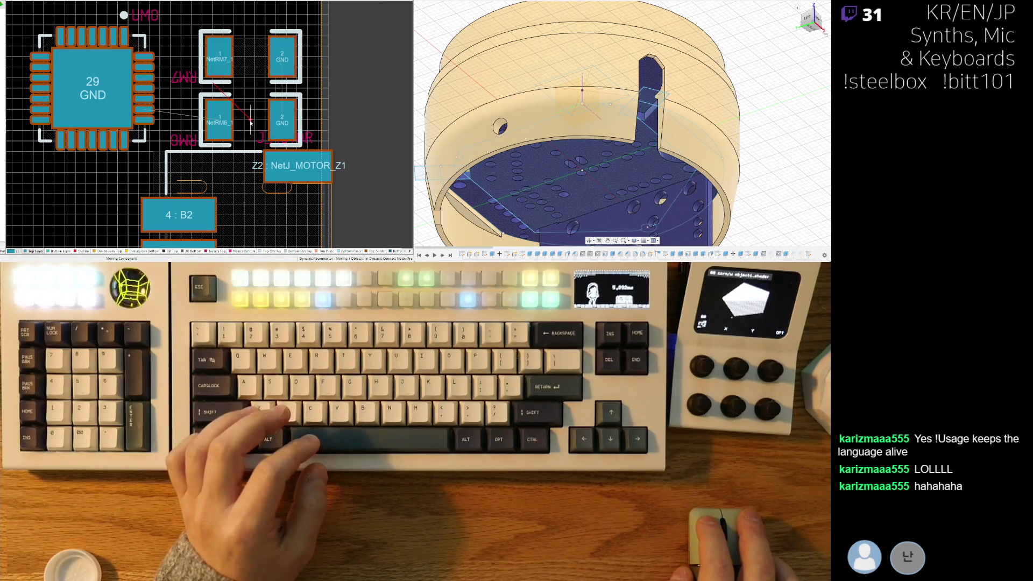
left_click(251, 122)
scroll(94, 77, "down", 1)
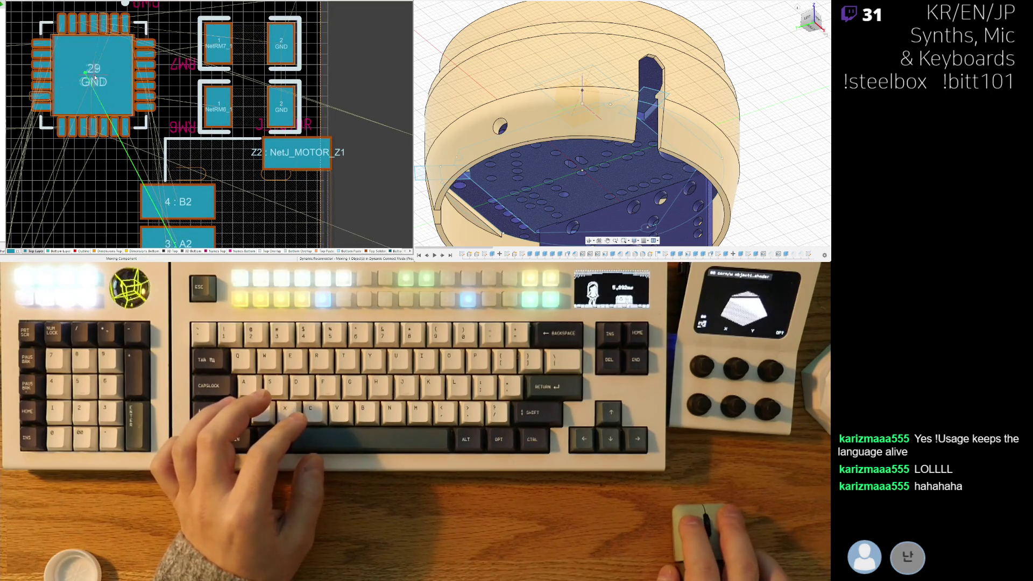
left_click_drag(95, 77, 109, 79)
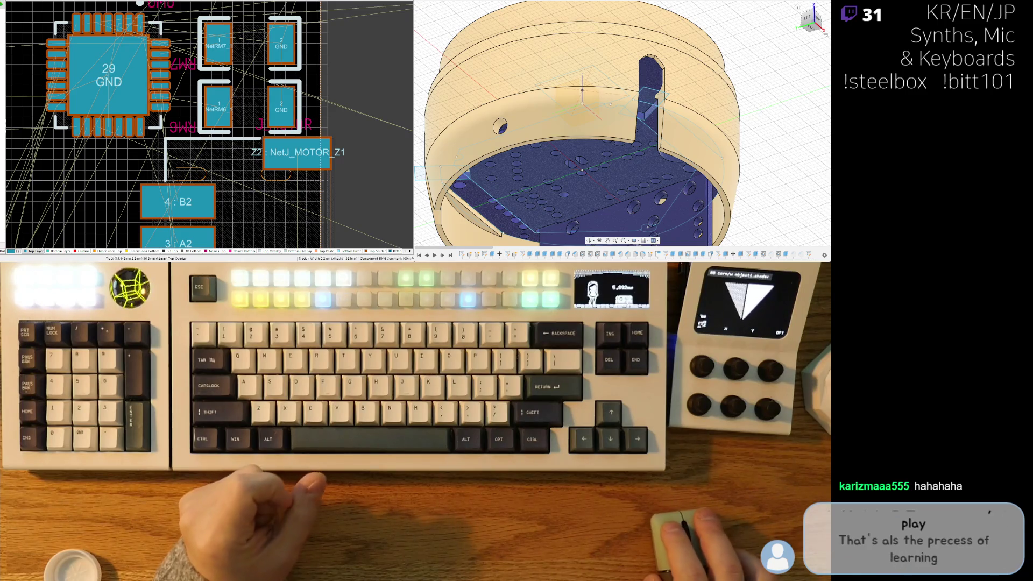
Step: Move the RM7 designator above its resistor and nudge the RM6 designator slightly right
right_click_drag(192, 66, 184, 100)
mouse_move(183, 100)
left_mouse_down()
mouse_move(199, 48)
mouse_move(188, 50)
left_mouse_up()
left_click(189, 144)
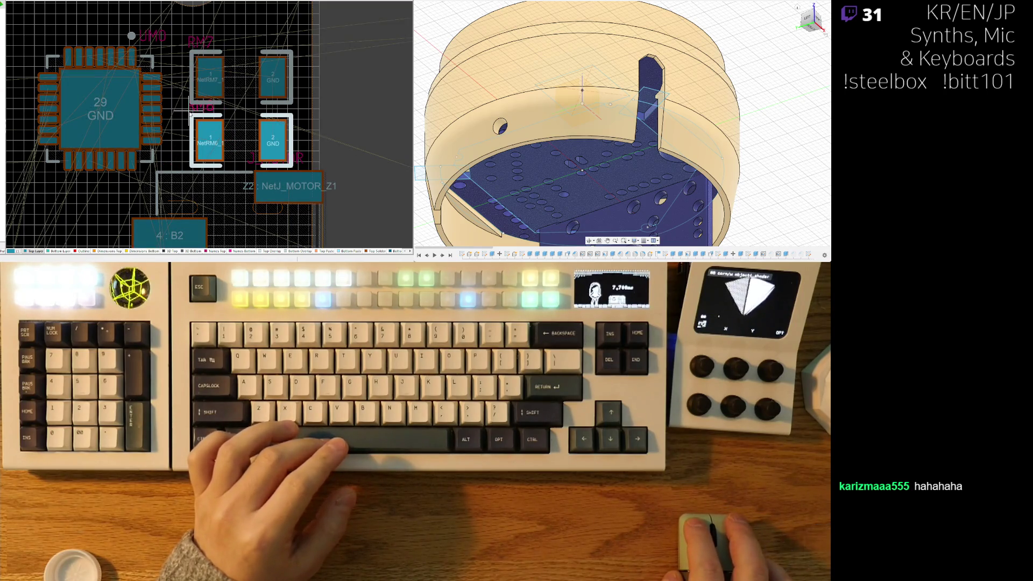
left_click_drag(191, 115, 191, 115)
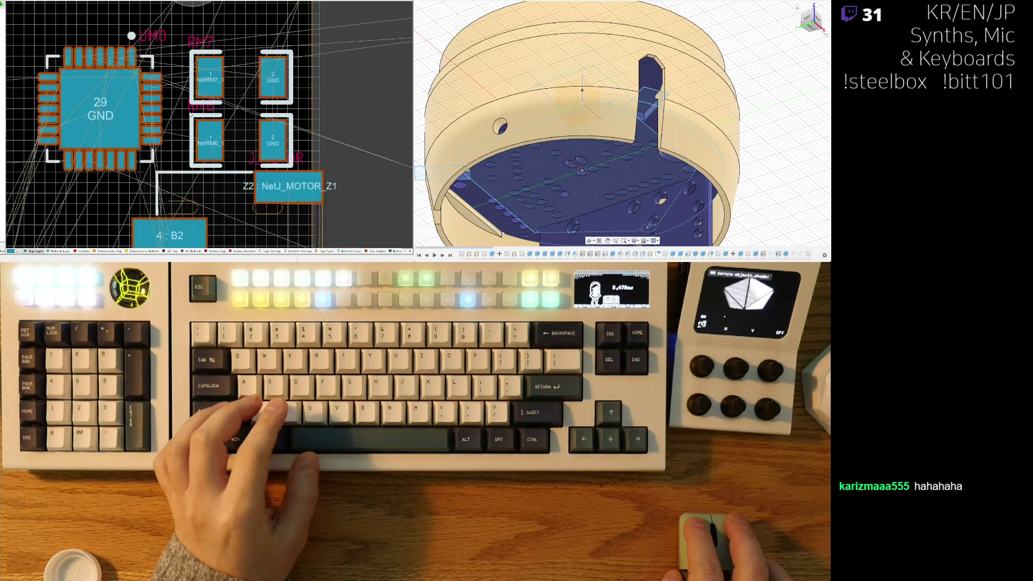
scroll(191, 115, "down", 2)
scroll(162, 108, "down", 2, "ctrl")
scroll(143, 104, "up", 3)
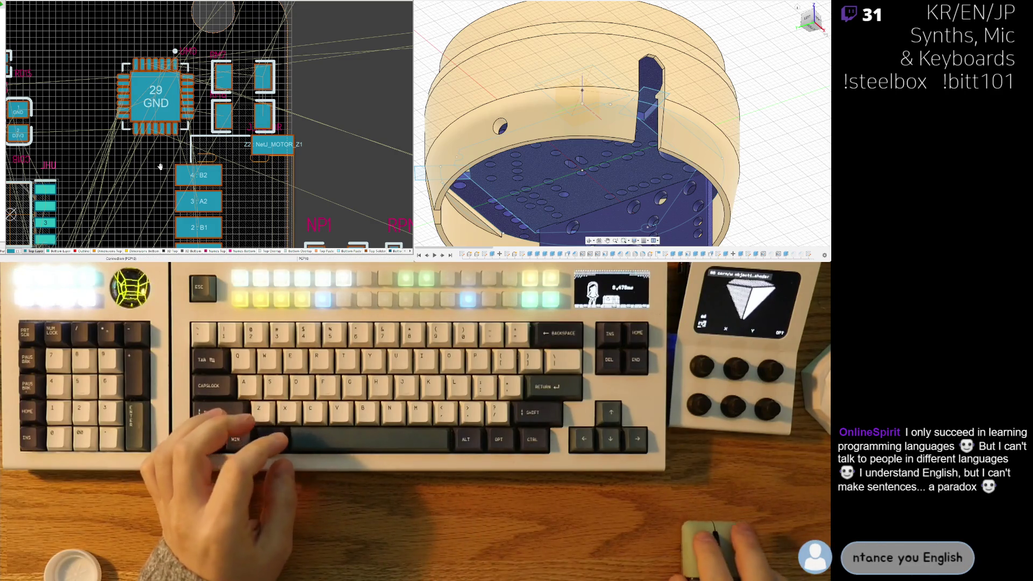
scroll(151, 152, "down", 2, "ctrl")
middle_click_drag(151, 152, 194, 116)
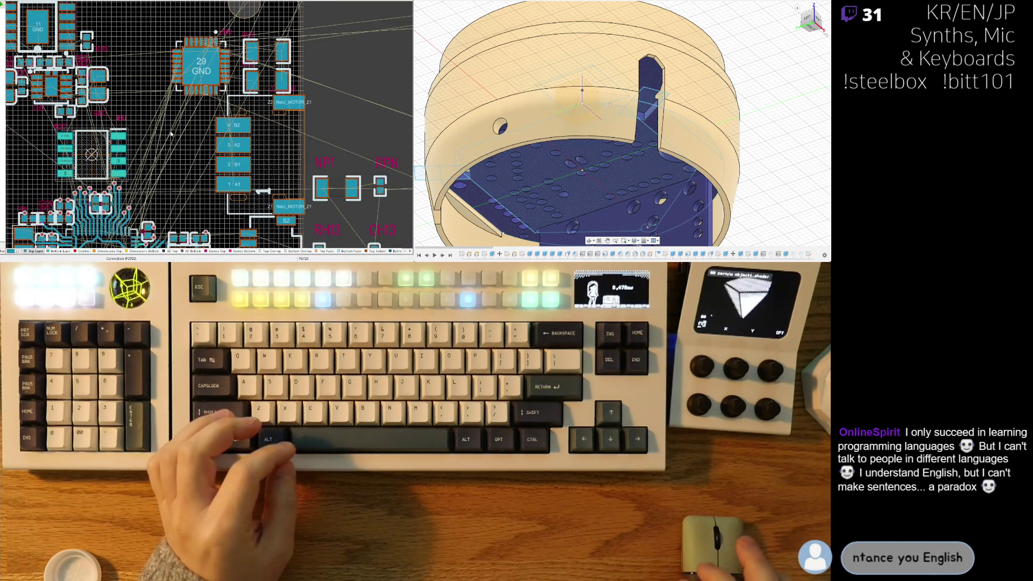
scroll(217, 119, "down", 3)
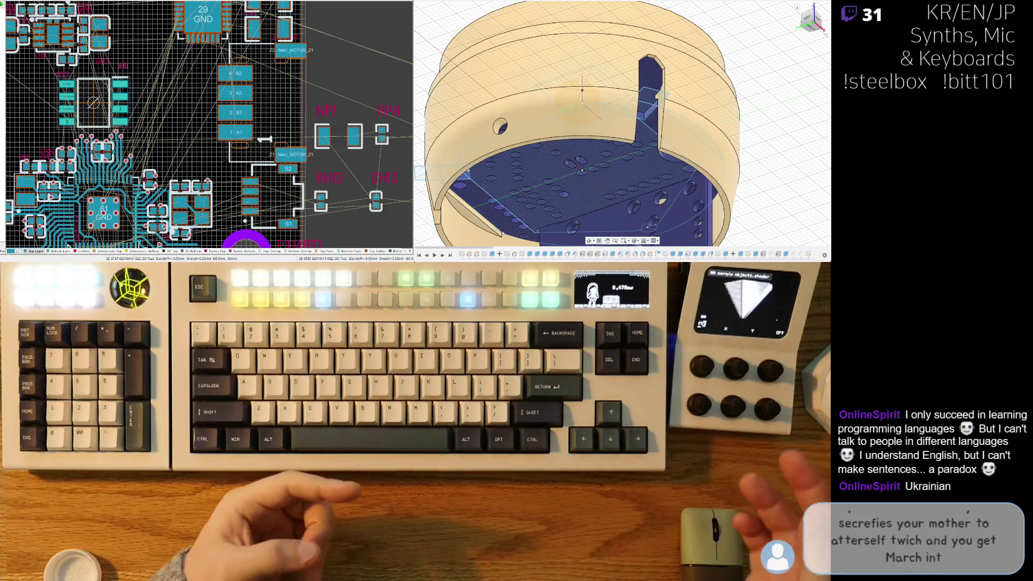
right_click_drag(185, 108, 171, 138)
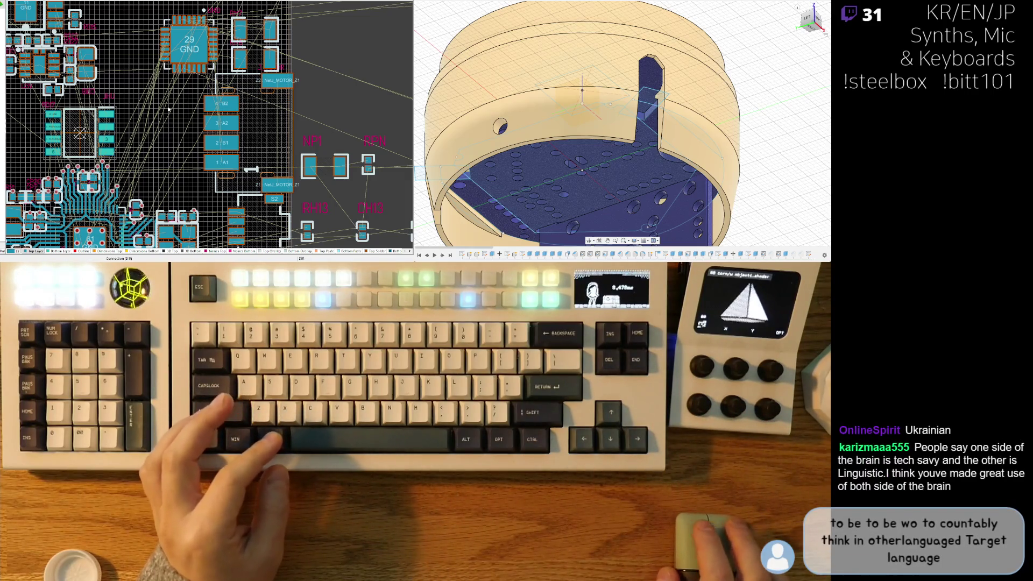
right_click_drag(176, 99, 153, 127)
scroll(153, 127, "up", 1)
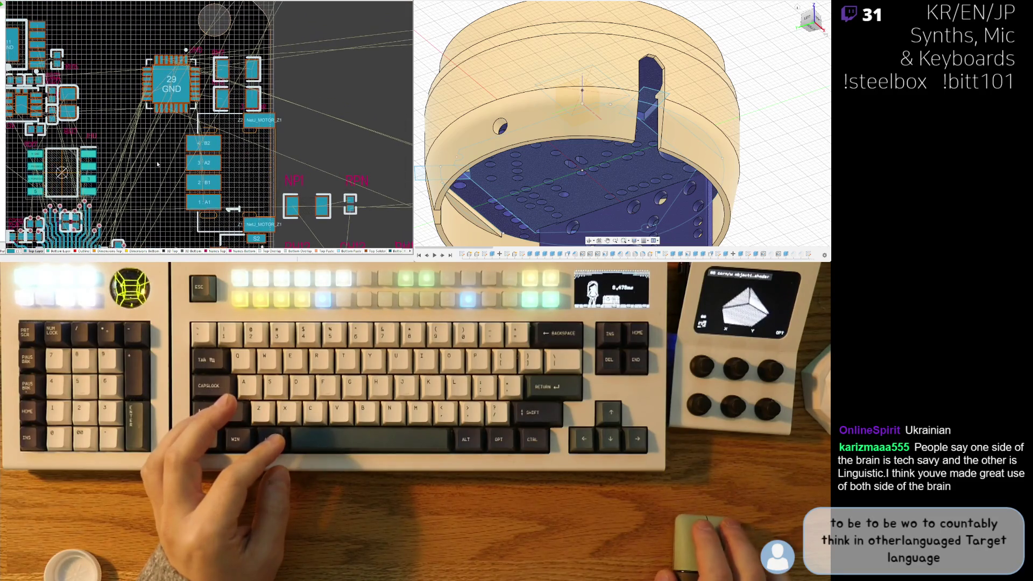